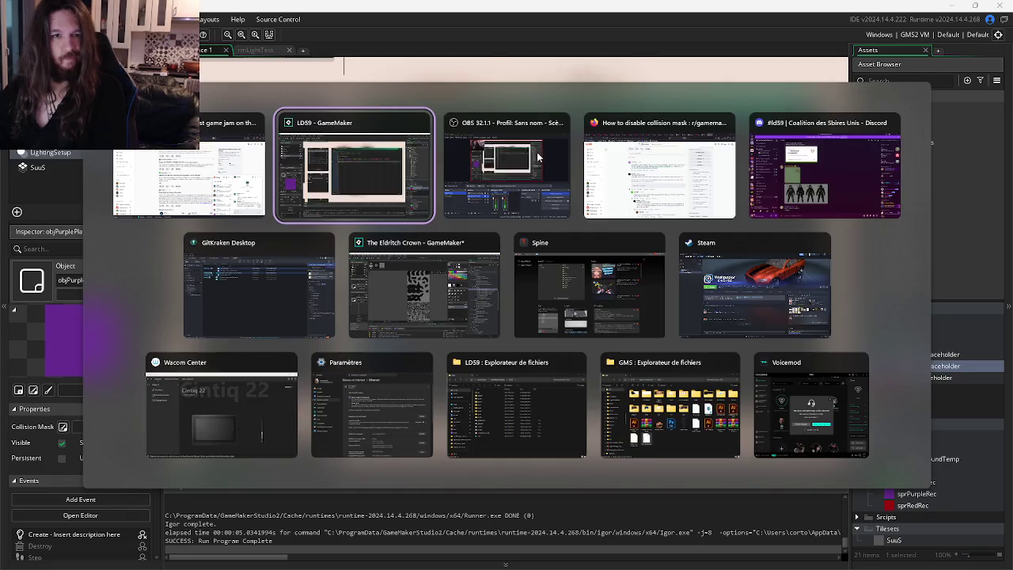
Step: Read the r/gamemaker 'How to disable collision mask' thread down to its final replies
{"action": "left_click", "coordinate": [643, 202]}
{"action": "scroll", "coordinate": [643, 202], "scroll_direction": "down", "scroll_amount": 1}
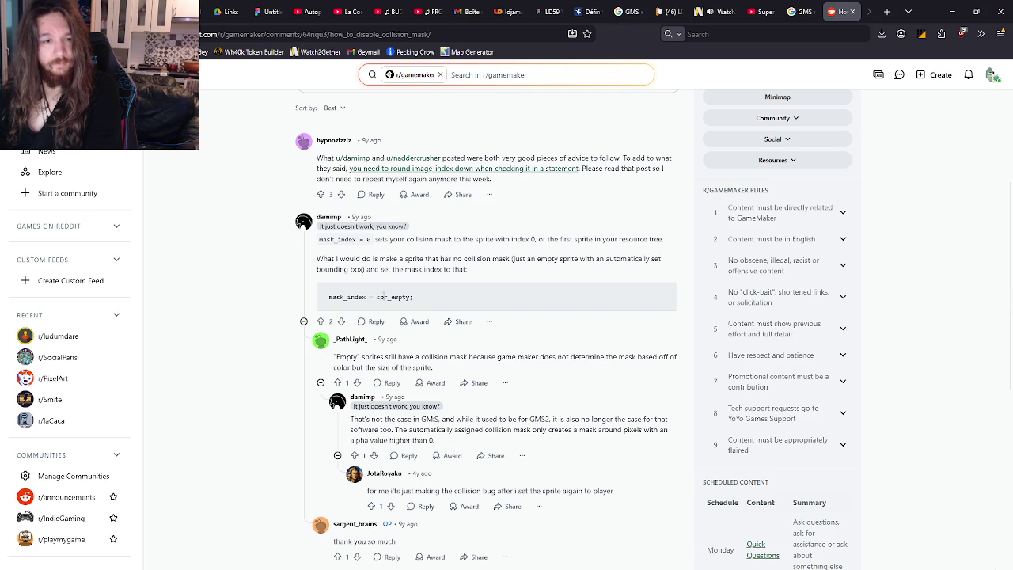
{"action": "scroll", "coordinate": [488, 293], "scroll_direction": "down", "scroll_amount": 1}
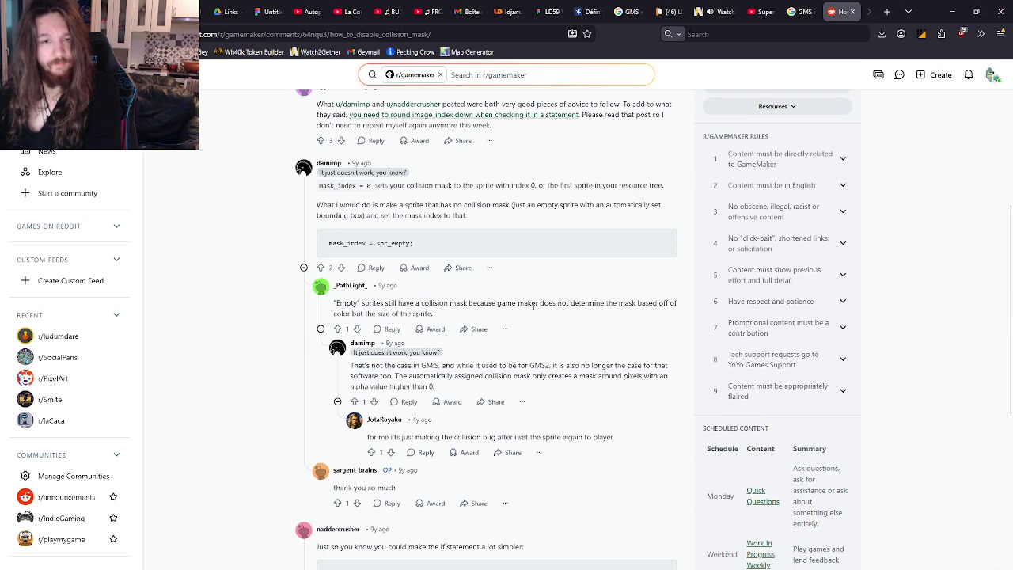
{"action": "scroll", "coordinate": [535, 307], "scroll_direction": "down", "scroll_amount": 1}
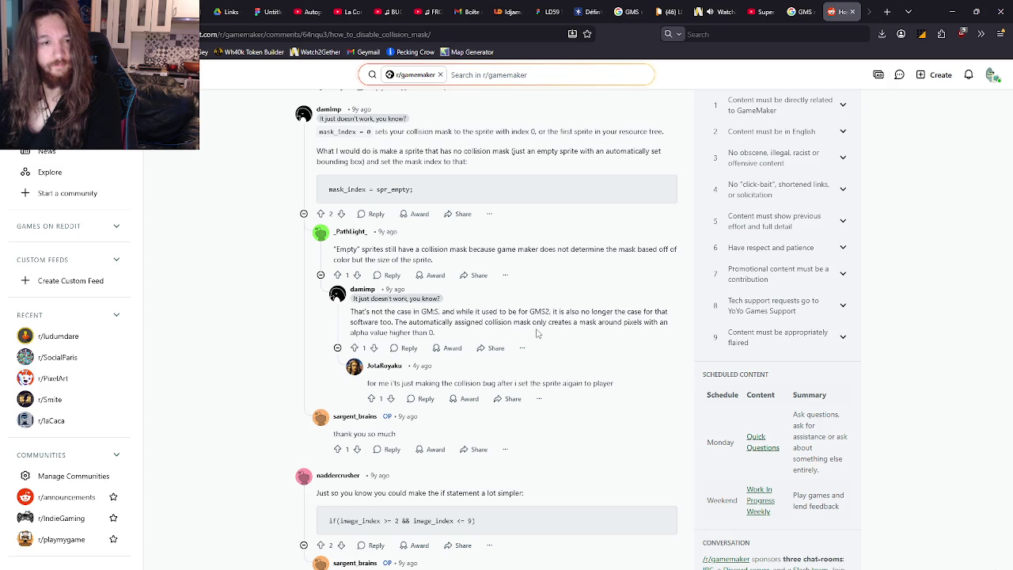
{"action": "scroll", "coordinate": [537, 333], "scroll_direction": "down", "scroll_amount": 1}
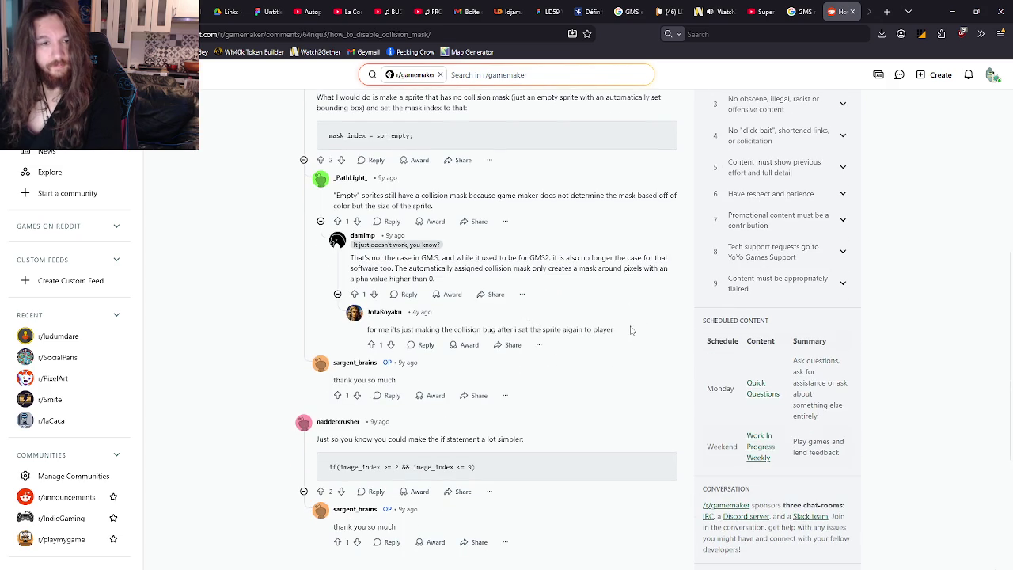
{"action": "scroll", "coordinate": [607, 330], "scroll_direction": "down", "scroll_amount": 2}
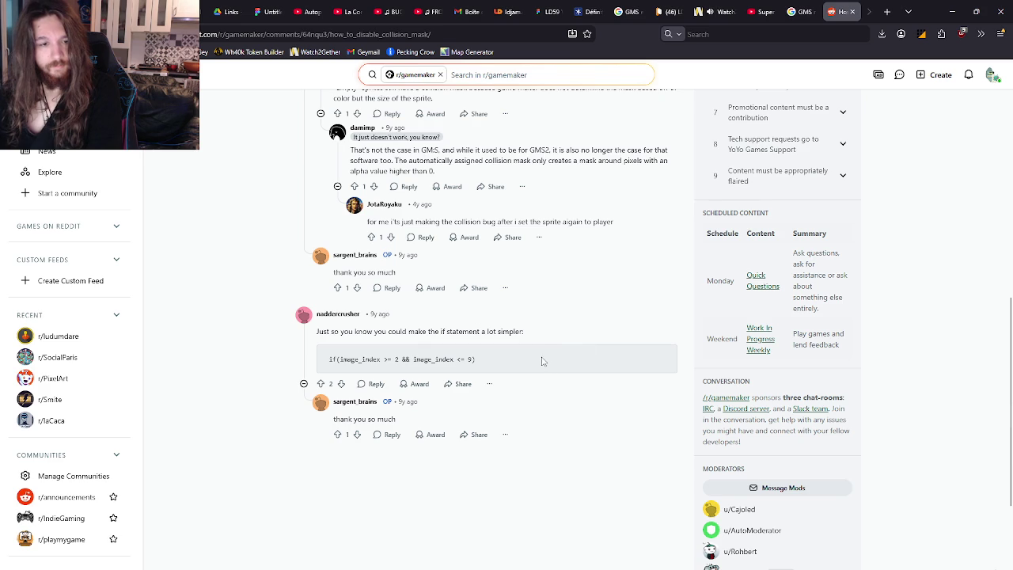
{"action": "scroll", "coordinate": [543, 361], "scroll_direction": "up", "scroll_amount": 3}
{"action": "key", "text": "alt+Tab"}
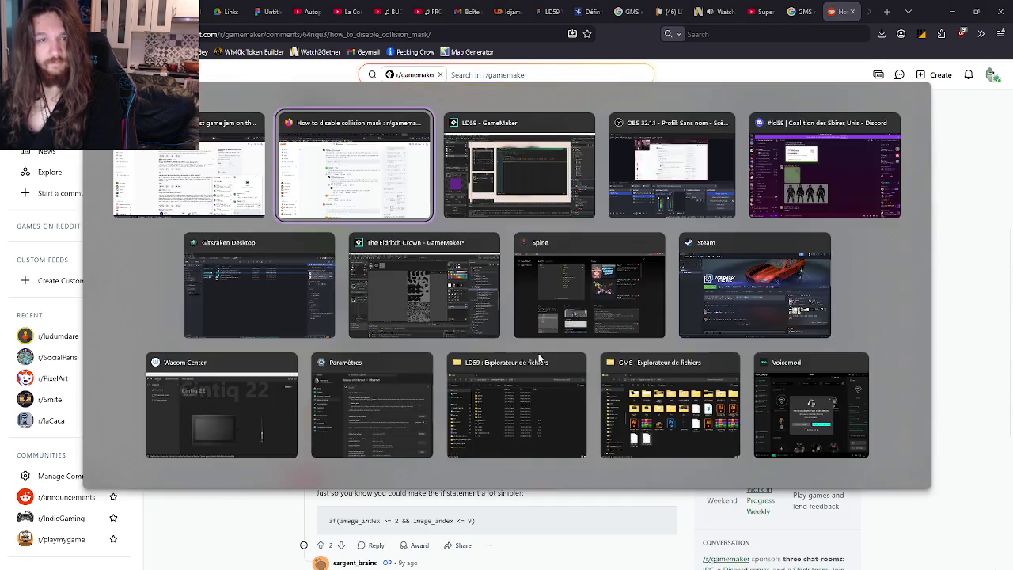
Step: Try other collision mask types and modes on sprEmpty, leaving it on Rectangle and Automatic
{"action": "key", "text": "alt+Tab"}
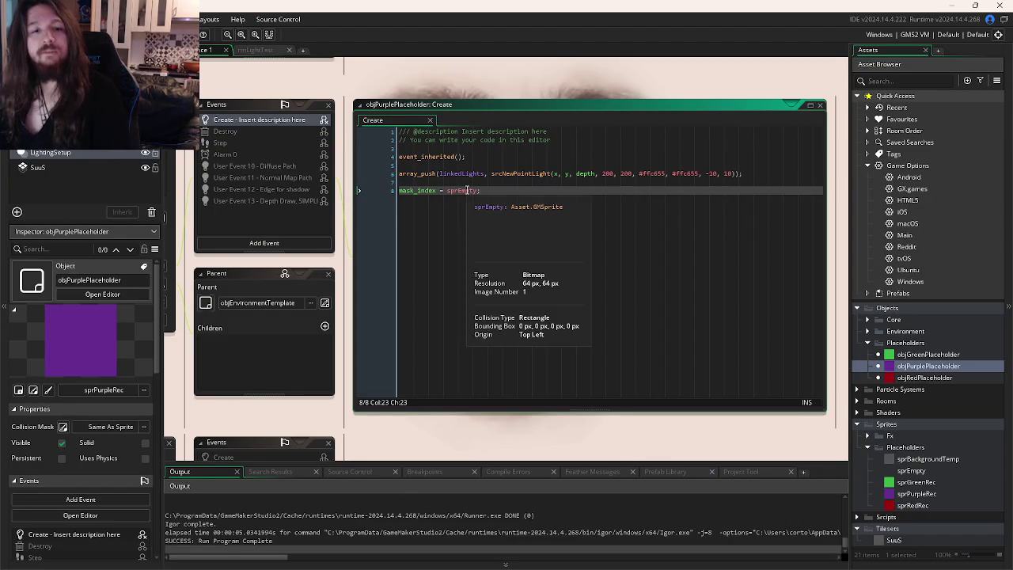
{"action": "double_click", "coordinate": [910, 470]}
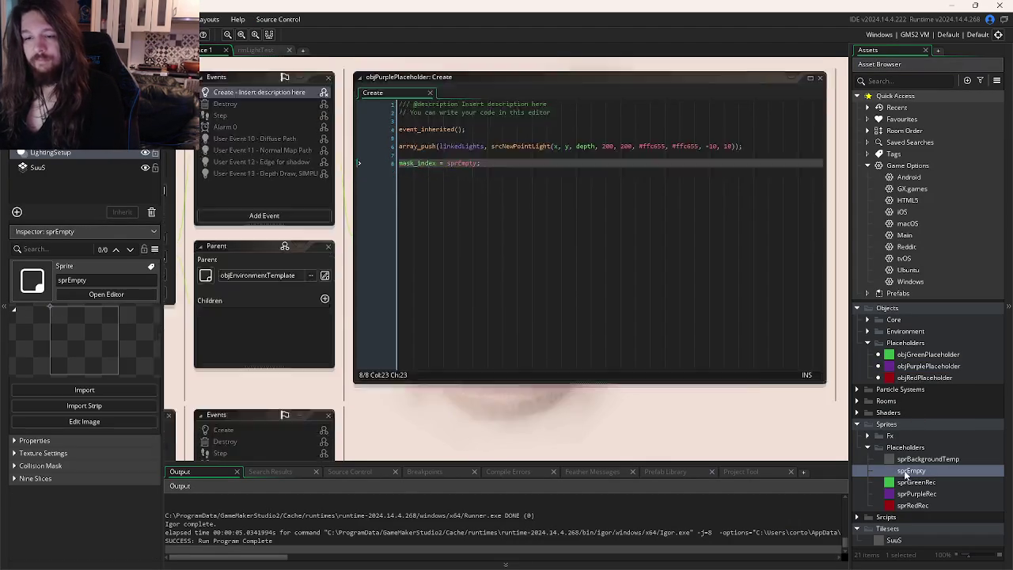
{"action": "left_click", "coordinate": [273, 212]}
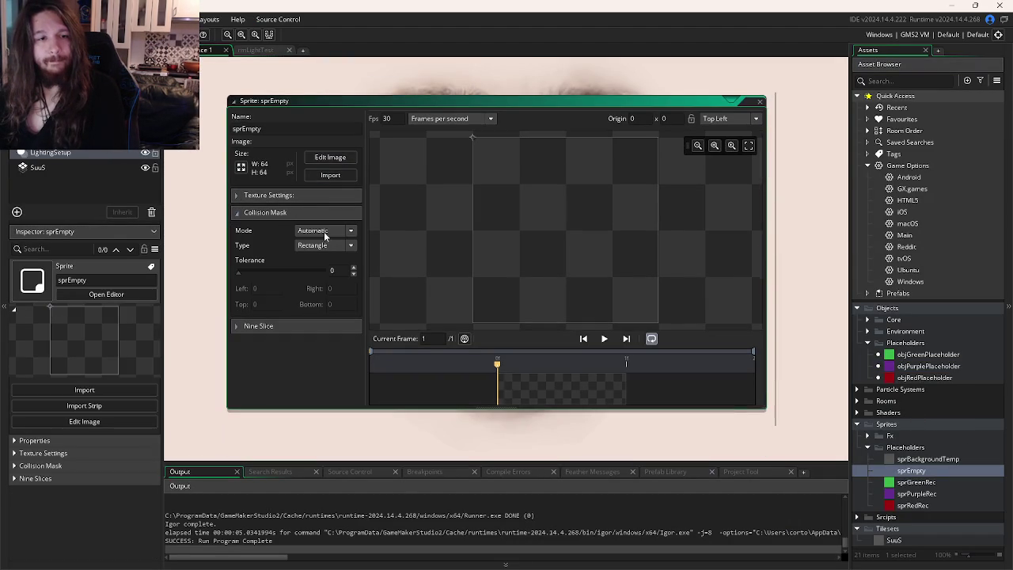
{"action": "left_click", "coordinate": [325, 245]}
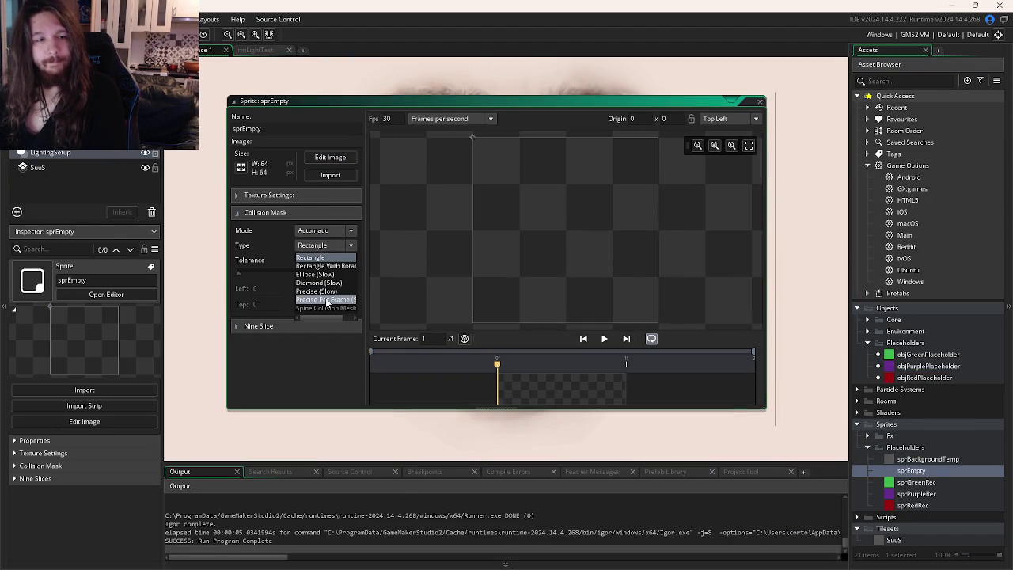
{"action": "left_click", "coordinate": [325, 265]}
{"action": "left_click", "coordinate": [324, 245]}
{"action": "left_click", "coordinate": [313, 257]}
{"action": "left_click", "coordinate": [323, 230]}
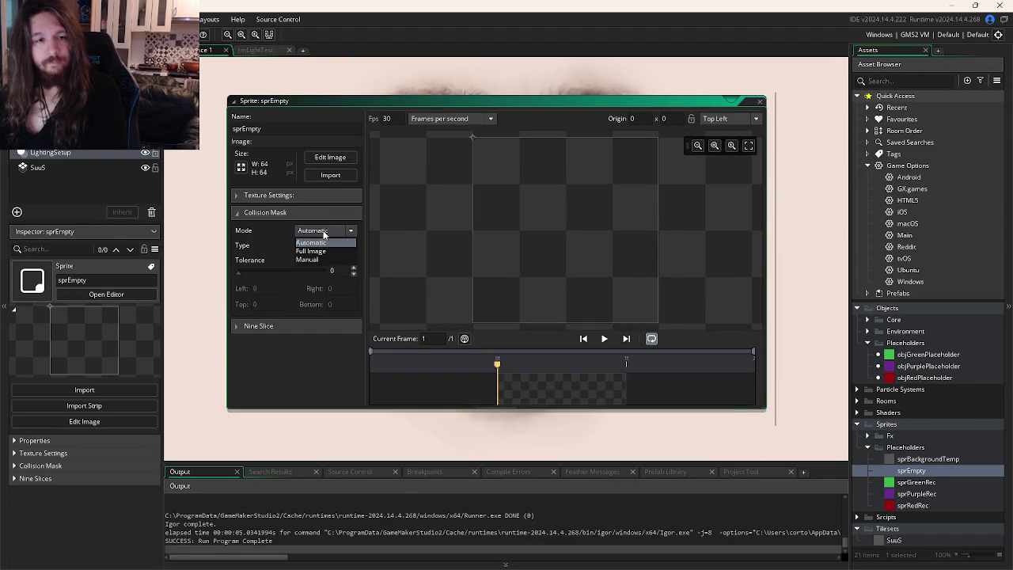
{"action": "left_click", "coordinate": [325, 252]}
{"action": "left_click", "coordinate": [326, 231]}
{"action": "left_click", "coordinate": [326, 242]}
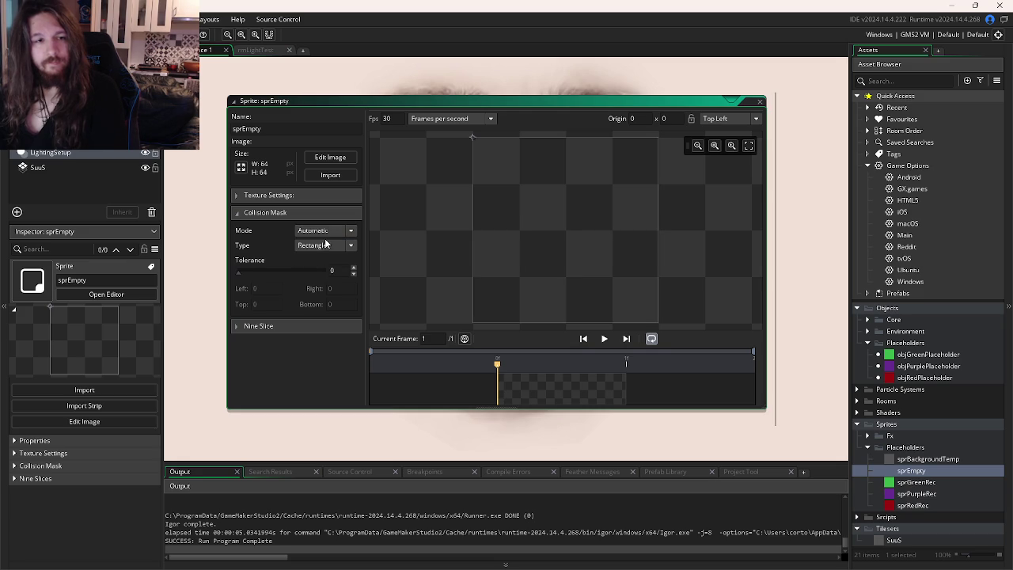
Step: Test-run the game with F5, then close it
{"action": "scroll", "coordinate": [467, 142], "scroll_direction": "up", "scroll_amount": 5}
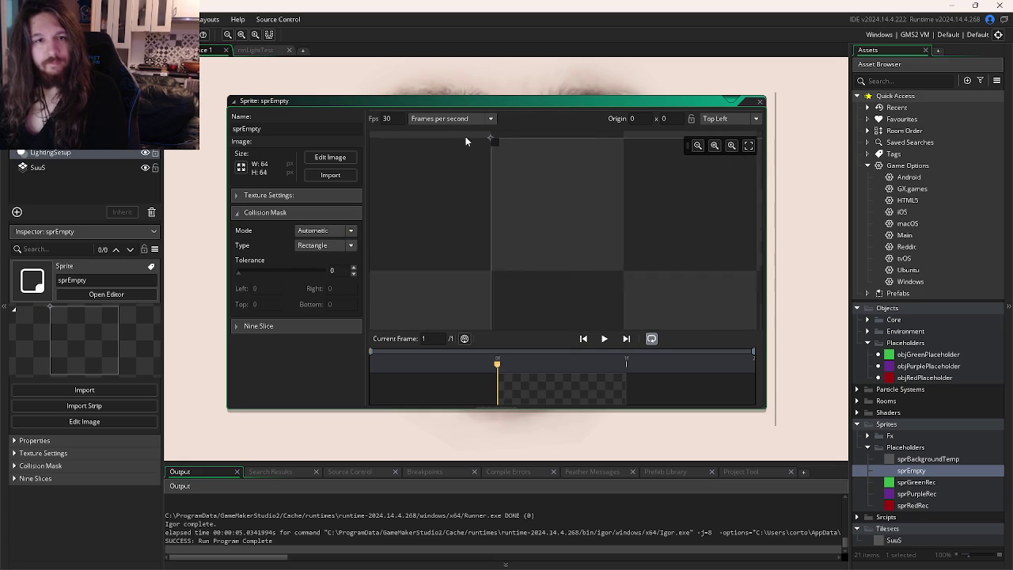
{"action": "key", "text": "F5"}
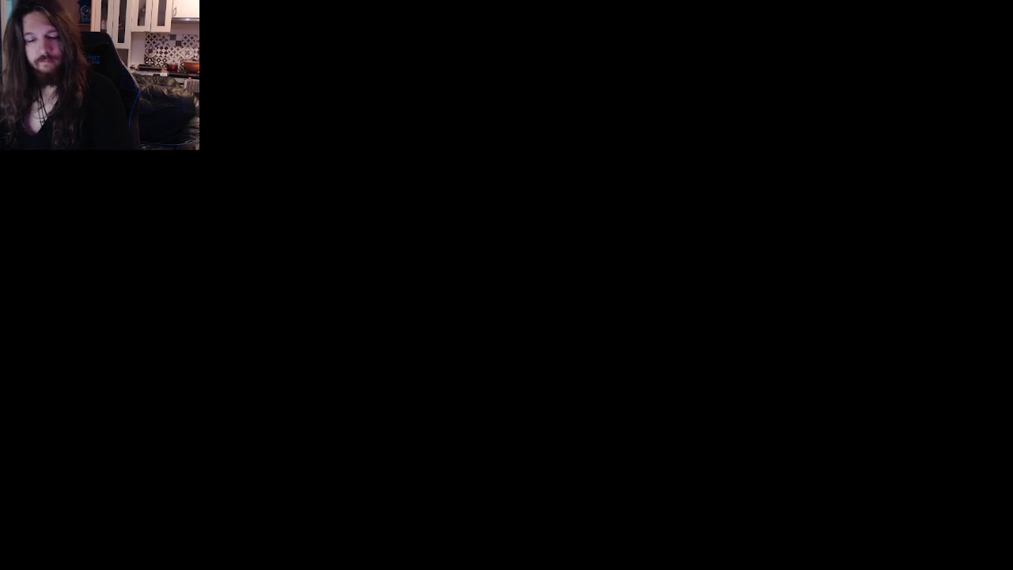
{"action": "key", "text": "ctrl+Tab"}
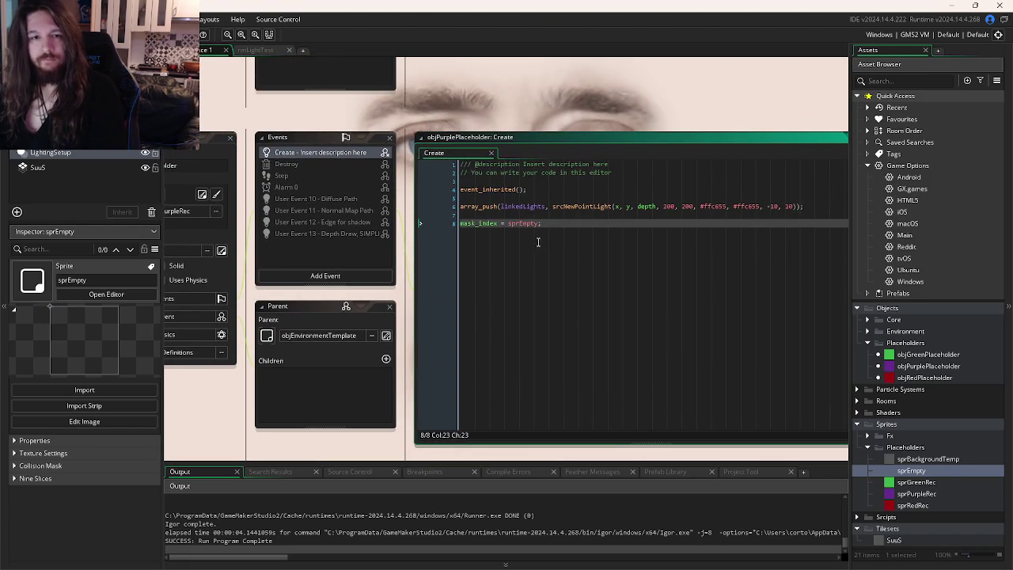
Step: Set objPurplePlaceholder's sprite to No Sprite
{"action": "left_click_drag", "start_coordinate": [547, 287], "coordinate": [701, 281]}
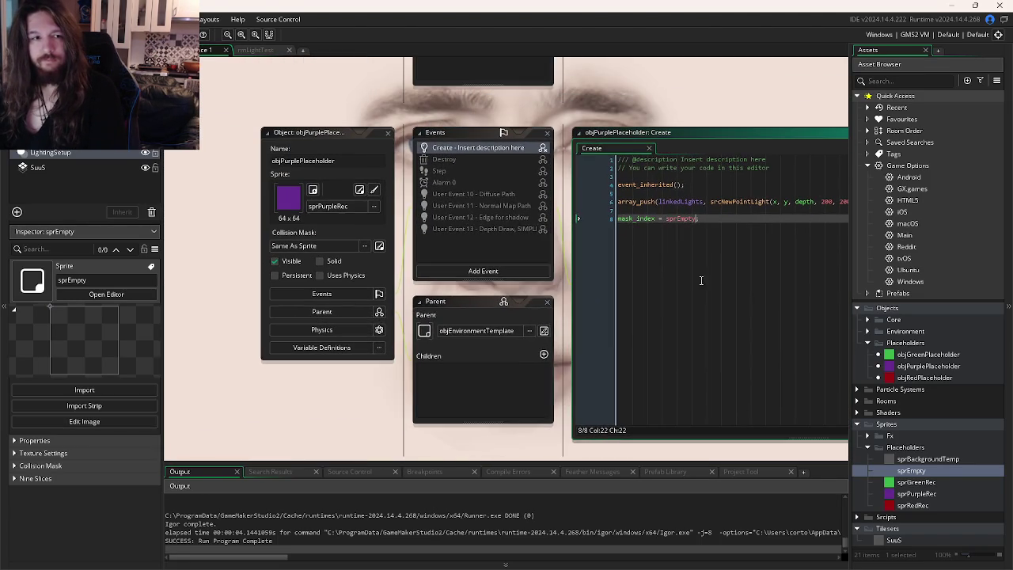
{"action": "left_click", "coordinate": [373, 206]}
{"action": "left_click", "coordinate": [417, 237]}
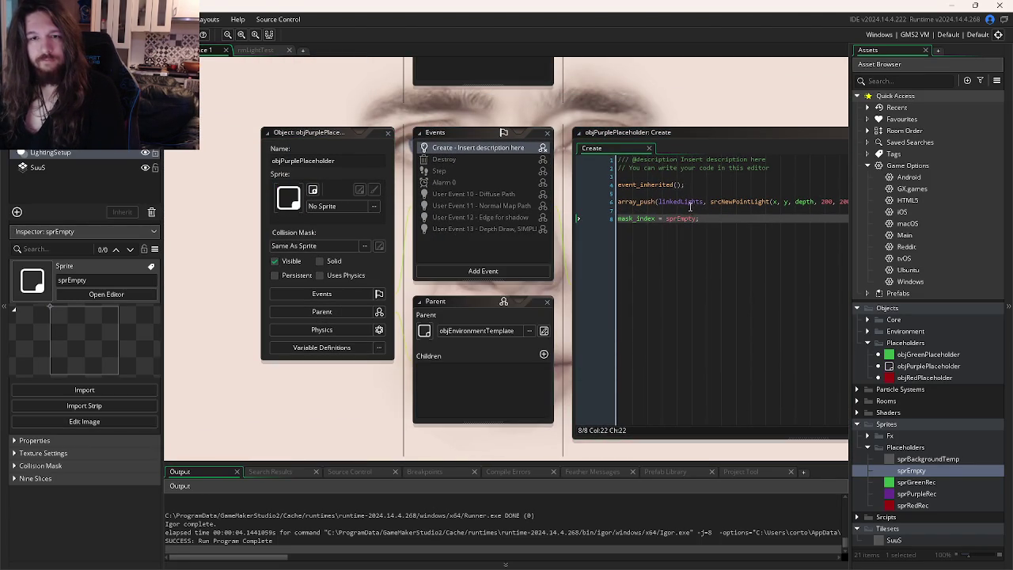
Step: Add sprite_index = sprPurpleRec; to the Create code and test-run, then remove it and the mask_index line
{"action": "left_click", "coordinate": [690, 209]}
{"action": "key", "text": "Return"}
{"action": "type", "text": "sprite"}
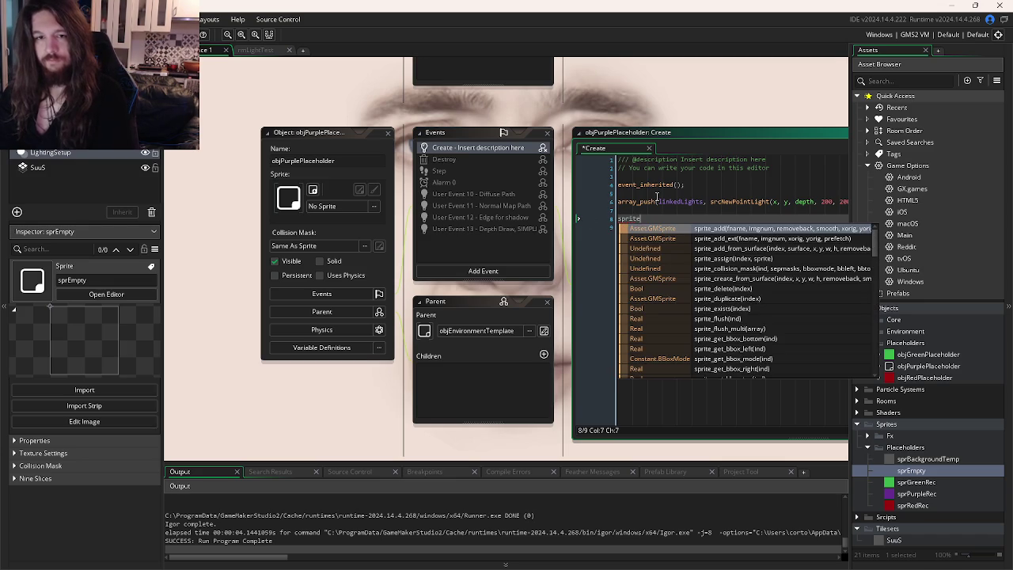
{"action": "type", "text": "_index = s"}
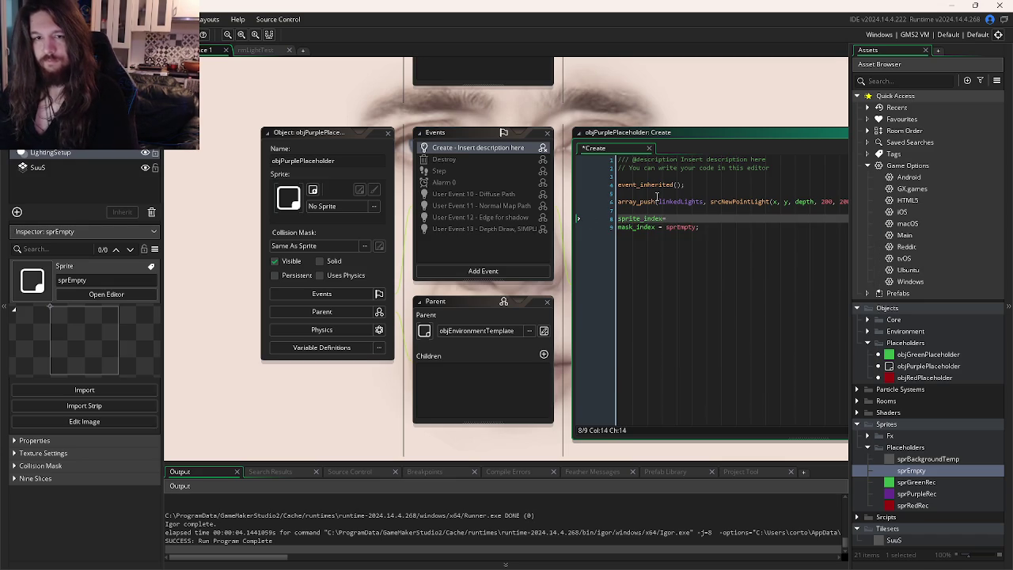
{"action": "type", "text": "prPu"}
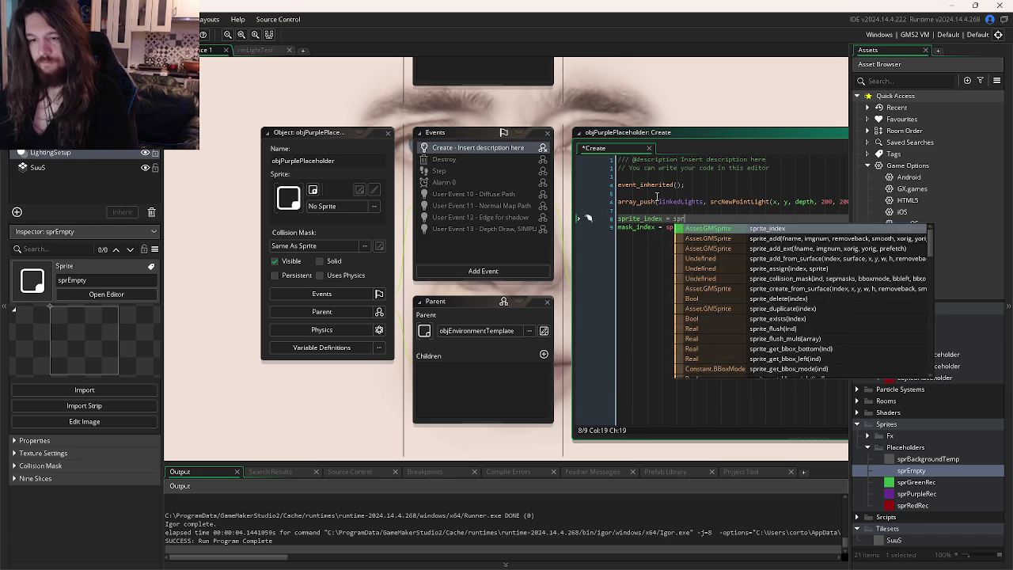
{"action": "key", "text": "Return"}
{"action": "type", "text": ";"}
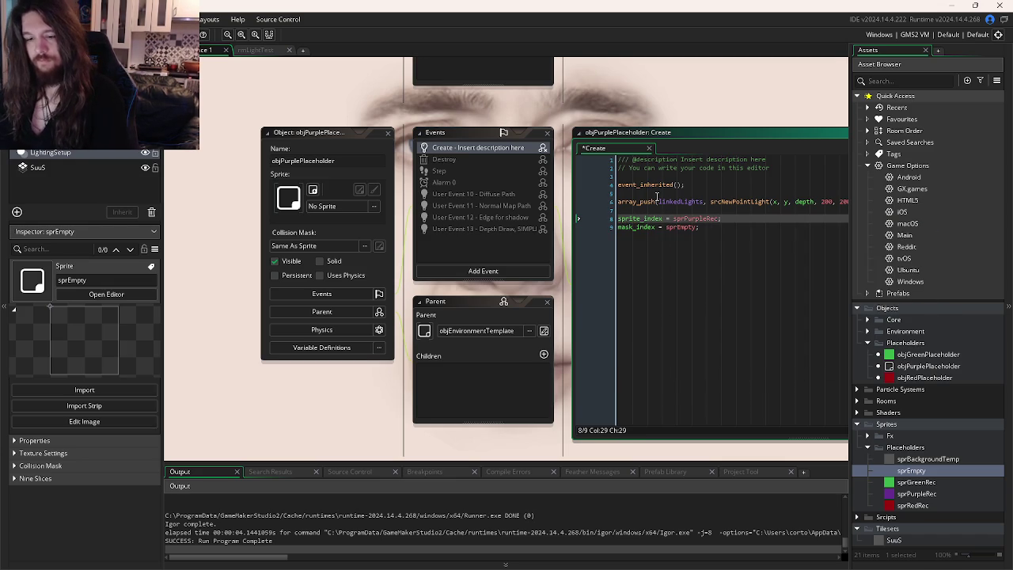
{"action": "key", "text": "F5"}
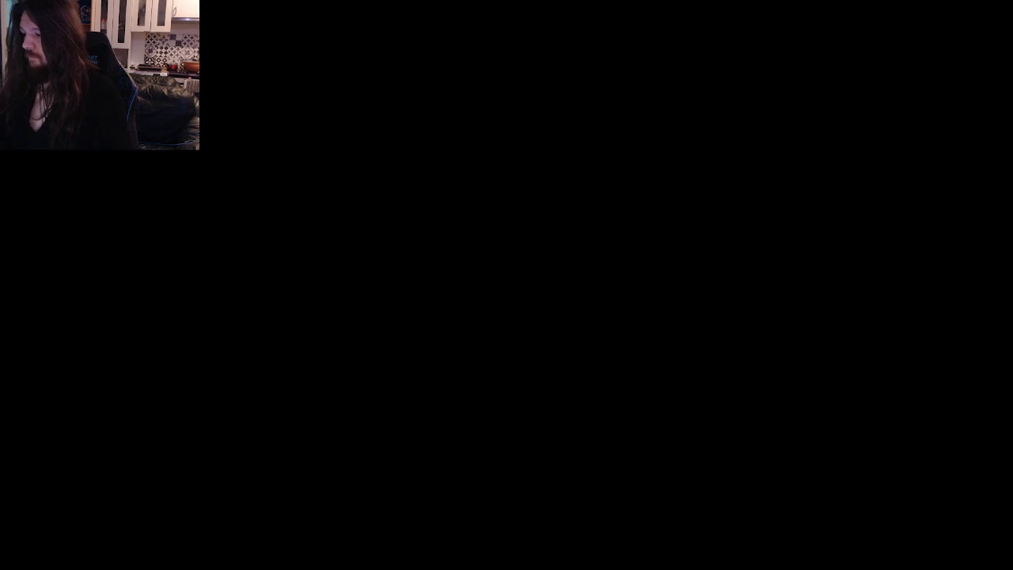
{"action": "key", "text": "Down"}
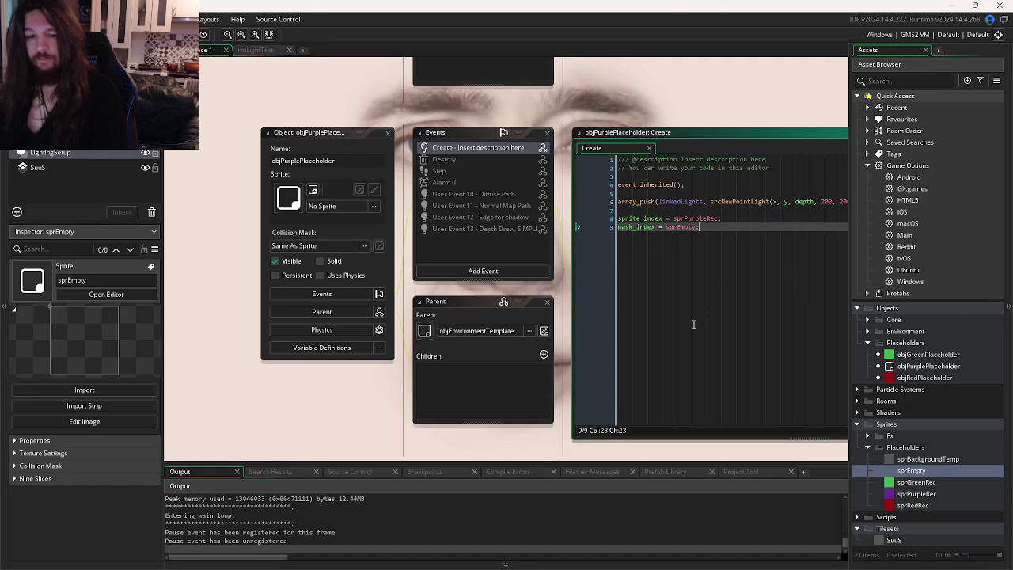
{"action": "left_click", "coordinate": [451, 560]}
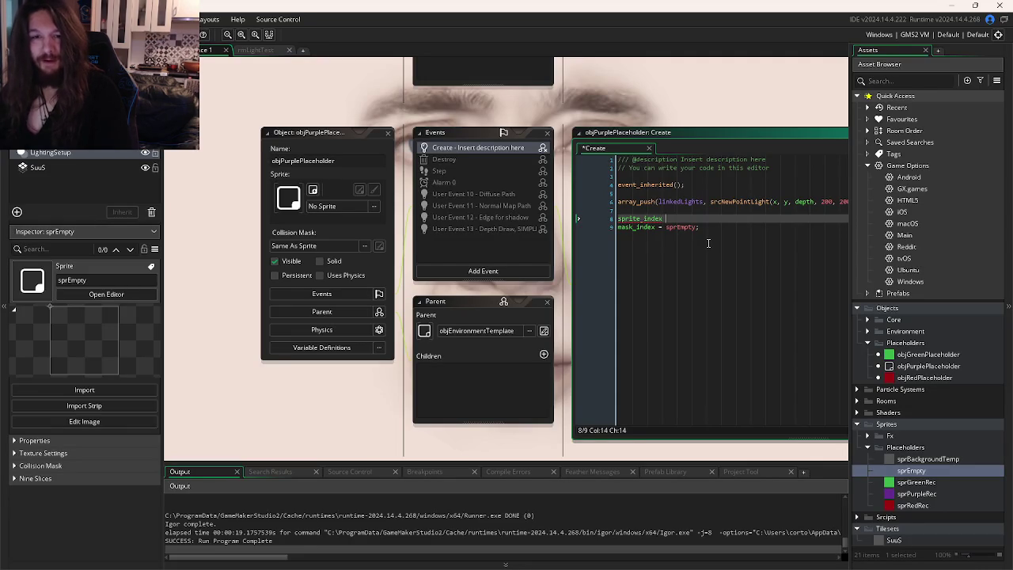
{"action": "key", "text": "ctrl+z"}
{"action": "key", "text": "ctrl+z"}
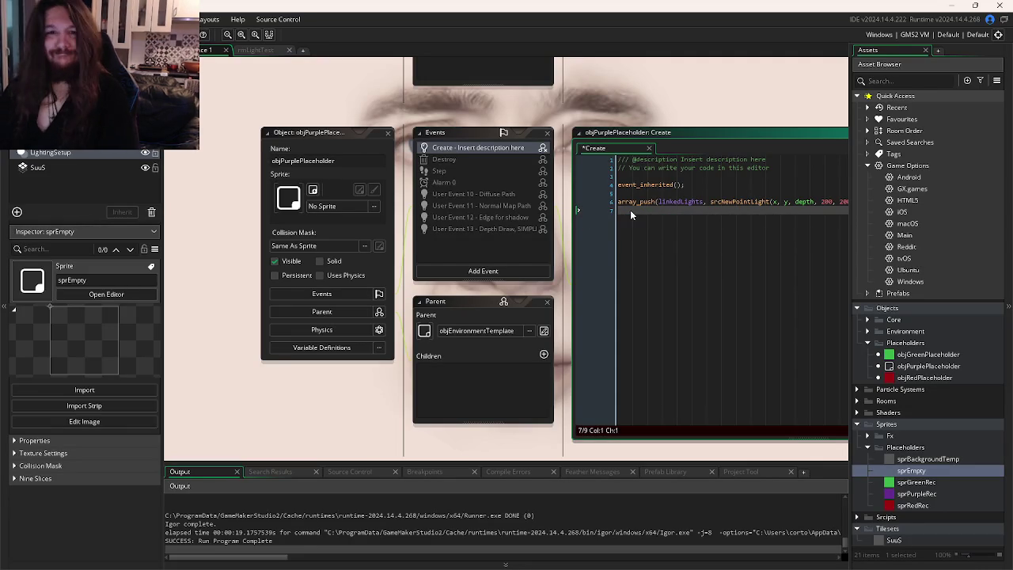
Step: Test-run the game without those lines and return to the workspace
{"action": "key", "text": "F5"}
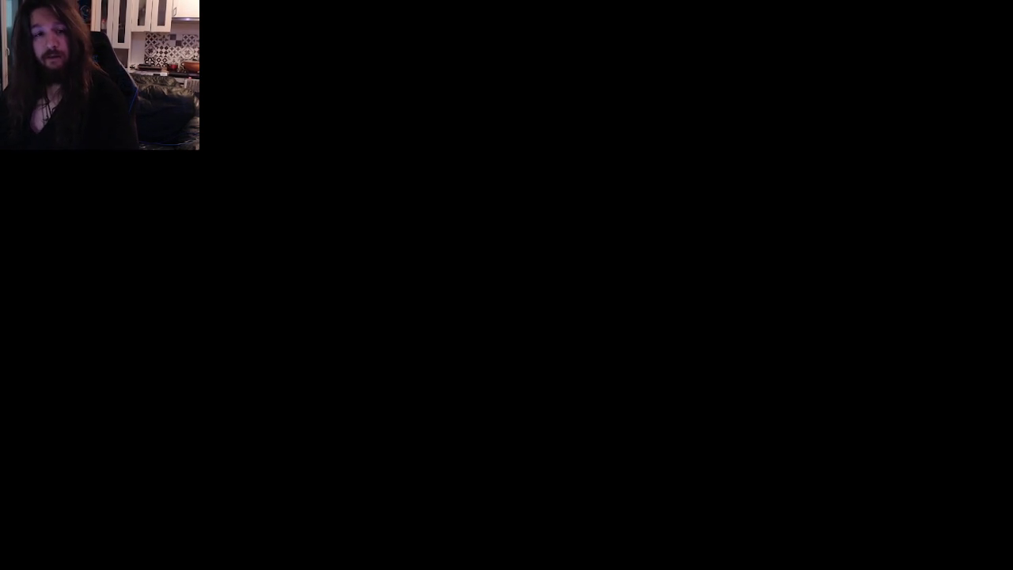
{"action": "key", "text": "alt+Tab"}
{"action": "left_click", "coordinate": [352, 50]}
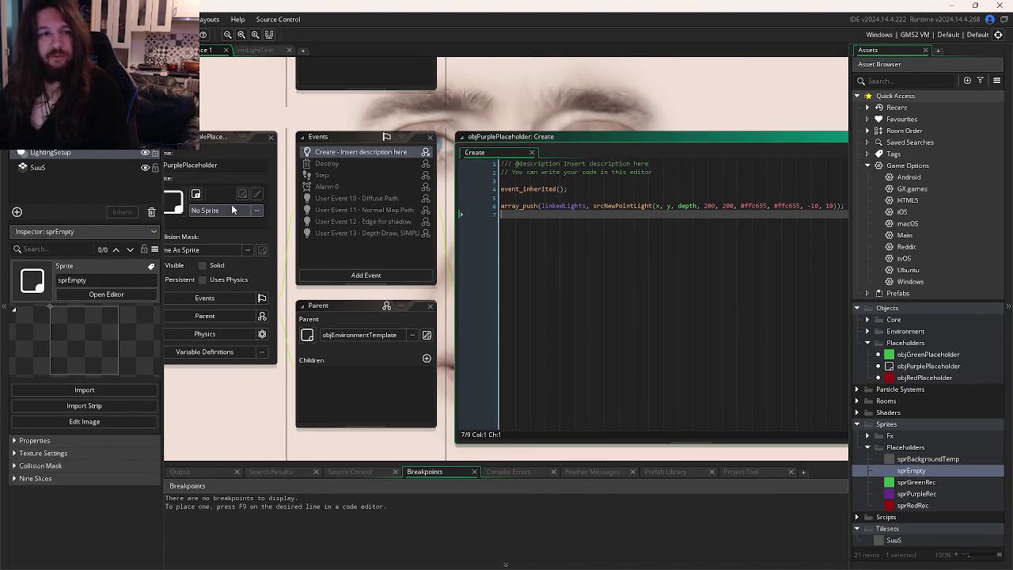
Step: Assign sprPurpleRec from the Placeholders folder as objPurplePlaceholder's sprite
{"action": "left_click", "coordinate": [233, 210]}
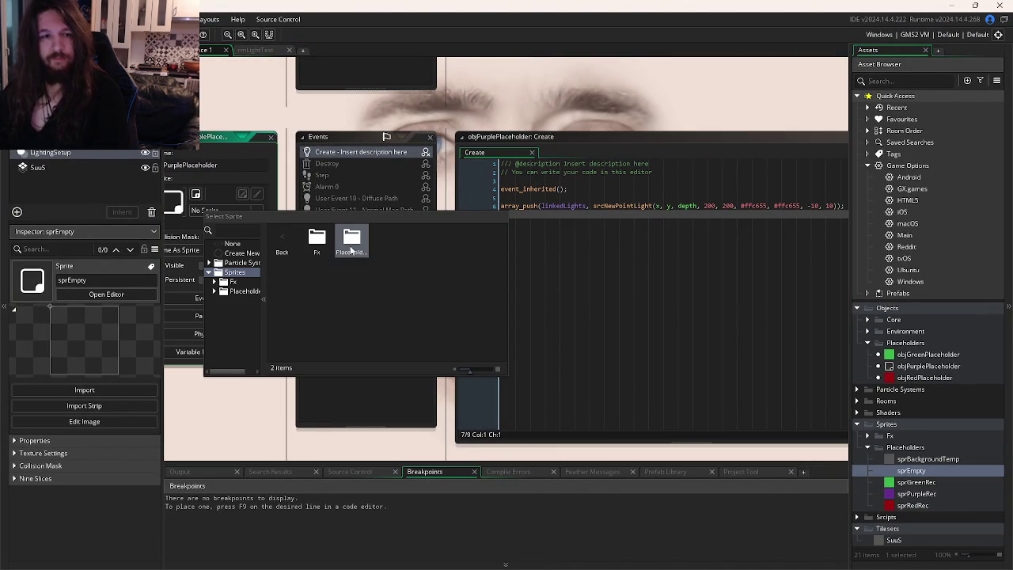
{"action": "double_click", "coordinate": [358, 241]}
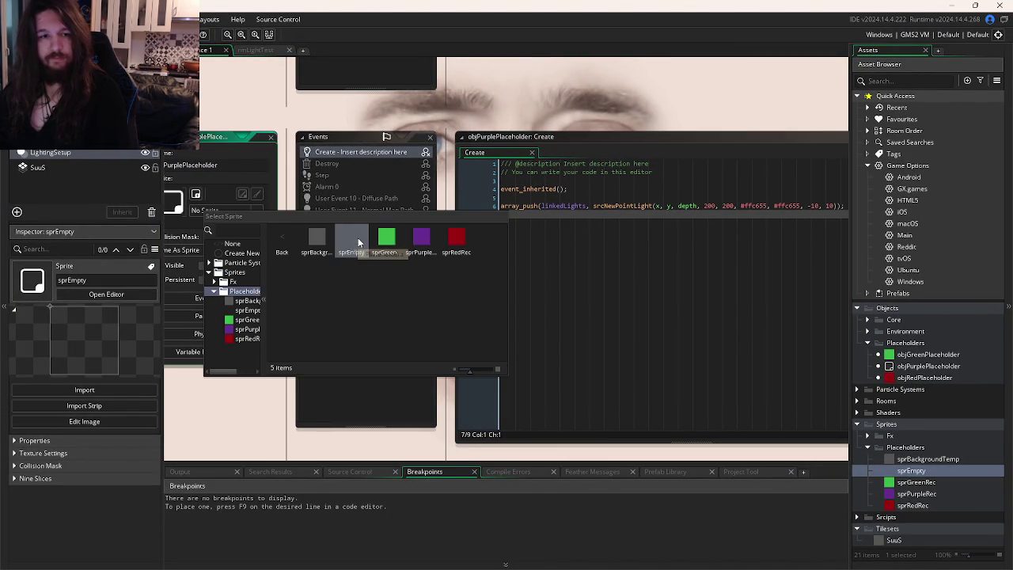
{"action": "double_click", "coordinate": [420, 237]}
Step: Test-run the game, then jump to the srcNewPointLight function definition
{"action": "key", "text": "F5"}
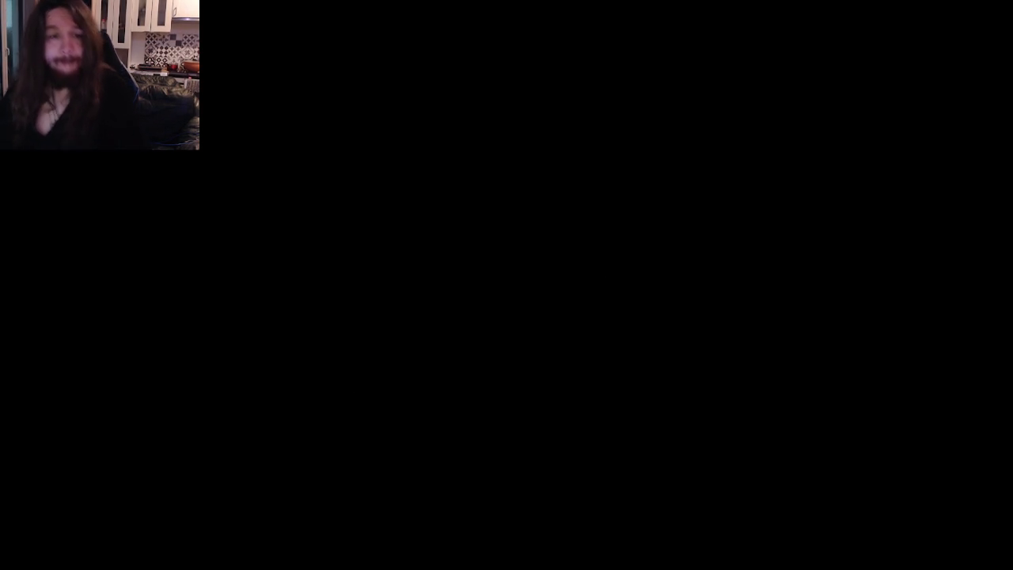
{"action": "key", "text": "Escape"}
{"action": "middle_click", "coordinate": [529, 203]}
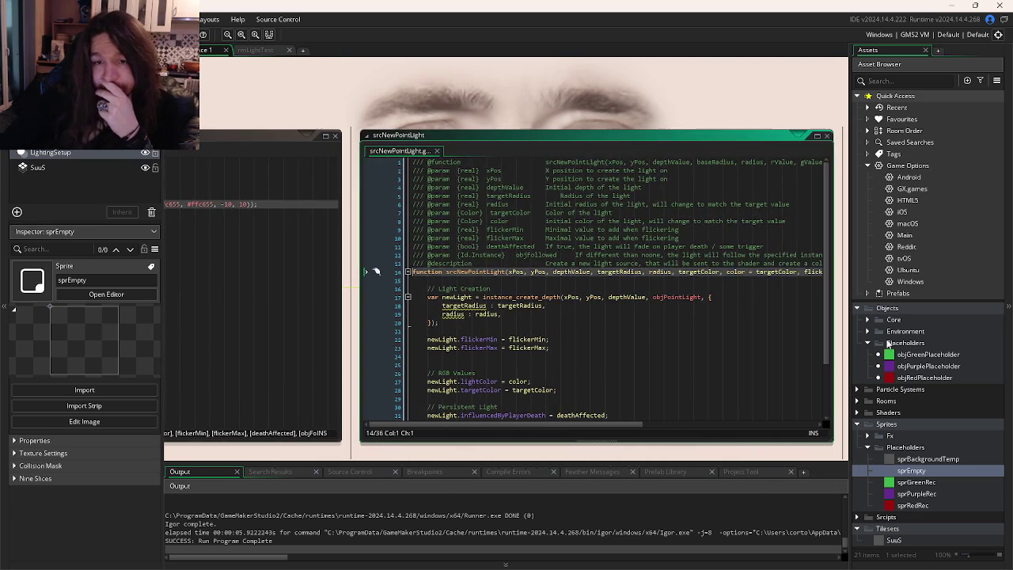
Step: Open the srcNewPointLight script from the Scripts folder to review its parameters
{"action": "left_click", "coordinate": [857, 516]}
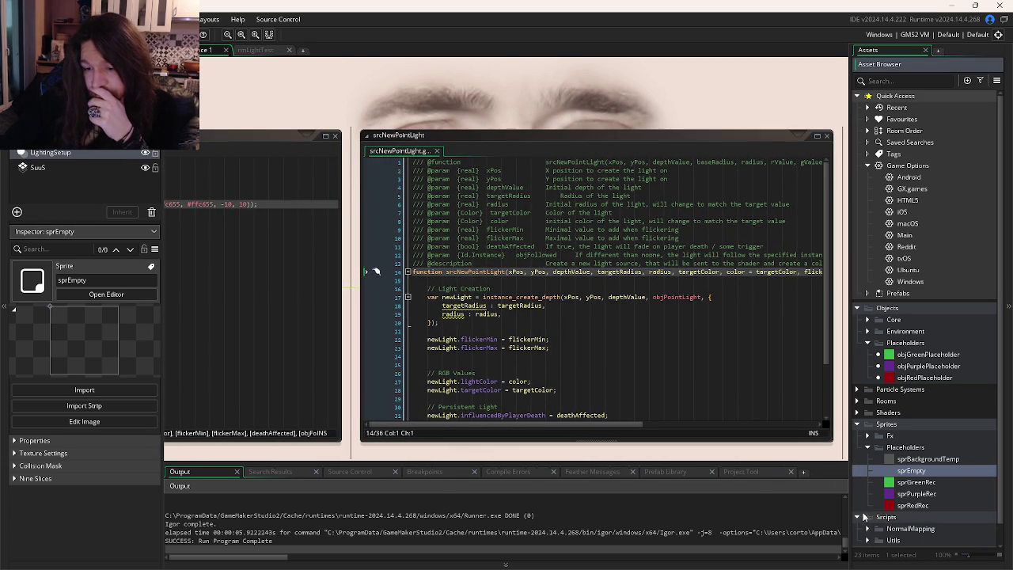
{"action": "scroll", "coordinate": [874, 507], "scroll_direction": "down", "scroll_amount": 1}
{"action": "scroll", "coordinate": [878, 505], "scroll_direction": "down", "scroll_amount": 3}
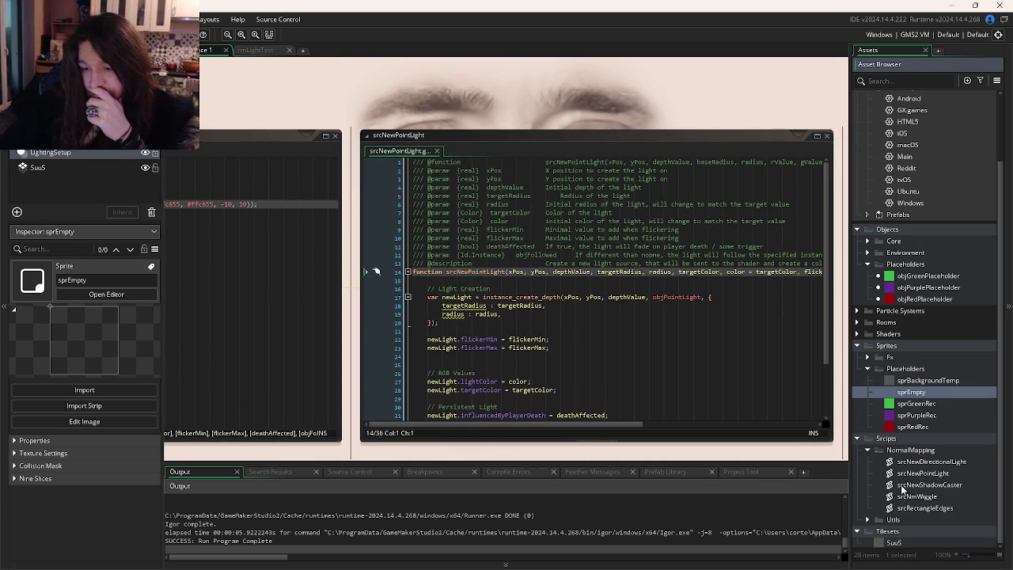
{"action": "double_click", "coordinate": [927, 473]}
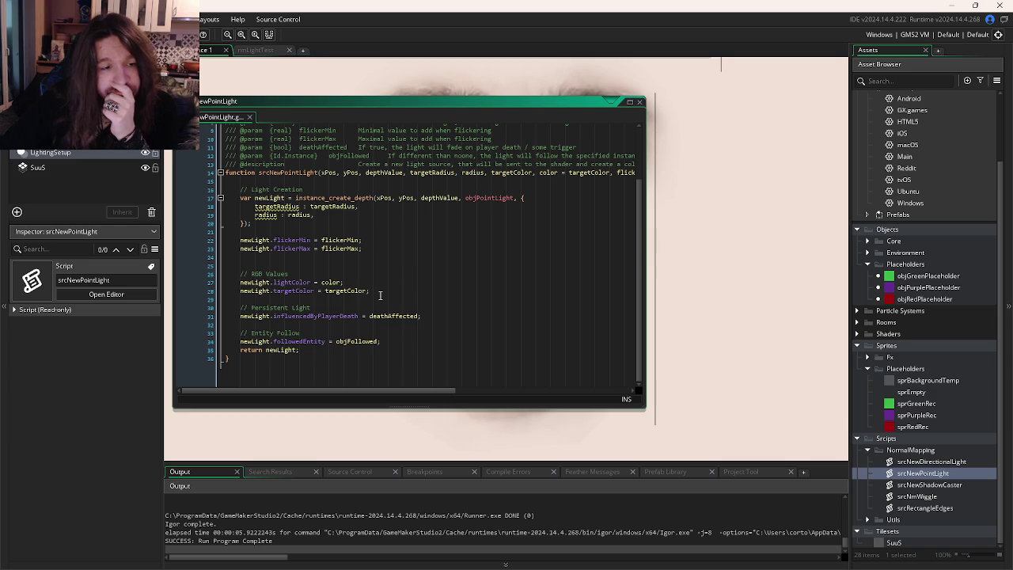
Step: Append ', false, self' to the srcNewPointLight call in the Create code
{"action": "left_click", "coordinate": [265, 50]}
{"action": "left_click", "coordinate": [642, 159]}
{"action": "type", "text": ", false, "}
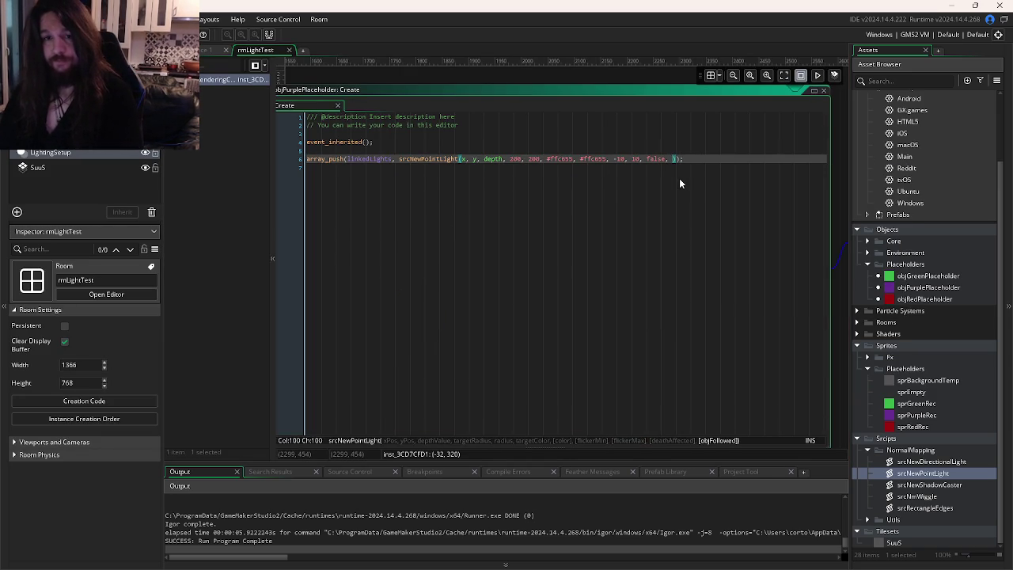
{"action": "type", "text": "self"}
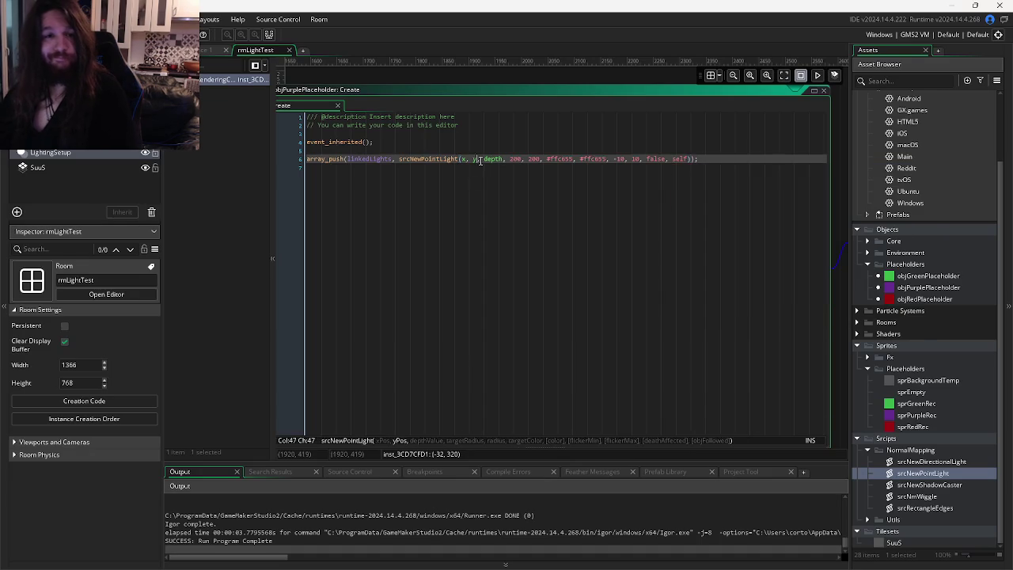
{"action": "left_click", "coordinate": [207, 50]}
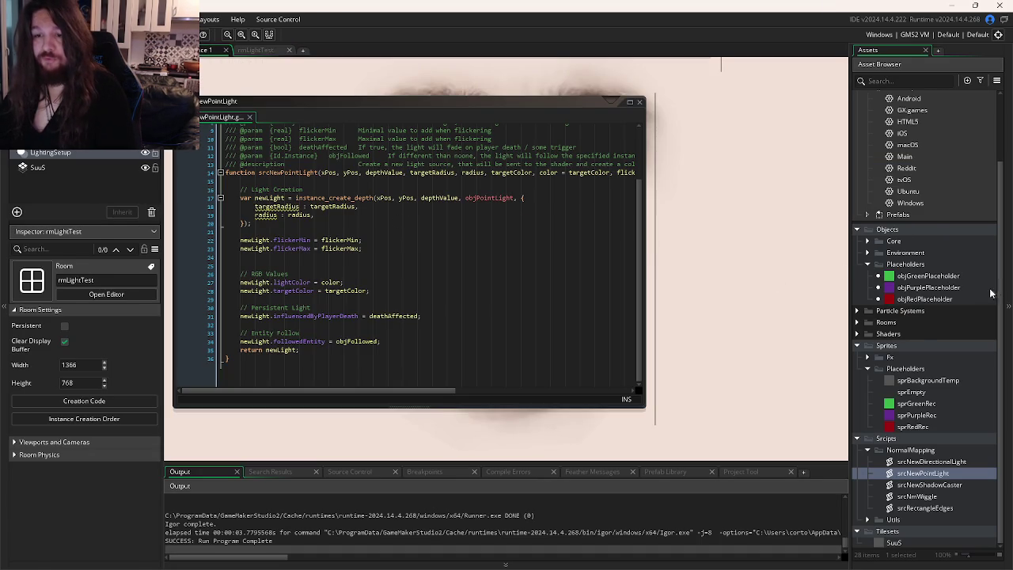
{"action": "double_click", "coordinate": [990, 288]}
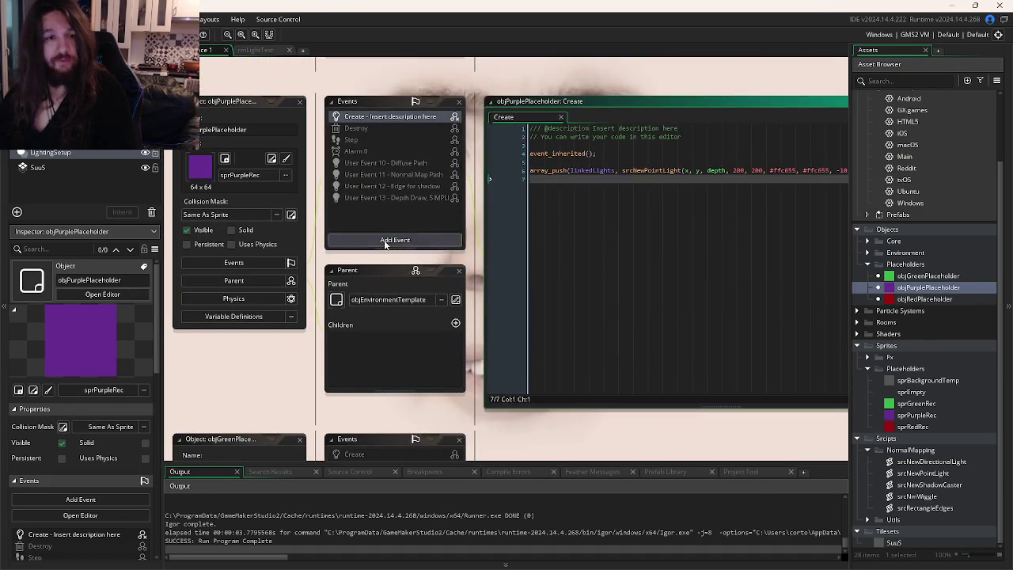
Step: Add an inherited Step event to objPurplePlaceholder
{"action": "left_click", "coordinate": [394, 239]}
{"action": "right_click", "coordinate": [355, 140]}
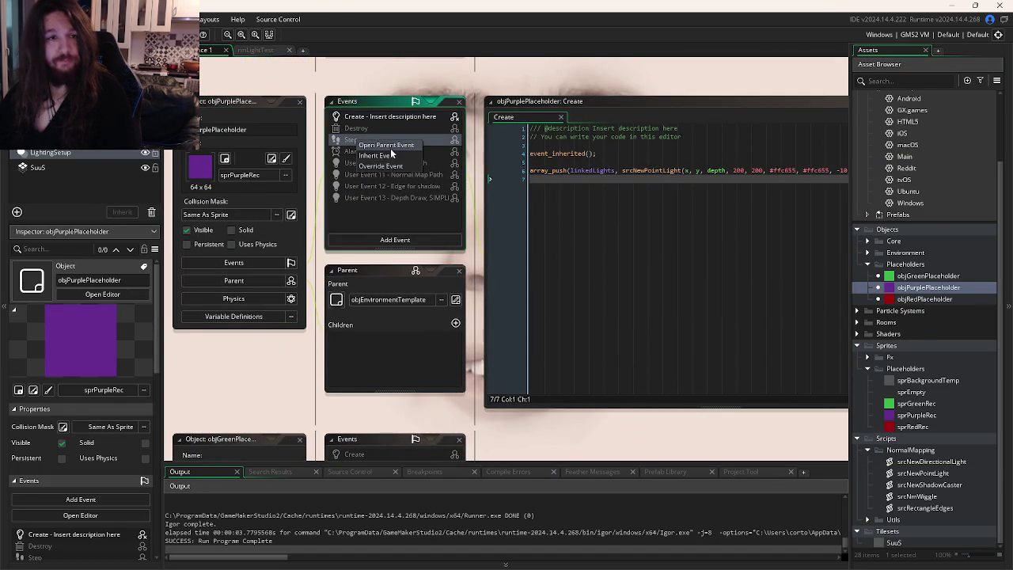
{"action": "left_click", "coordinate": [388, 158]}
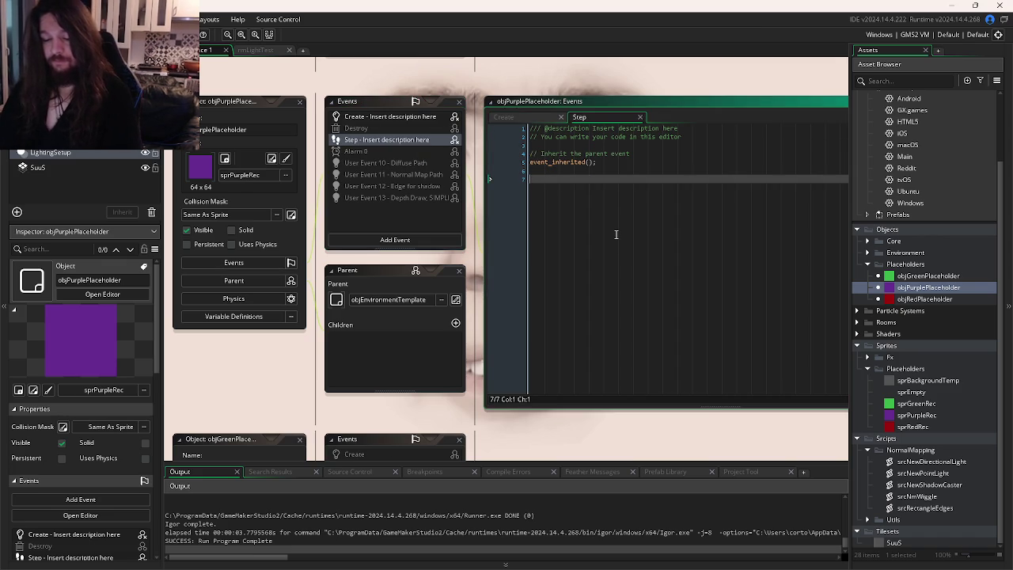
Step: Write the condition if(keyboard_check(vk_right)) { in the Step code
{"action": "type", "text": "if(key"}
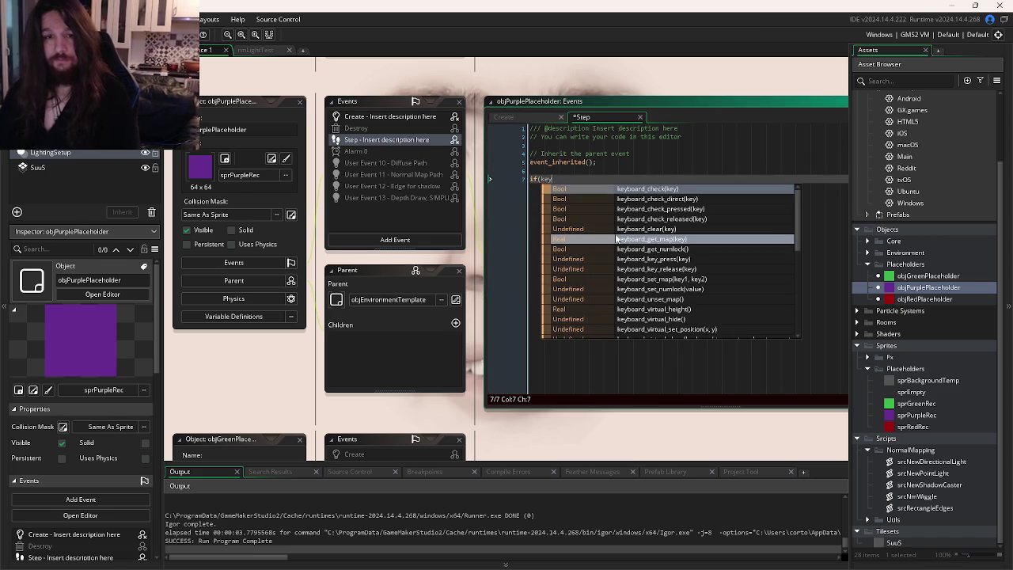
{"action": "key", "text": "Return"}
{"action": "type", "text": "vk_r"}
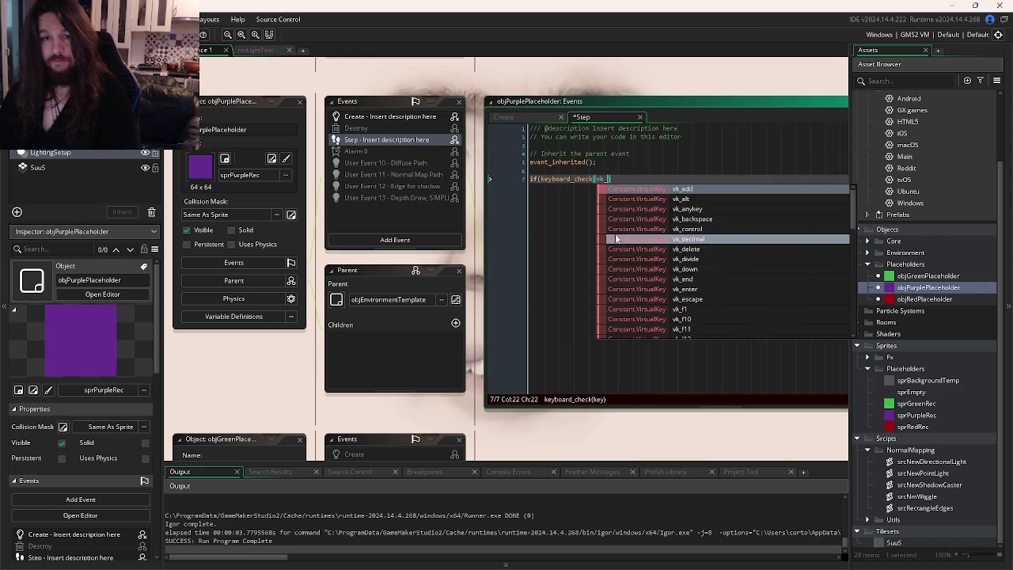
{"action": "key", "text": "Down"}
{"action": "key", "text": "Down"}
{"action": "key", "text": "Down"}
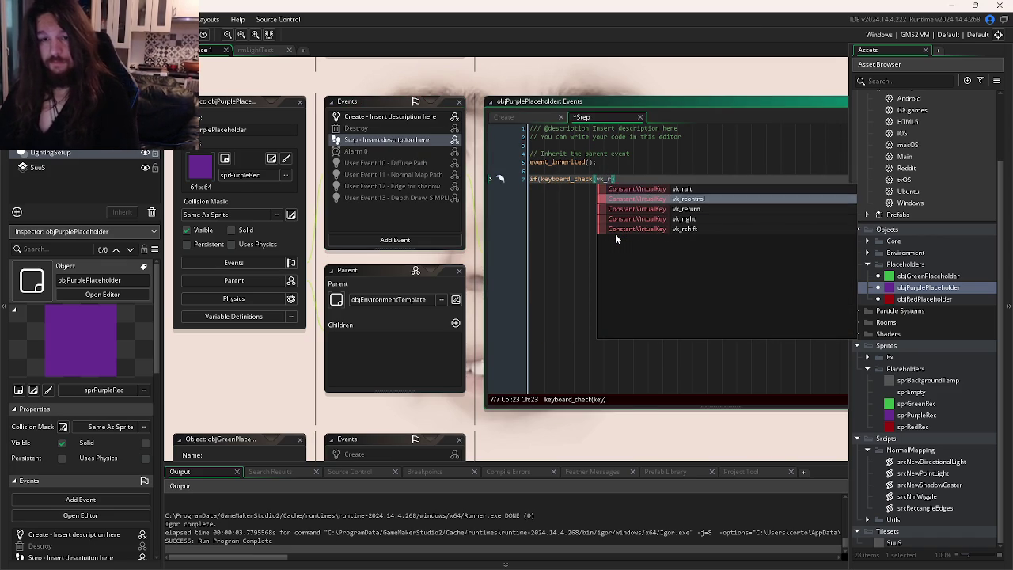
{"action": "key", "text": "Return"}
{"action": "type", "text": "));"}
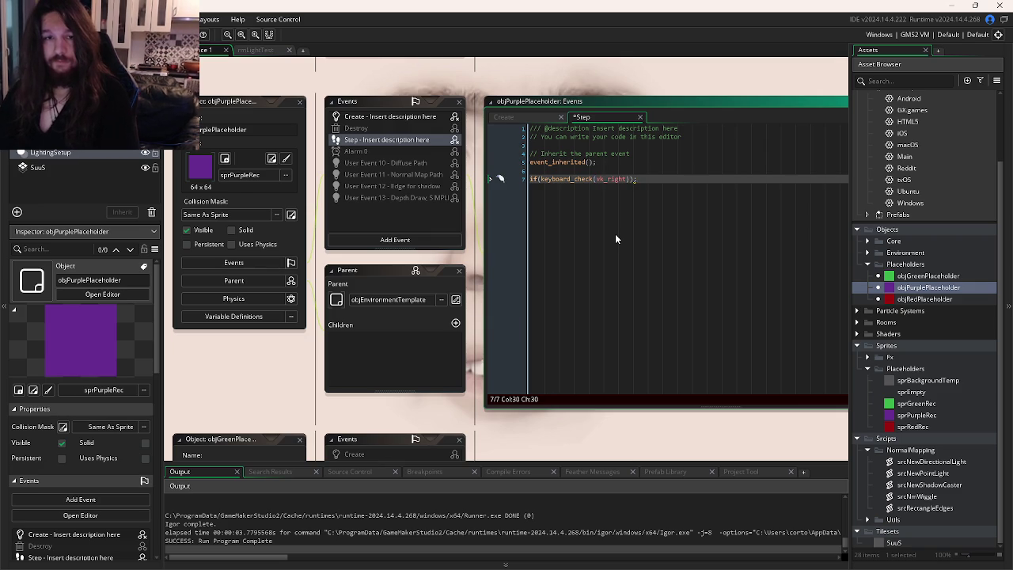
{"action": "key", "text": "BackSpace"}
{"action": "type", "text": "{"}
Step: Close the block with x += 1; inside the braces and run the game
{"action": "key", "text": "Return"}
{"action": "type", "text": "}"}
{"action": "key", "text": "Left"}
{"action": "key", "text": "Return"}
{"action": "type", "text": "x += "}
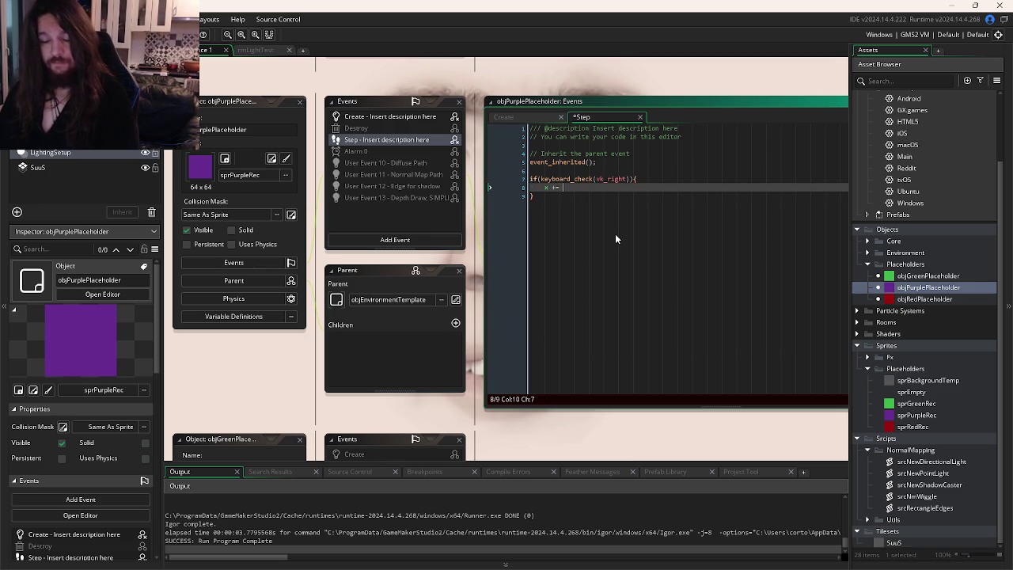
{"action": "type", "text": "1;"}
{"action": "key", "text": "F5"}
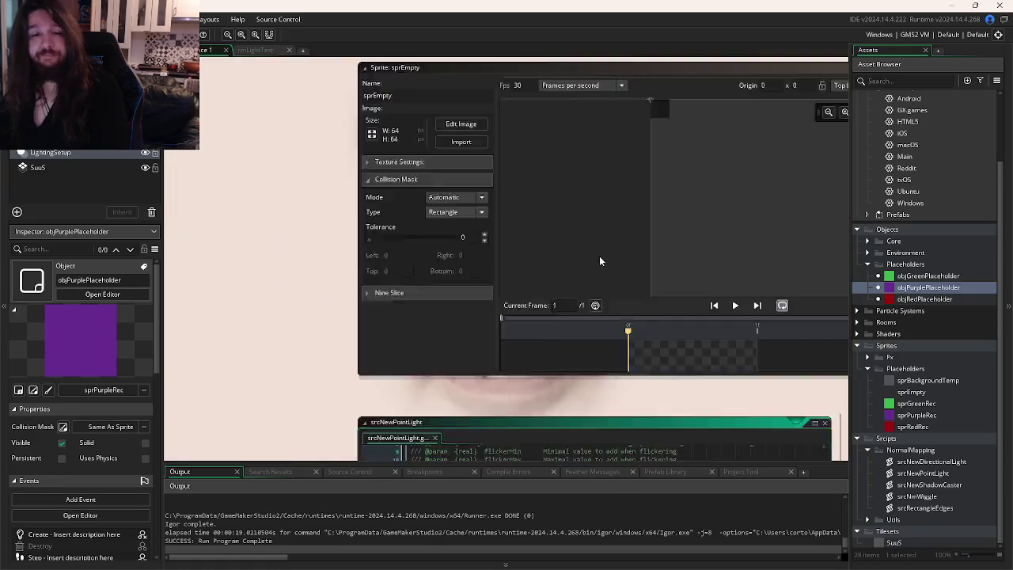
Step: Show the 64×64 sprPurpleRec sprite editor, then switch to Discord
{"action": "key", "text": "ctrl+Tab"}
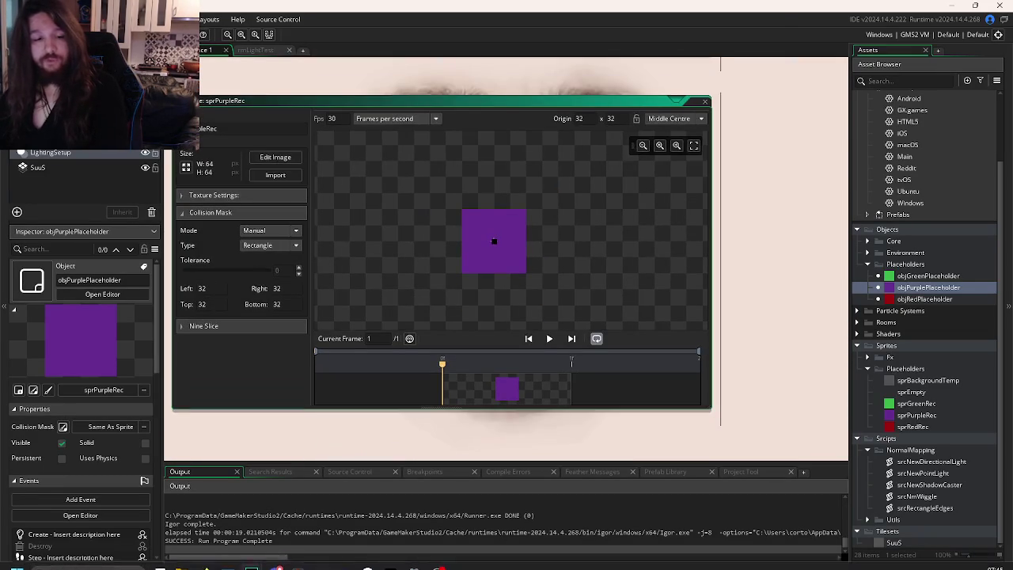
{"action": "left_click", "coordinate": [276, 559]}
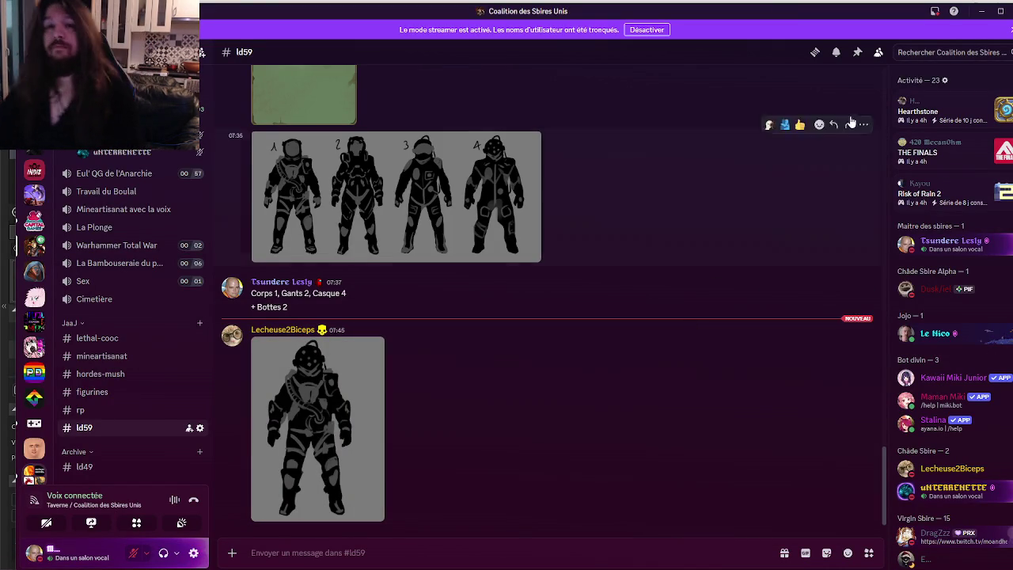
Step: Post 'Ça m'plait' in Discord's ld59 channel
{"action": "key", "text": "super"}
{"action": "mouse_move", "coordinate": [204, 557]}
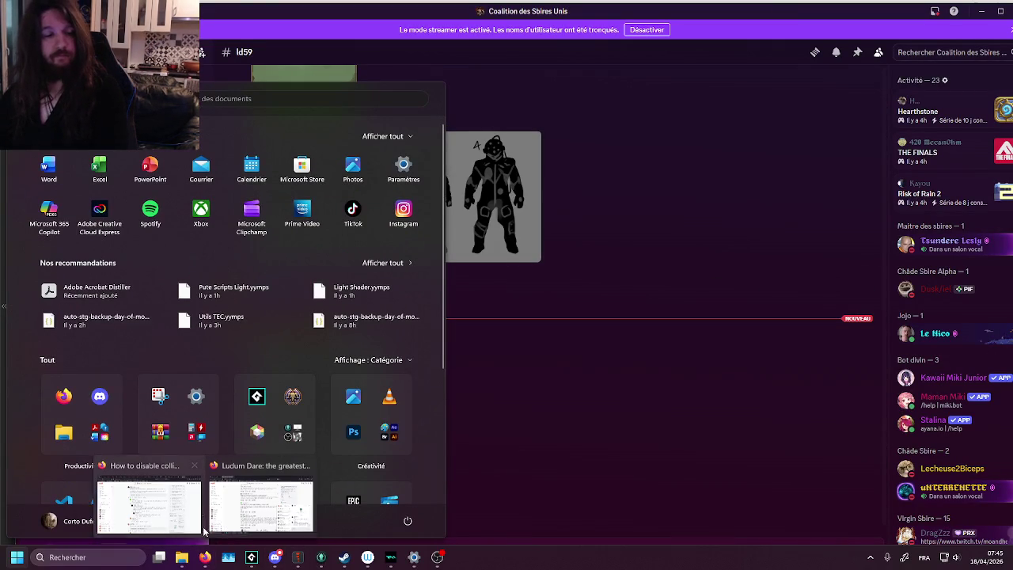
{"action": "left_click", "coordinate": [176, 504]}
{"action": "key", "text": "super"}
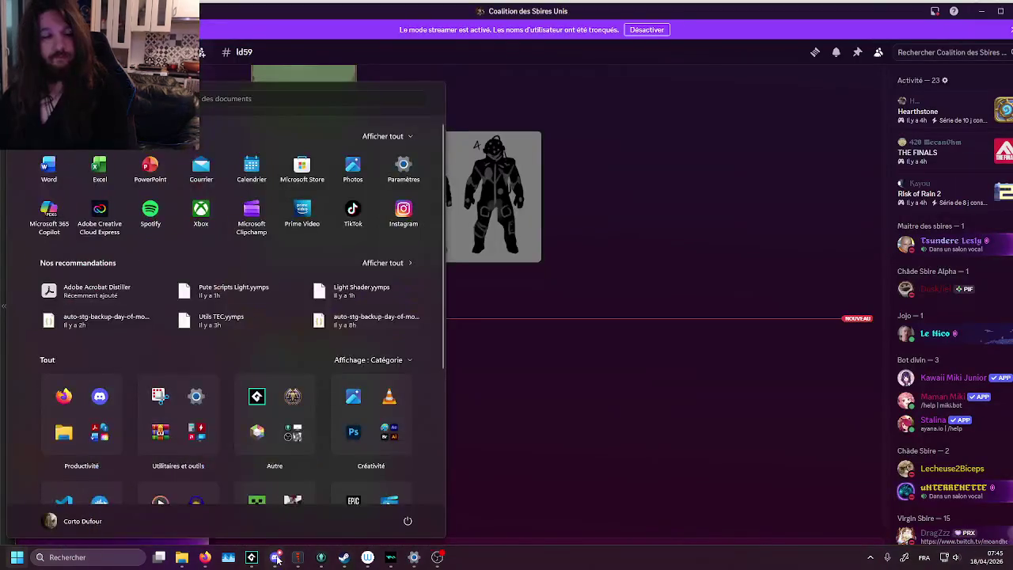
{"action": "left_click", "coordinate": [275, 557]}
{"action": "type", "text": "Ça"}
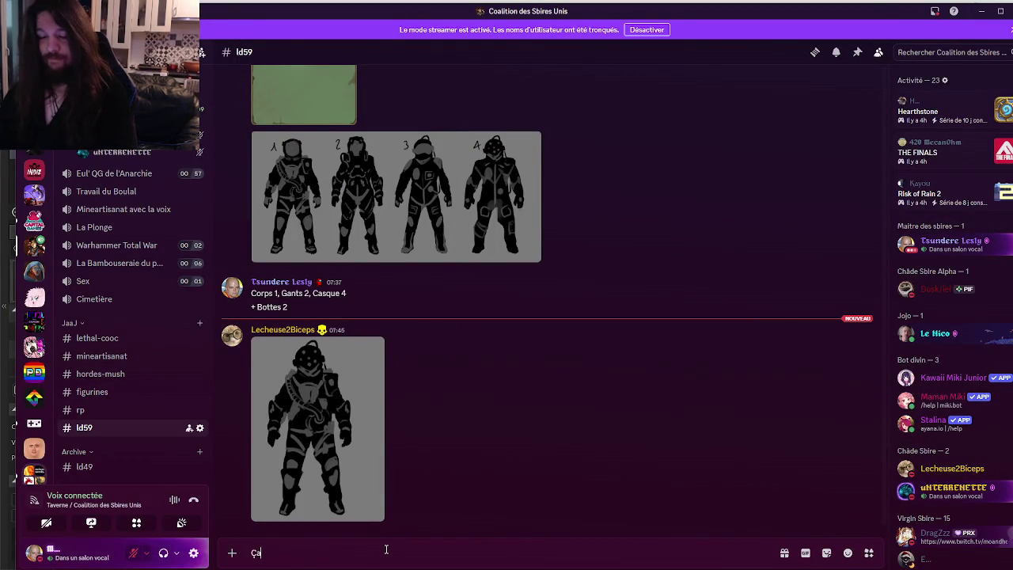
{"action": "type", "text": " m'plait"}
{"action": "key", "text": "Return"}
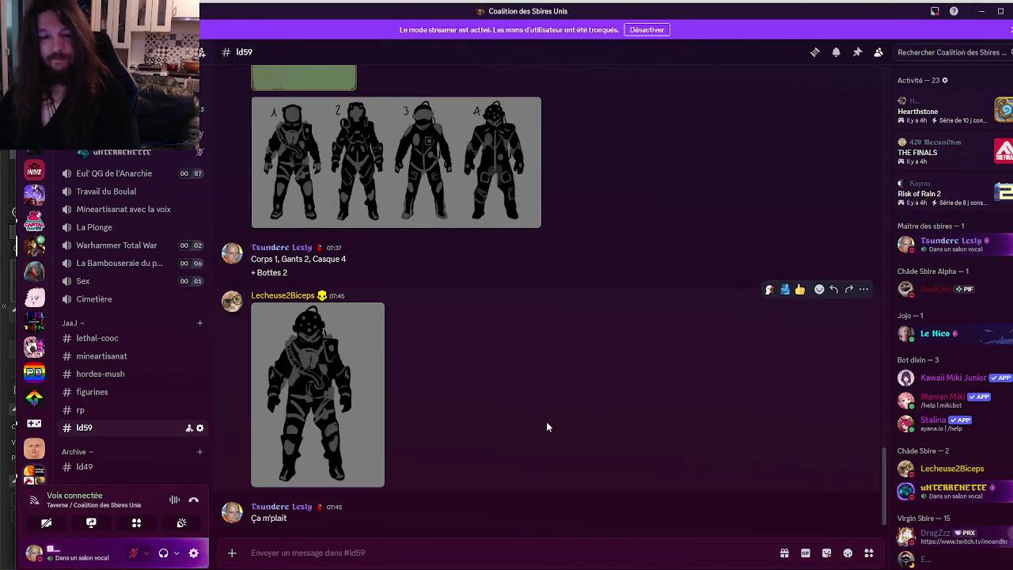
Step: Switch to Firefox and open YouTube in a new tab
{"action": "key", "text": "alt+Tab"}
{"action": "key", "text": "Tab"}
{"action": "key", "text": "Tab"}
{"action": "key", "text": "Escape"}
{"action": "key", "text": "alt+Tab"}
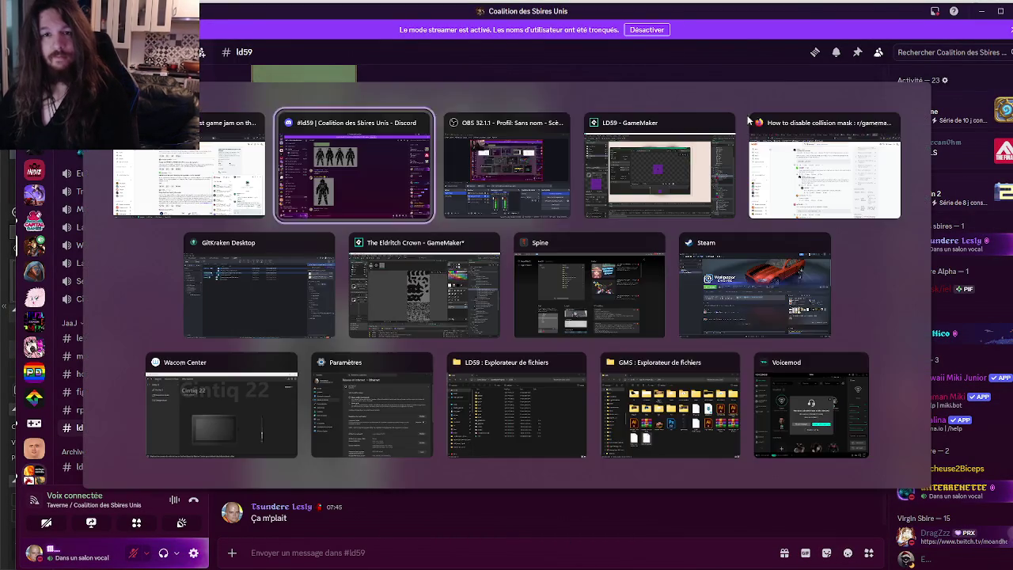
{"action": "left_click", "coordinate": [771, 136]}
{"action": "left_click", "coordinate": [887, 11]}
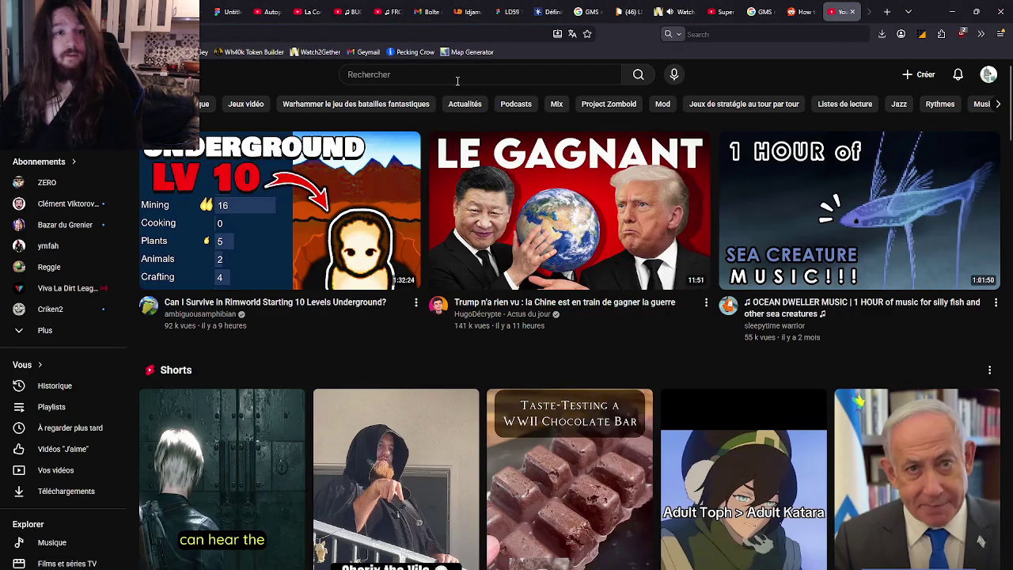
Step: Search YouTube for 'Strip tease' and open the STRIP TEASE OFFICIEL channel's videos
{"action": "left_click", "coordinate": [457, 80]}
{"action": "type", "text": "Str"}
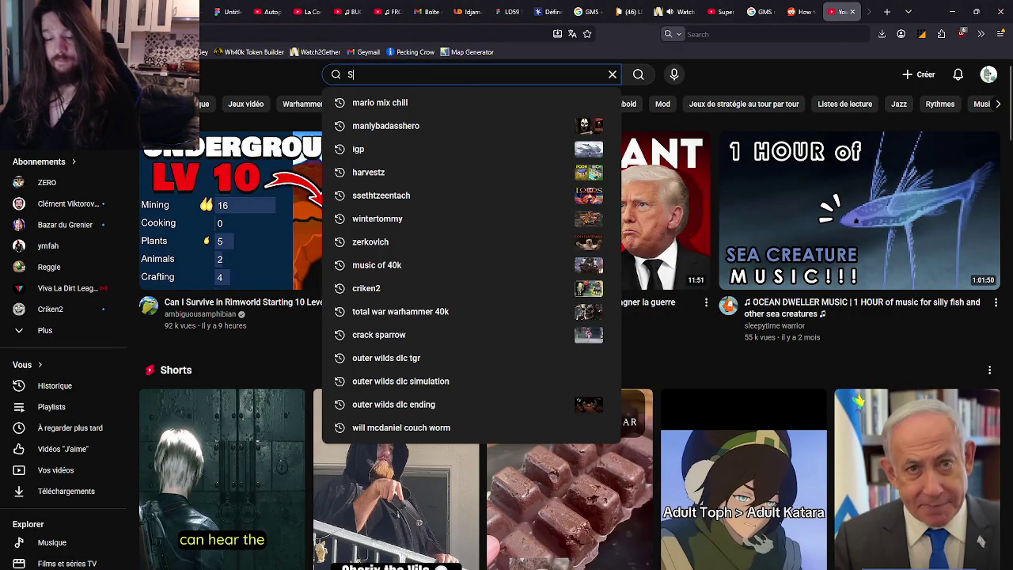
{"action": "type", "text": "ip tease"}
{"action": "key", "text": "Return"}
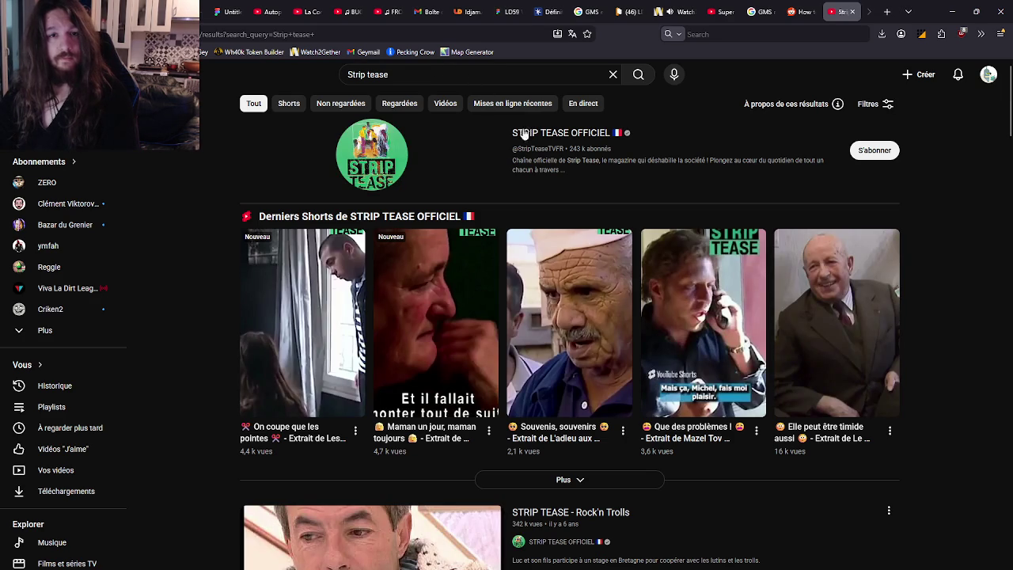
{"action": "left_click", "coordinate": [523, 133]}
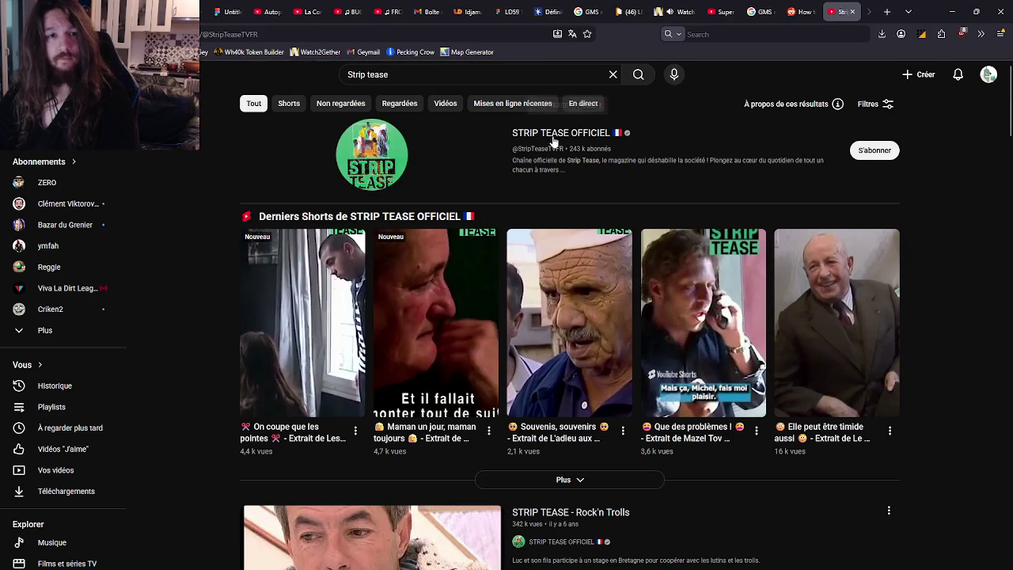
{"action": "left_click", "coordinate": [292, 325]}
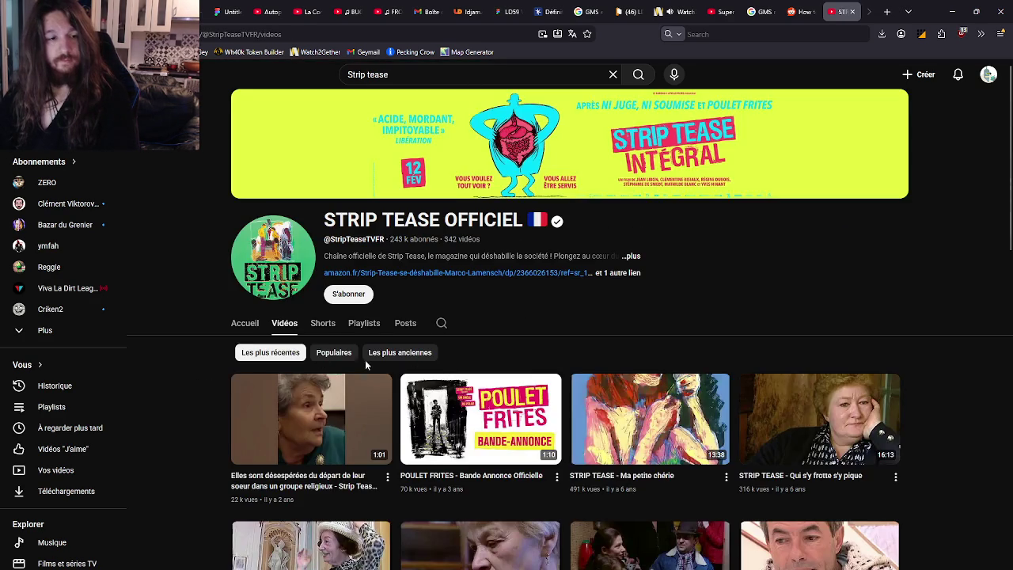
Step: Sort the channel's videos by Populaires and scroll through the grid
{"action": "scroll", "coordinate": [601, 149], "scroll_direction": "down", "scroll_amount": 2}
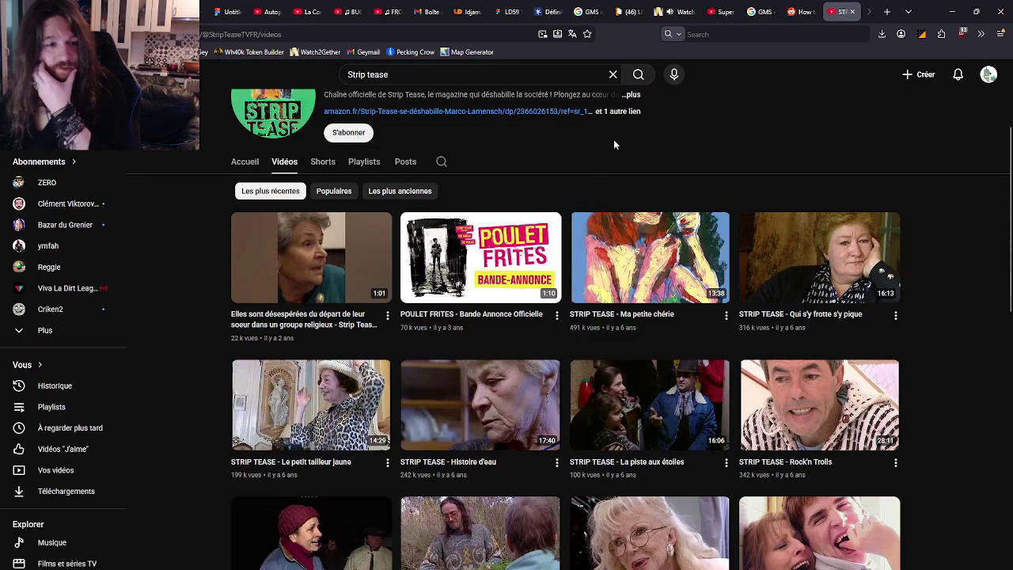
{"action": "scroll", "coordinate": [613, 140], "scroll_direction": "down", "scroll_amount": 1}
{"action": "scroll", "coordinate": [594, 147], "scroll_direction": "up", "scroll_amount": 2}
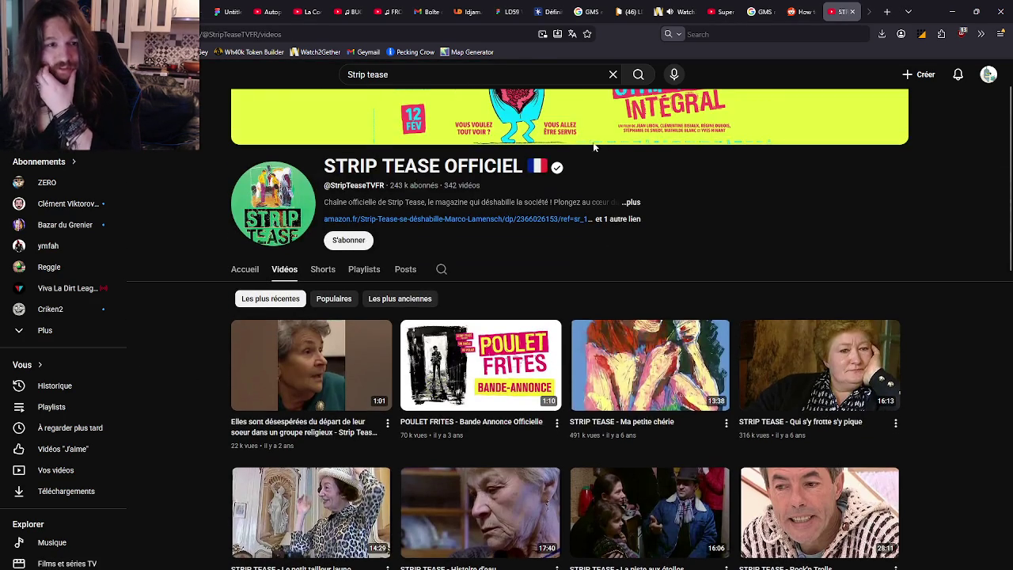
{"action": "left_click", "coordinate": [343, 300]}
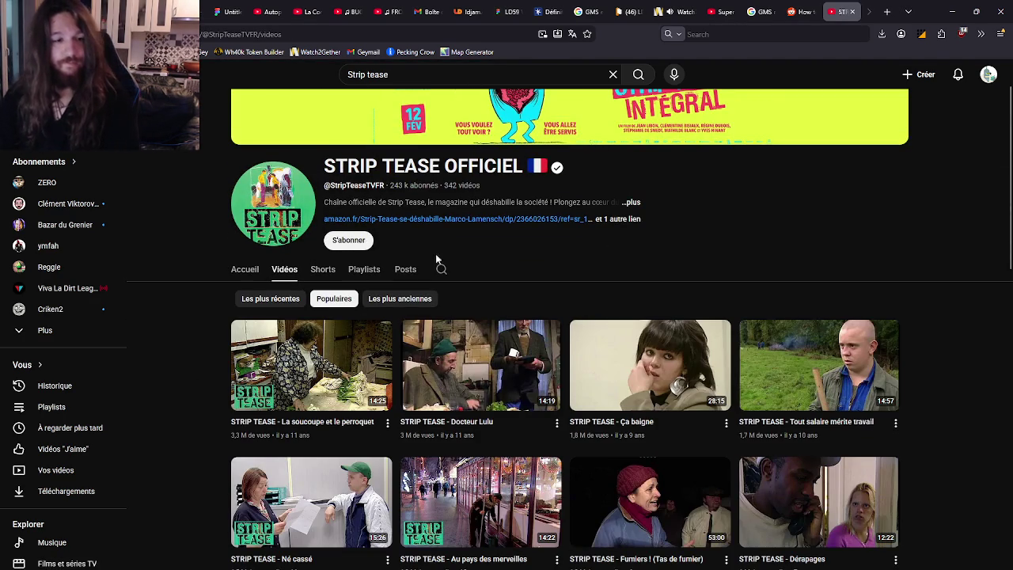
{"action": "scroll", "coordinate": [596, 232], "scroll_direction": "down", "scroll_amount": 1}
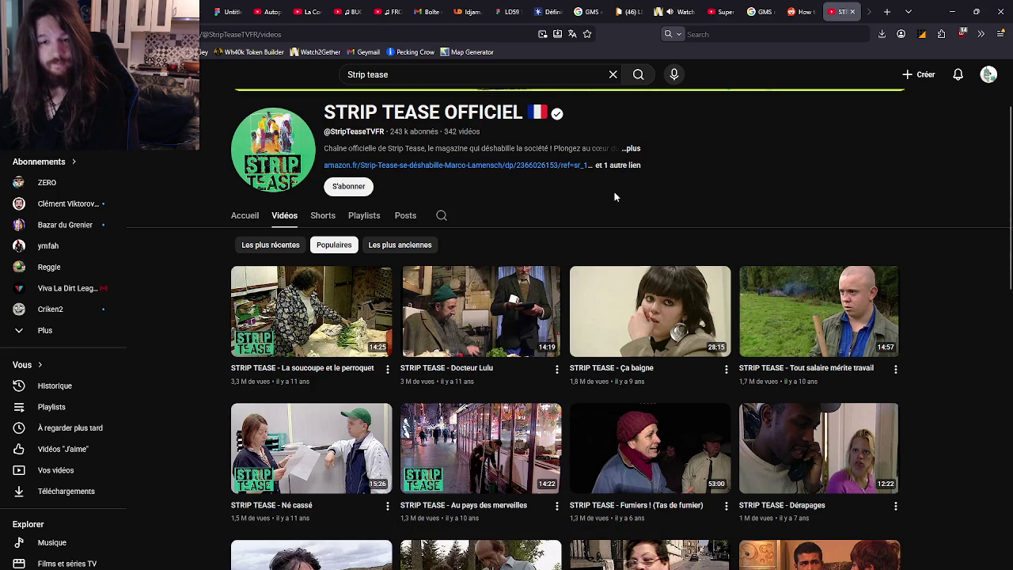
{"action": "scroll", "coordinate": [614, 196], "scroll_direction": "down", "scroll_amount": 2}
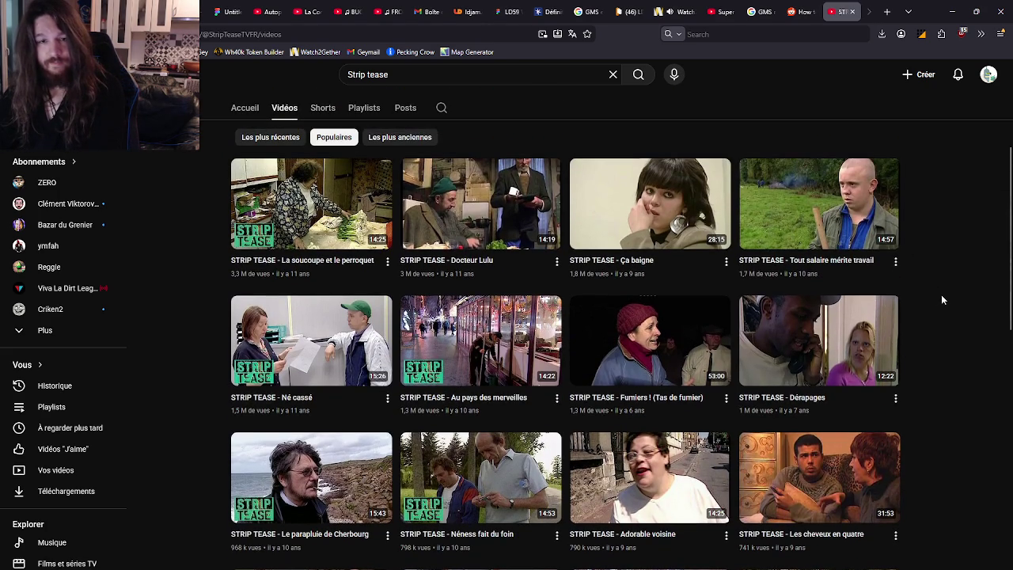
{"action": "scroll", "coordinate": [941, 298], "scroll_direction": "down", "scroll_amount": 3}
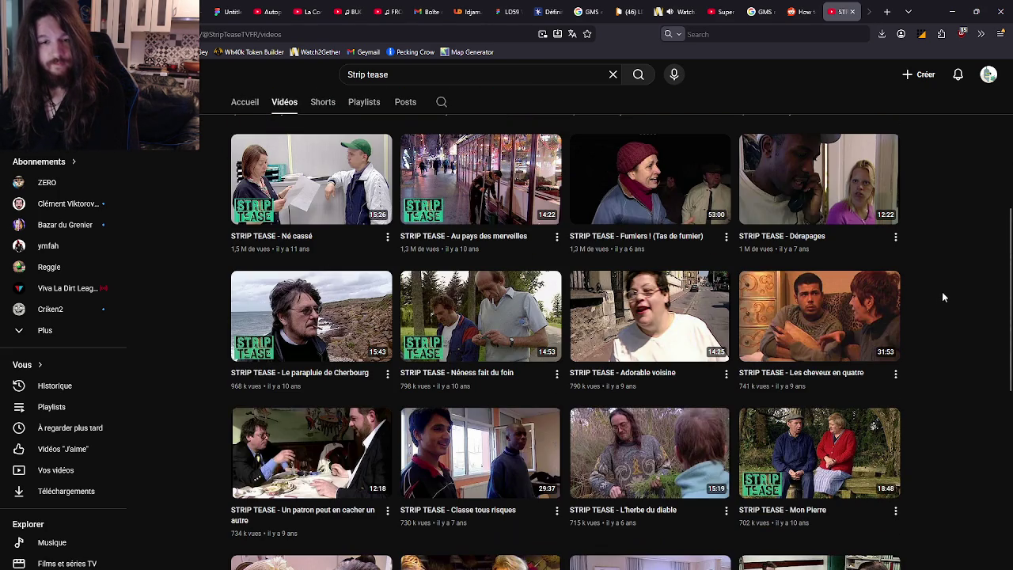
{"action": "scroll", "coordinate": [944, 293], "scroll_direction": "down", "scroll_amount": 2}
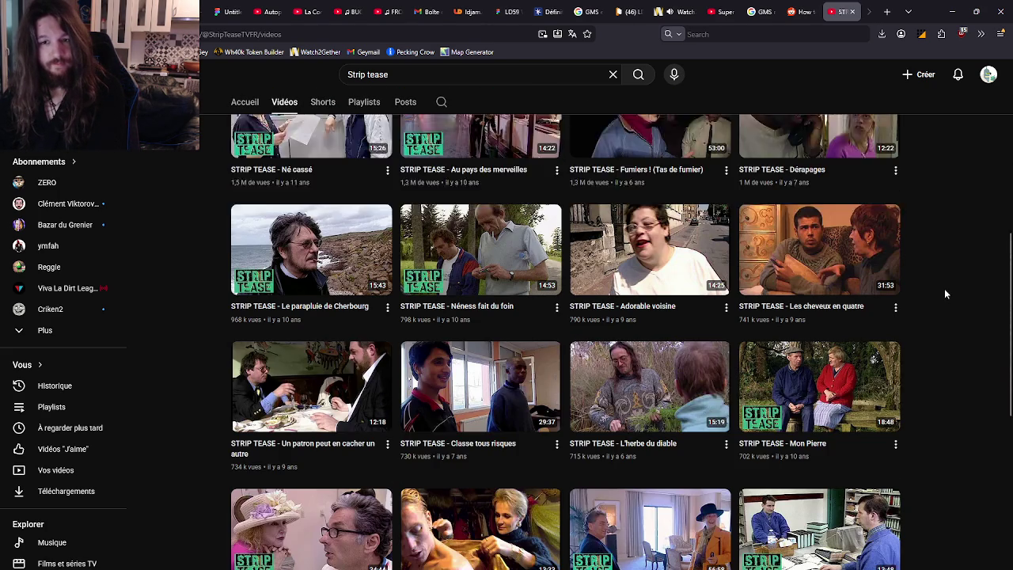
{"action": "scroll", "coordinate": [947, 291], "scroll_direction": "down", "scroll_amount": 3}
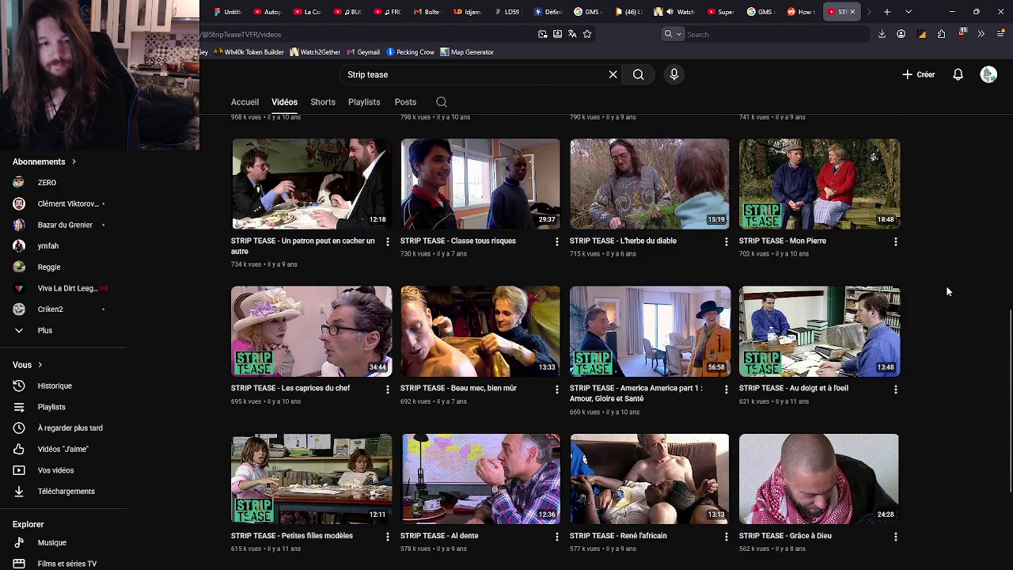
{"action": "scroll", "coordinate": [947, 292], "scroll_direction": "down", "scroll_amount": 2}
{"action": "scroll", "coordinate": [933, 285], "scroll_direction": "up", "scroll_amount": 13}
Step: Search 'Strip tease roumaine' and open the Recherche Bergère désespérément episode
{"action": "left_click", "coordinate": [511, 74]}
{"action": "type", "text": "roumaine"}
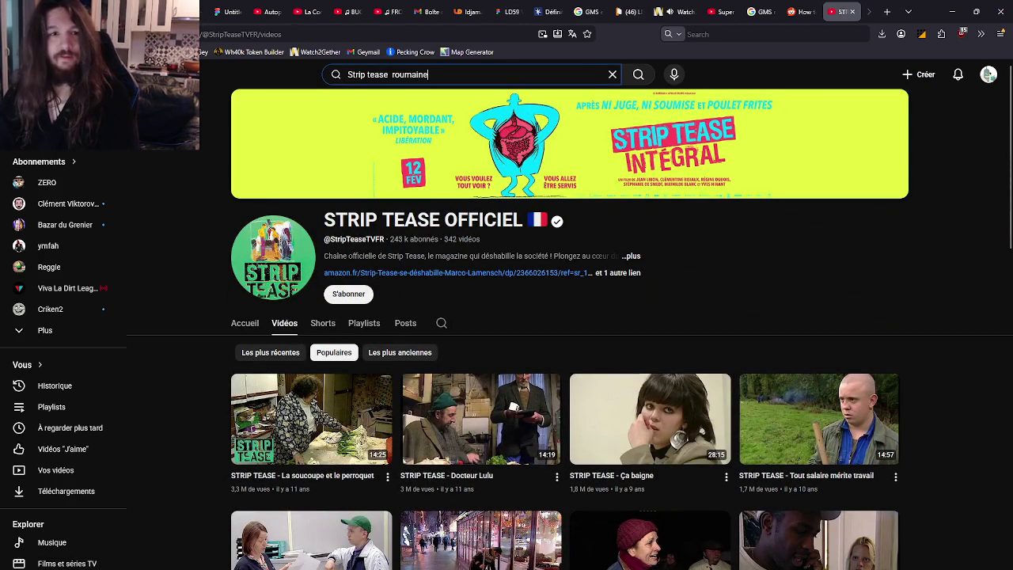
{"action": "key", "text": "Return"}
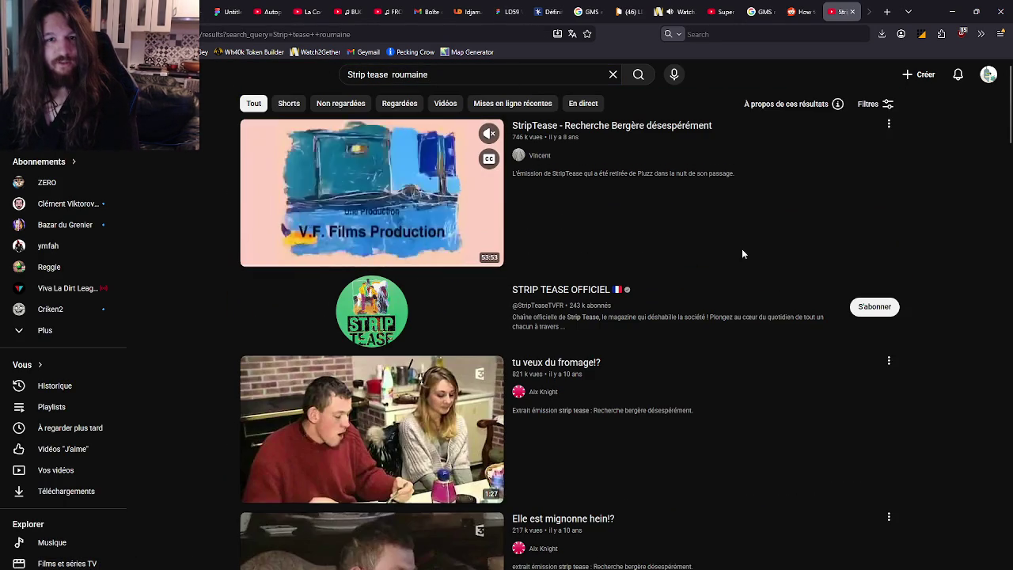
{"action": "left_click", "coordinate": [393, 236]}
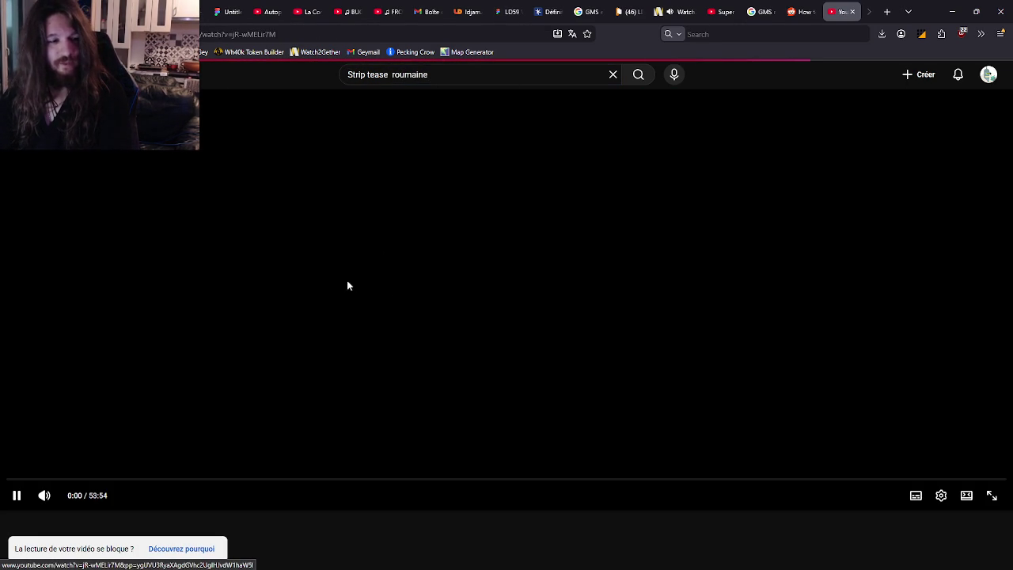
Step: Seek the episode to 2:18 and snip that video frame
{"action": "left_click", "coordinate": [50, 480]}
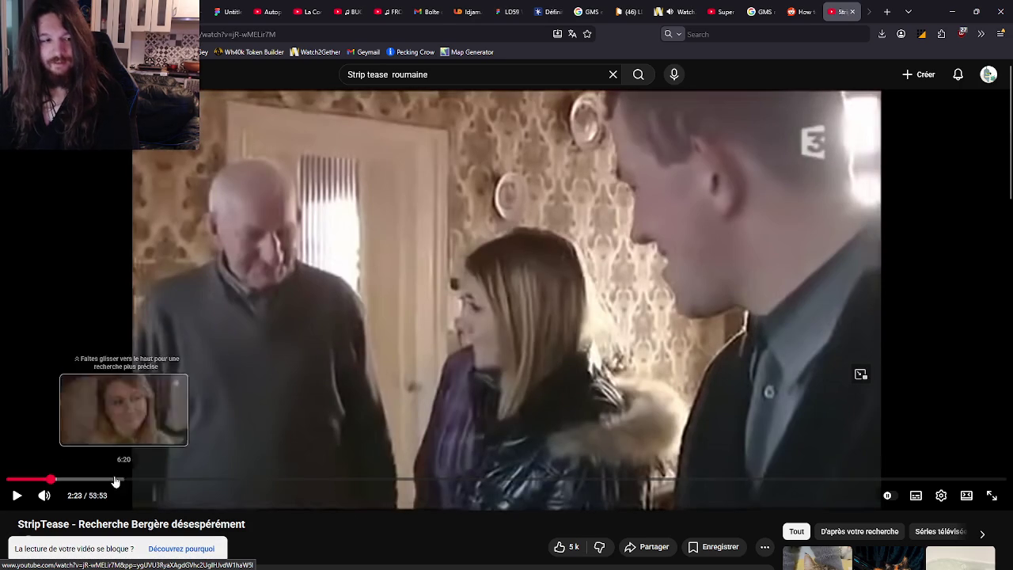
{"action": "key", "text": "Left"}
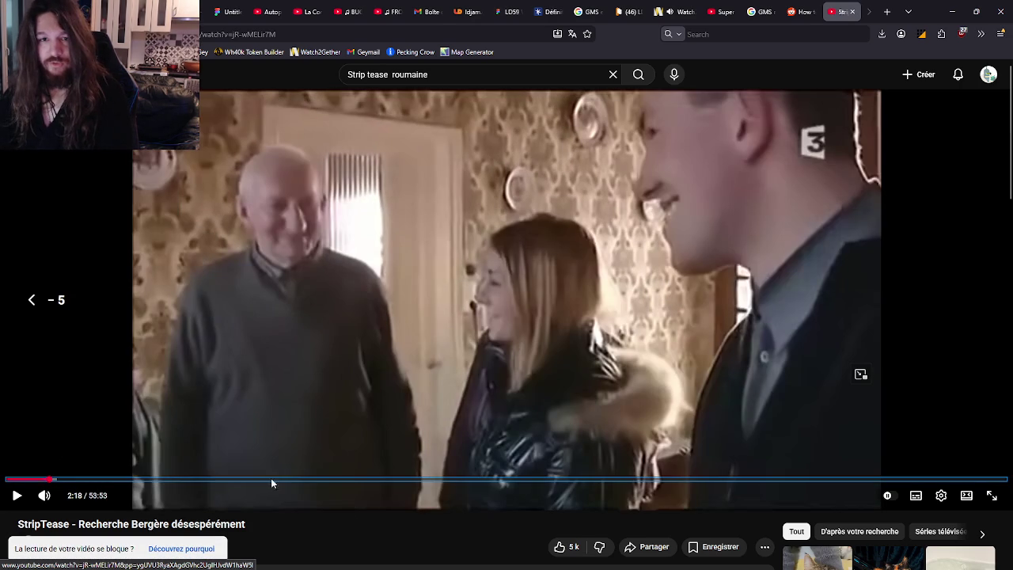
{"action": "key", "text": "super+shift+s"}
{"action": "mouse_move", "coordinate": [615, 90]}
{"action": "left_mouse_down"}
{"action": "mouse_move", "coordinate": [820, 230]}
{"action": "mouse_move", "coordinate": [870, 287]}
{"action": "left_mouse_up"}
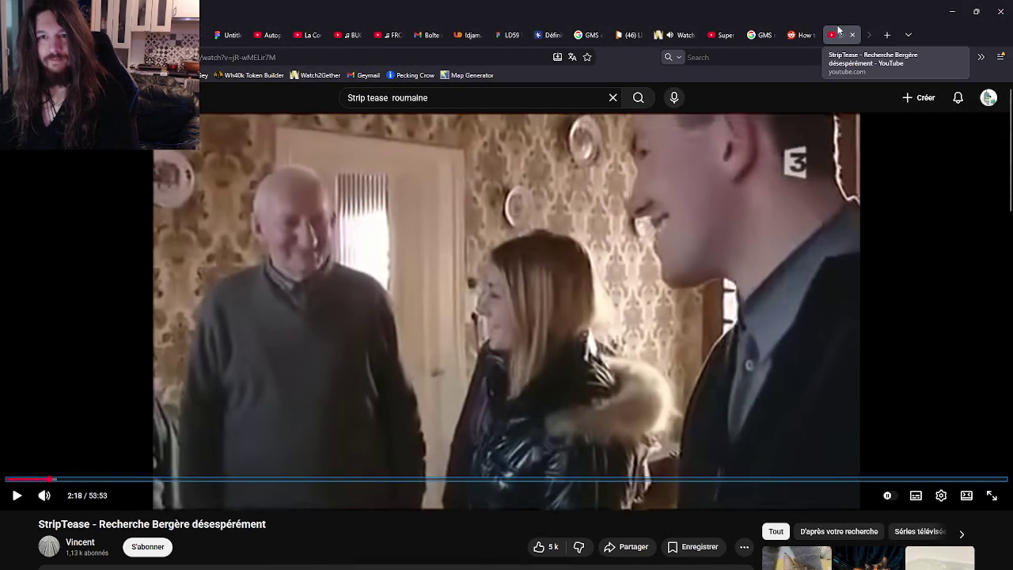
Step: Close the video's tab and return to Discord's message field
{"action": "middle_click", "coordinate": [839, 36]}
{"action": "key", "text": "alt+Tab"}
{"action": "left_click", "coordinate": [527, 158]}
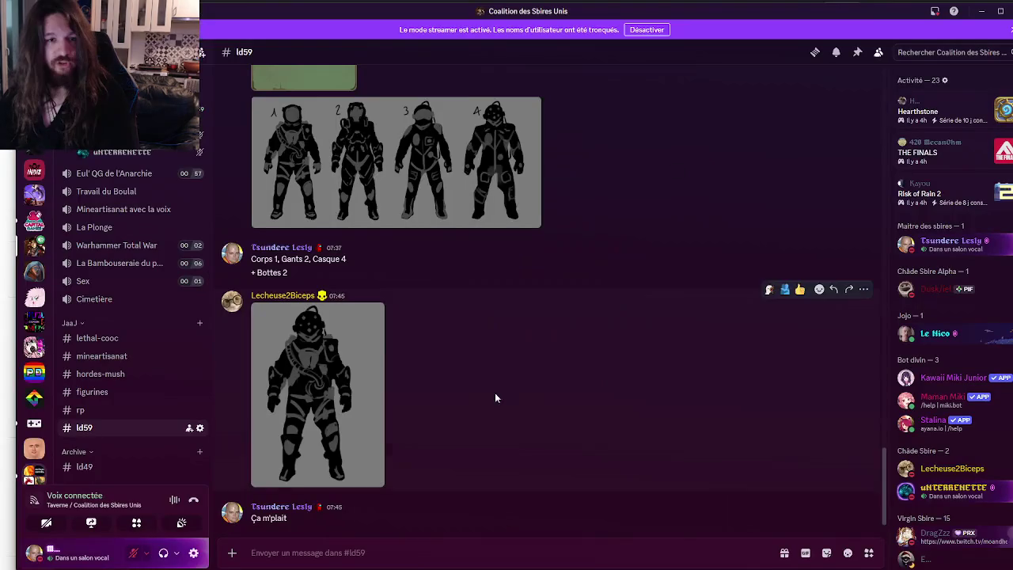
Step: Paste the captured YouTube still into the #ld59 message box and send it
{"action": "left_click", "coordinate": [365, 543]}
{"action": "key", "text": "ctrl+v"}
{"action": "key", "text": "Return"}
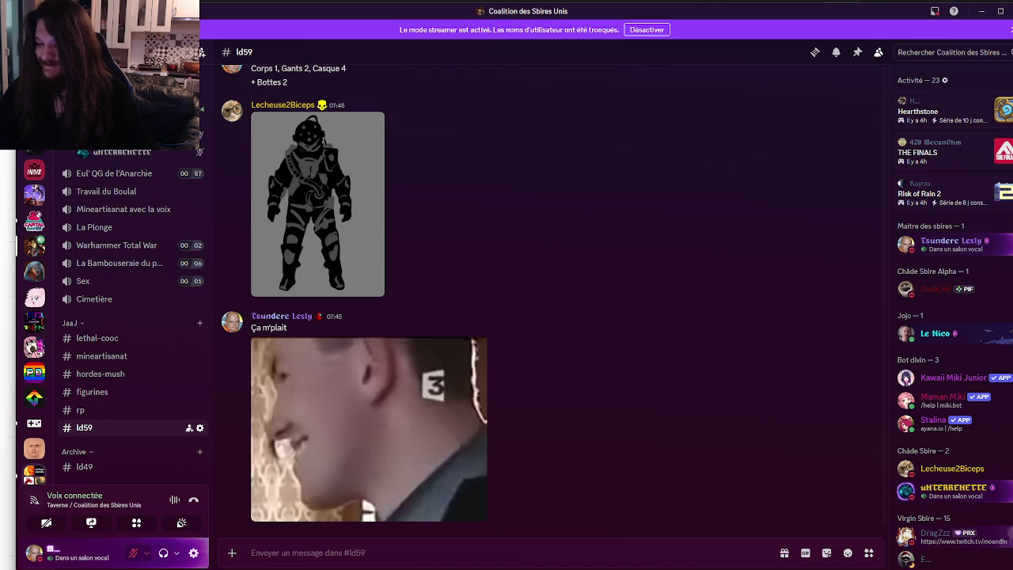
Step: Switch between Discord and GameMaker, ending on the sprPurpleRec sprite editor
{"action": "key", "text": "alt+Tab"}
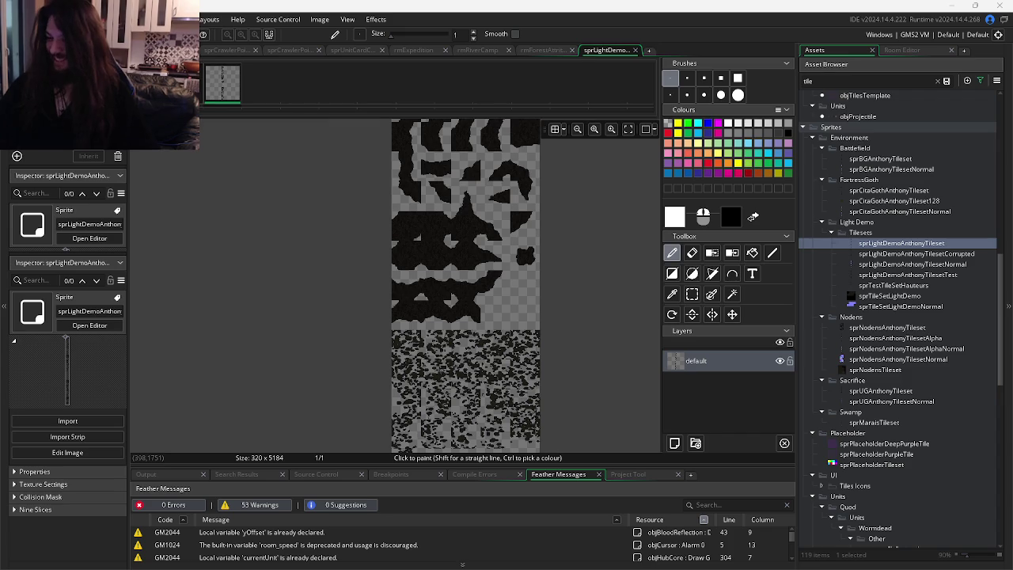
{"action": "key", "text": "alt+Tab"}
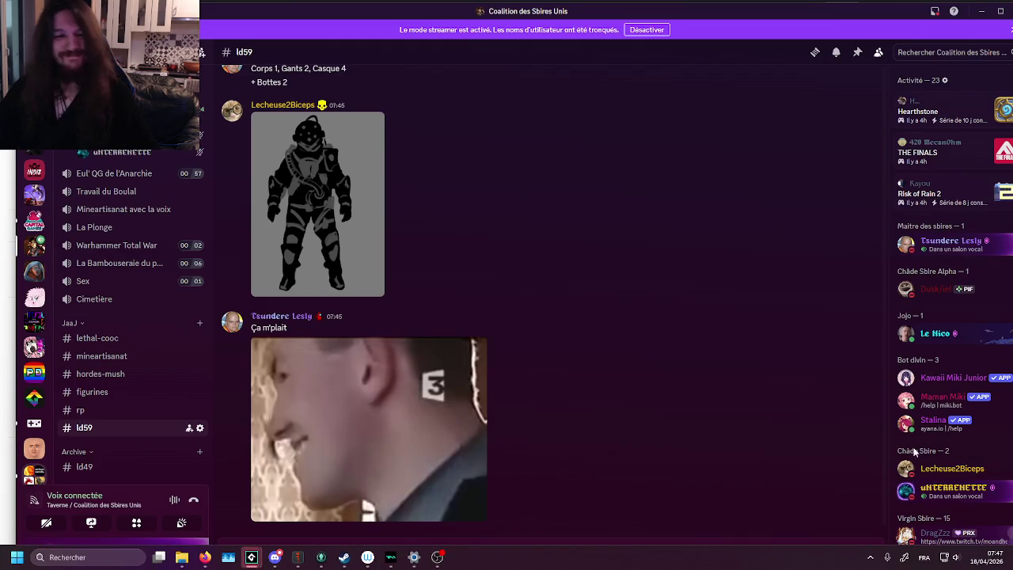
{"action": "left_click", "coordinate": [252, 557]}
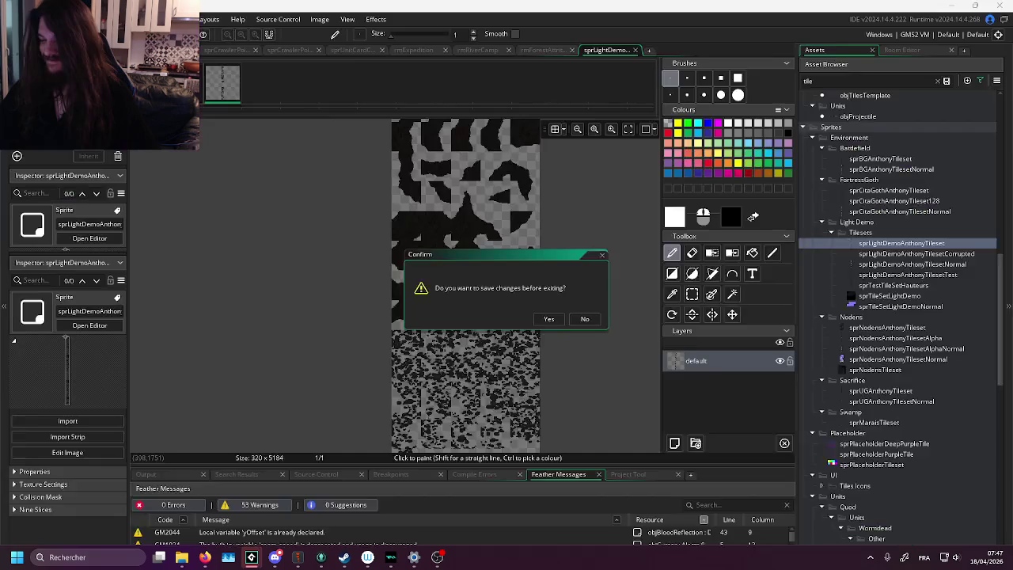
{"action": "key", "text": "alt+Tab"}
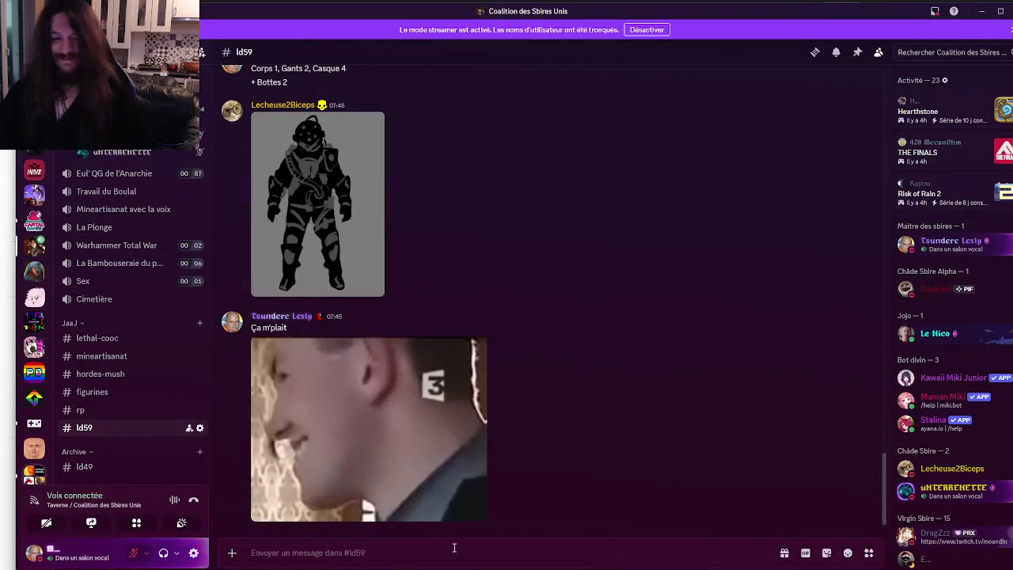
{"action": "left_click", "coordinate": [252, 558]}
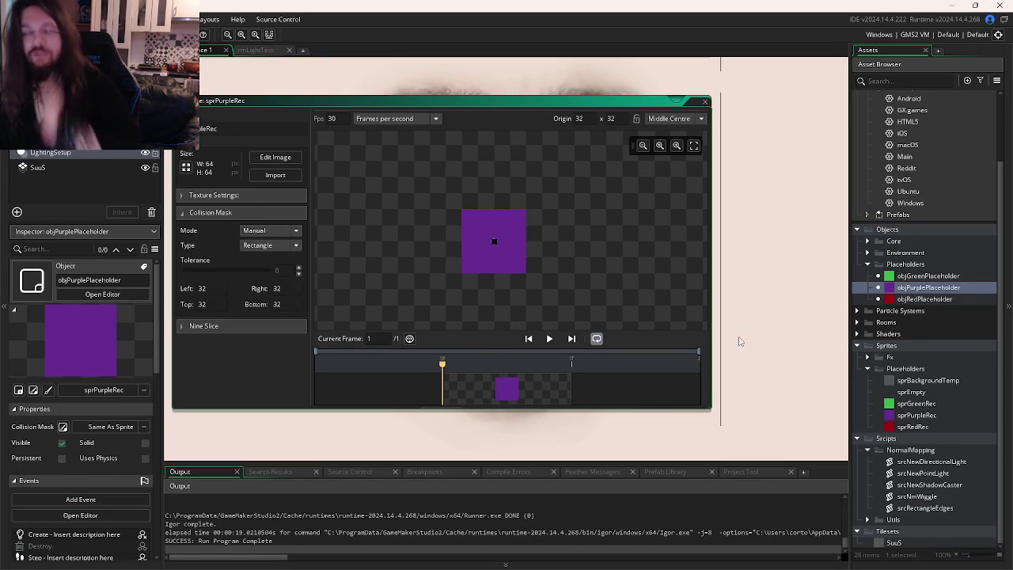
Step: Cycle through the open editors to objLight and bring its User Event 10 shadow code into view
{"action": "key", "text": "ctrl+Tab"}
{"action": "key", "text": "ctrl+Tab"}
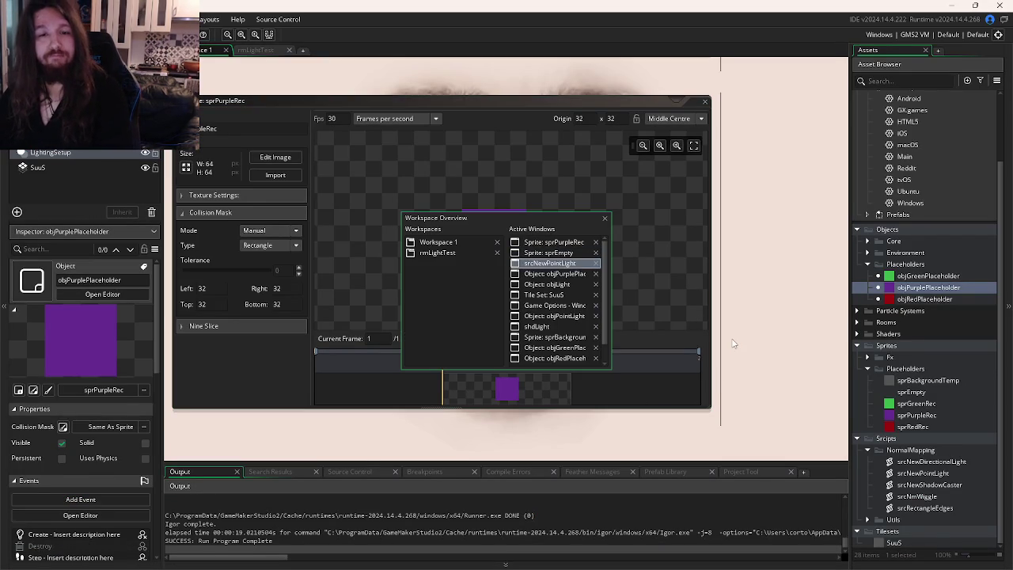
{"action": "key", "text": "ctrl+Tab"}
{"action": "key", "text": "ctrl+Tab"}
{"action": "key", "text": "ctrl+Tab"}
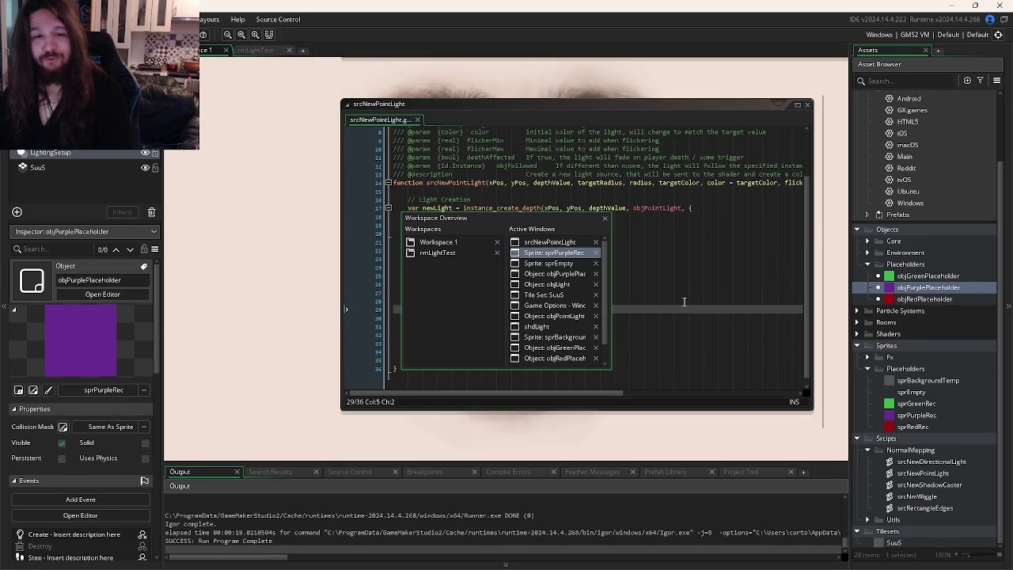
{"action": "key", "text": "ctrl+Tab"}
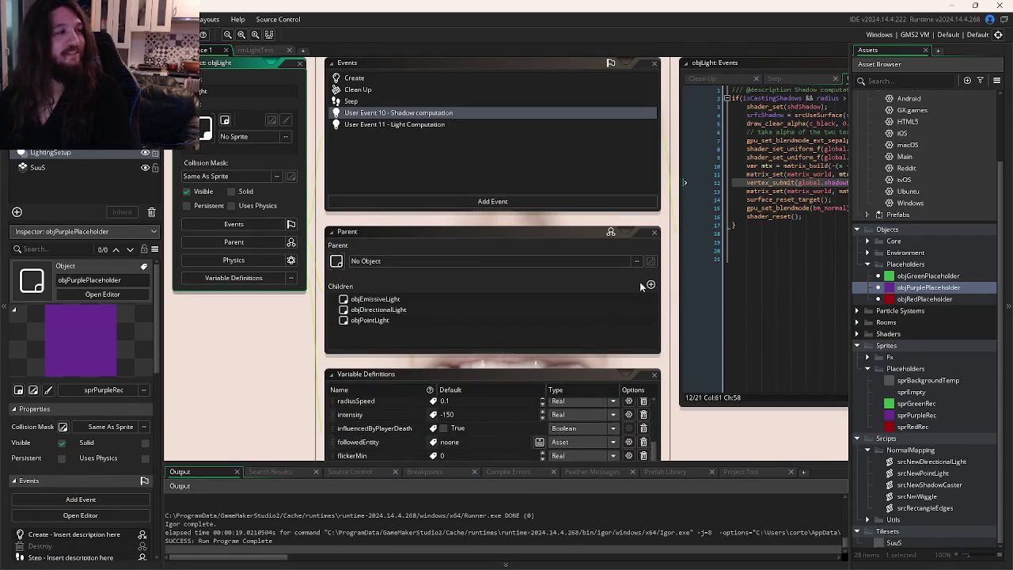
{"action": "left_click", "coordinate": [736, 262]}
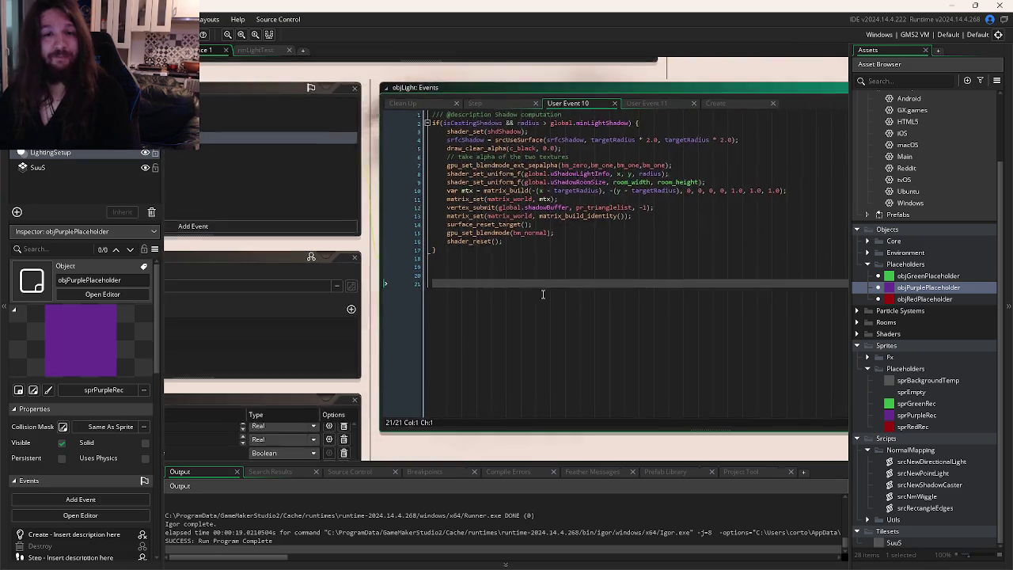
Step: Open child objEmissiveLight's Create event code, then scroll back through Discord's #ld59 channel
{"action": "double_click", "coordinate": [278, 305]}
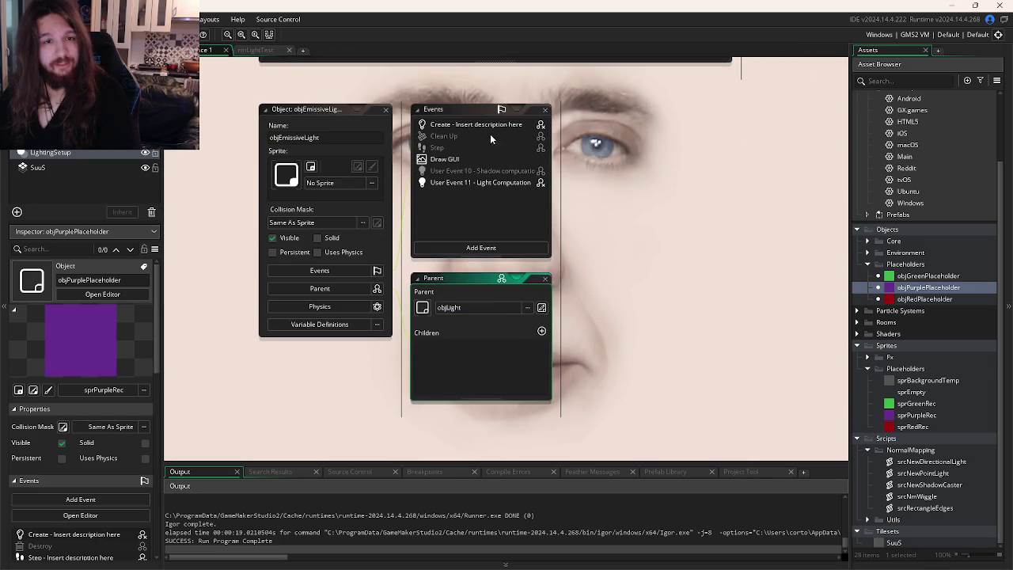
{"action": "left_click", "coordinate": [483, 125]}
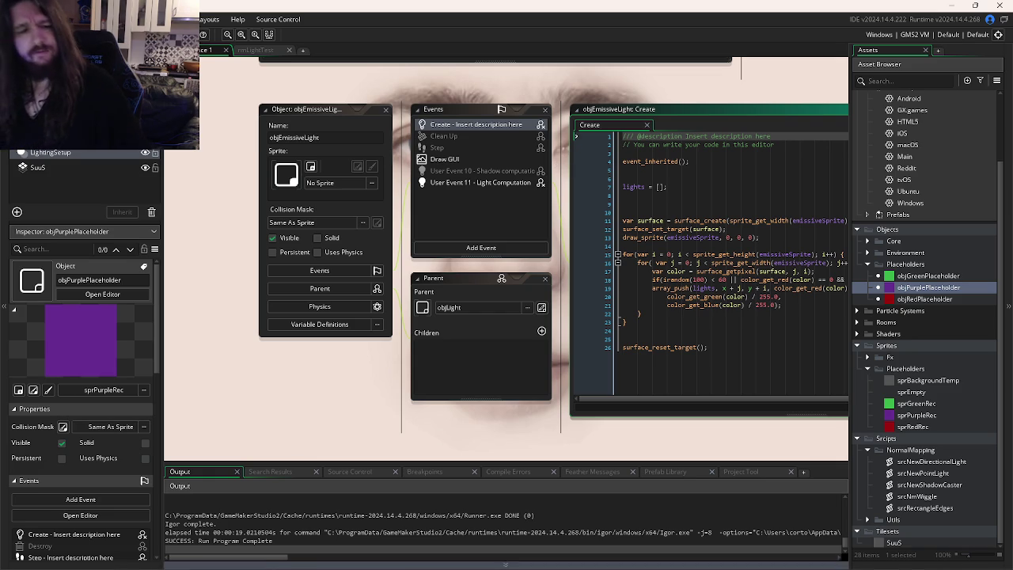
{"action": "left_click", "coordinate": [274, 564]}
{"action": "scroll", "coordinate": [395, 316], "scroll_direction": "up", "scroll_amount": 15}
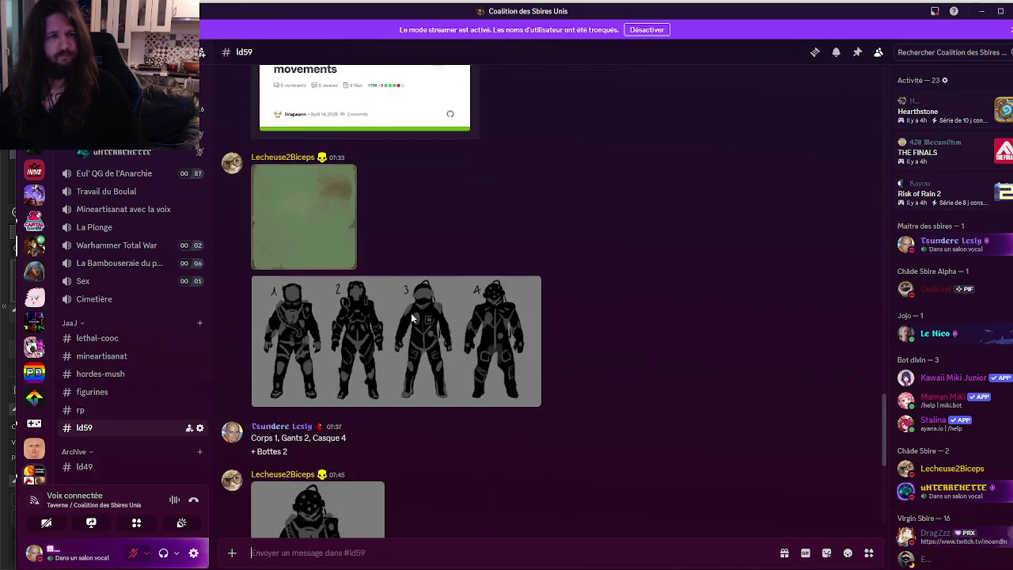
Step: Enlarge the lab sketch in #ld59, close the viewer, and minimise Discord
{"action": "left_click", "coordinate": [508, 434]}
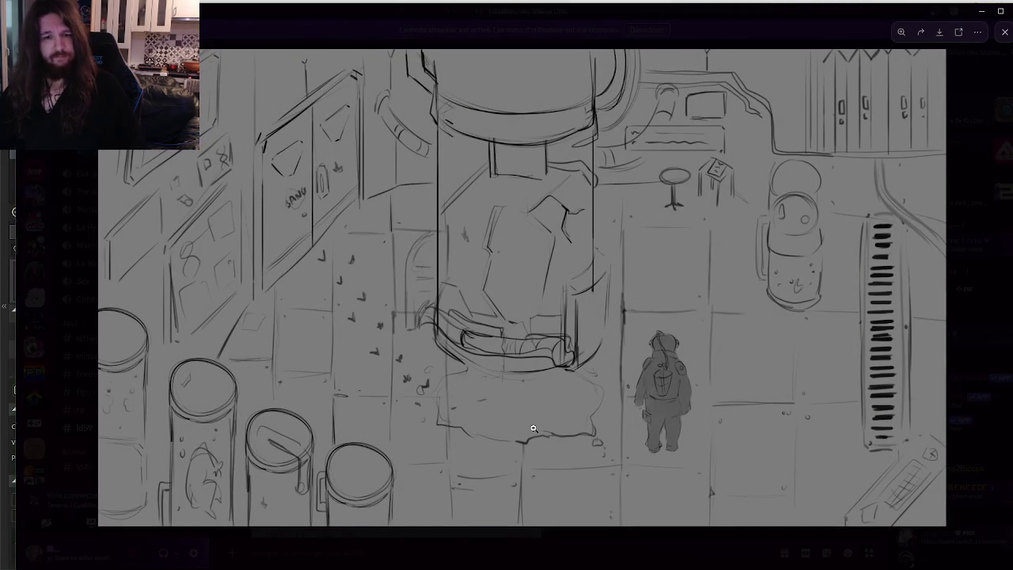
{"action": "left_click", "coordinate": [586, 556]}
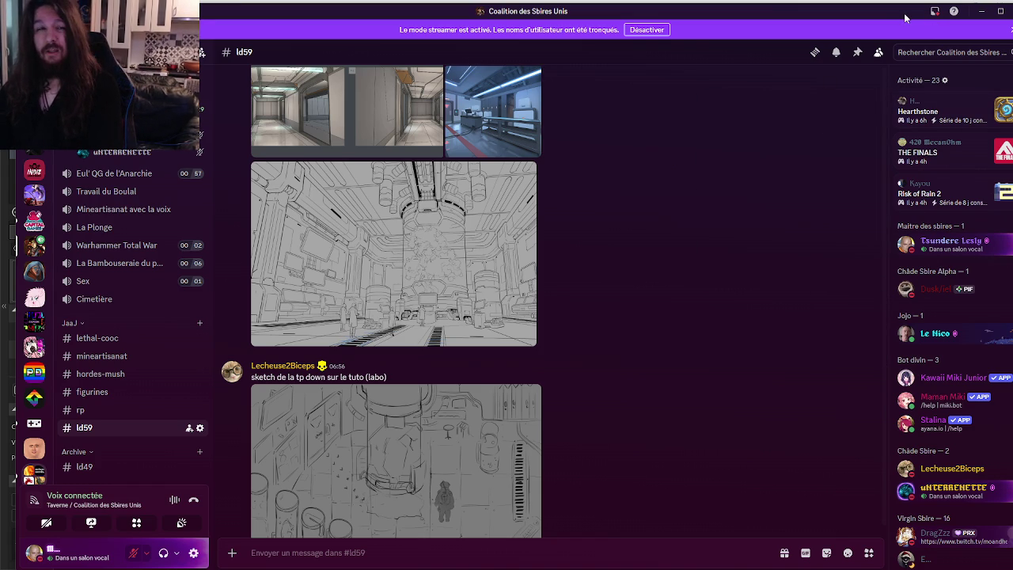
{"action": "left_click", "coordinate": [981, 11]}
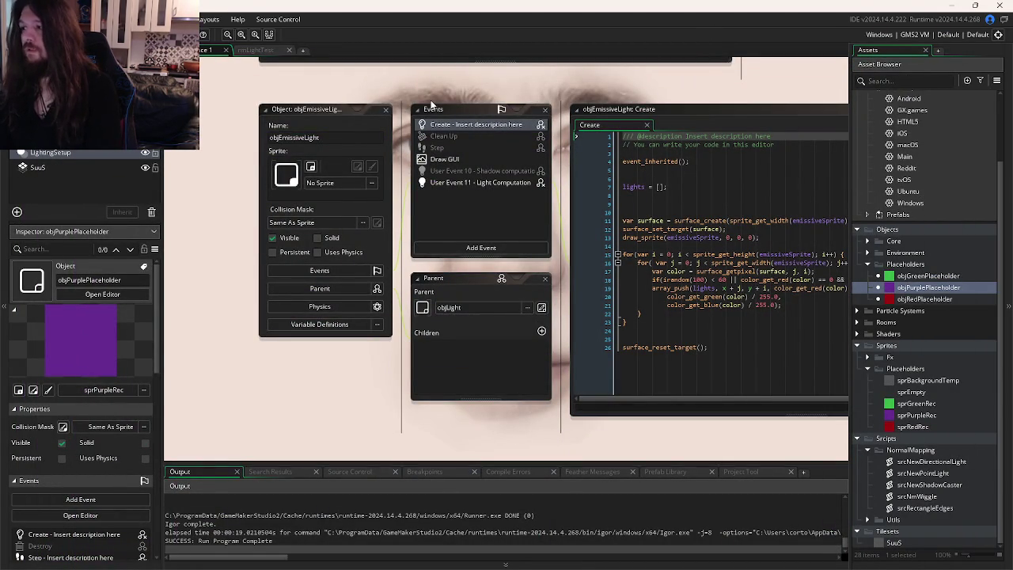
Step: Read objEmissiveLight's Create, Draw GUI and User Event 11 code, then bring up the Workspace Overview
{"action": "left_click", "coordinate": [629, 214]}
{"action": "left_click", "coordinate": [628, 309]}
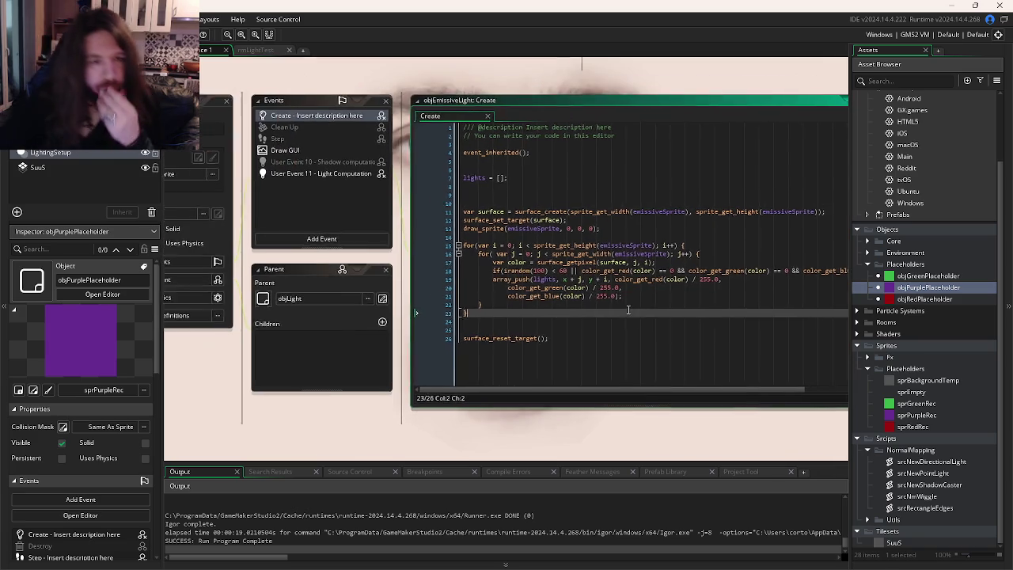
{"action": "left_click", "coordinate": [287, 155]}
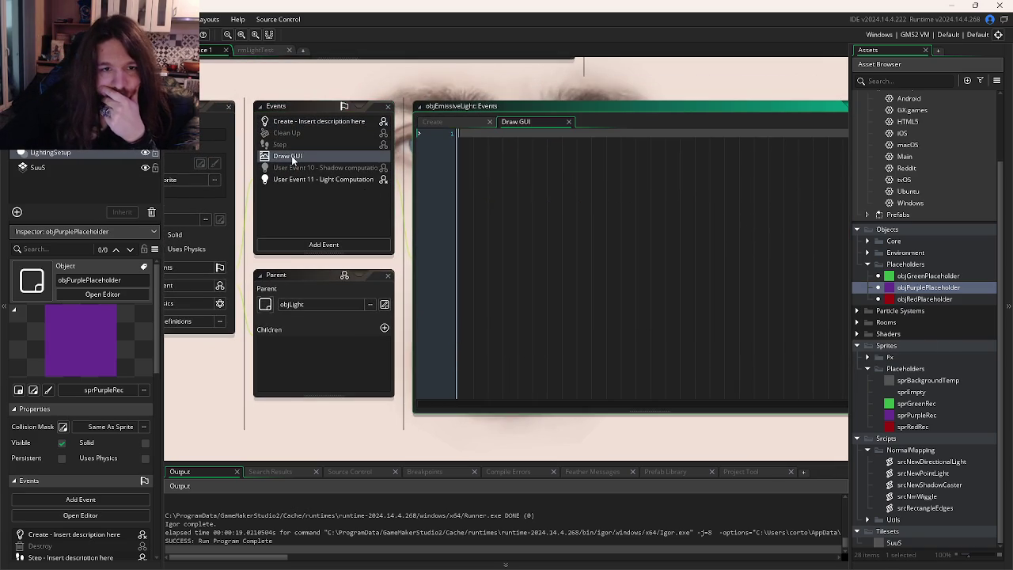
{"action": "left_click", "coordinate": [305, 179]}
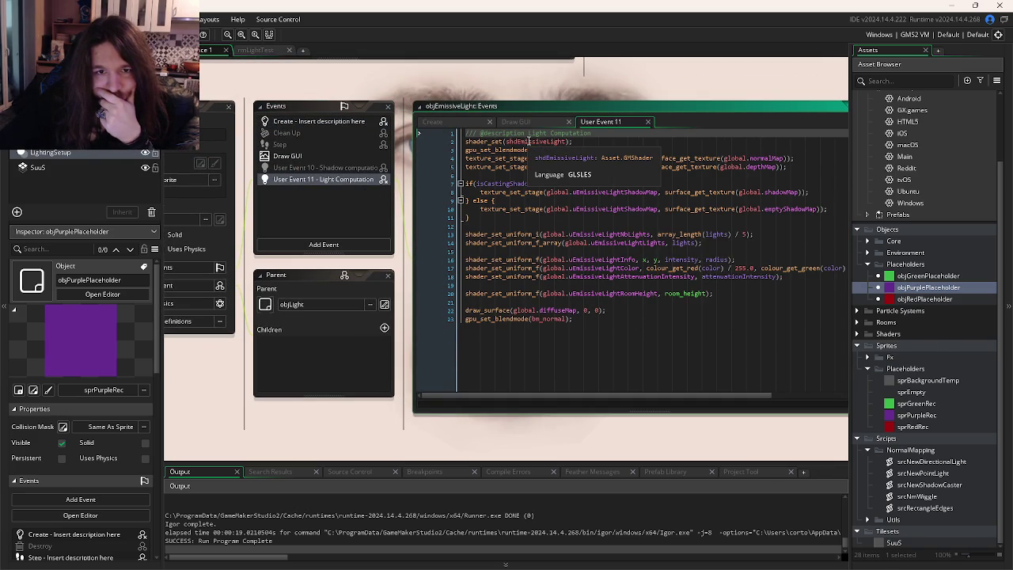
{"action": "left_click", "coordinate": [590, 349]}
{"action": "key", "text": "ctrl+Tab"}
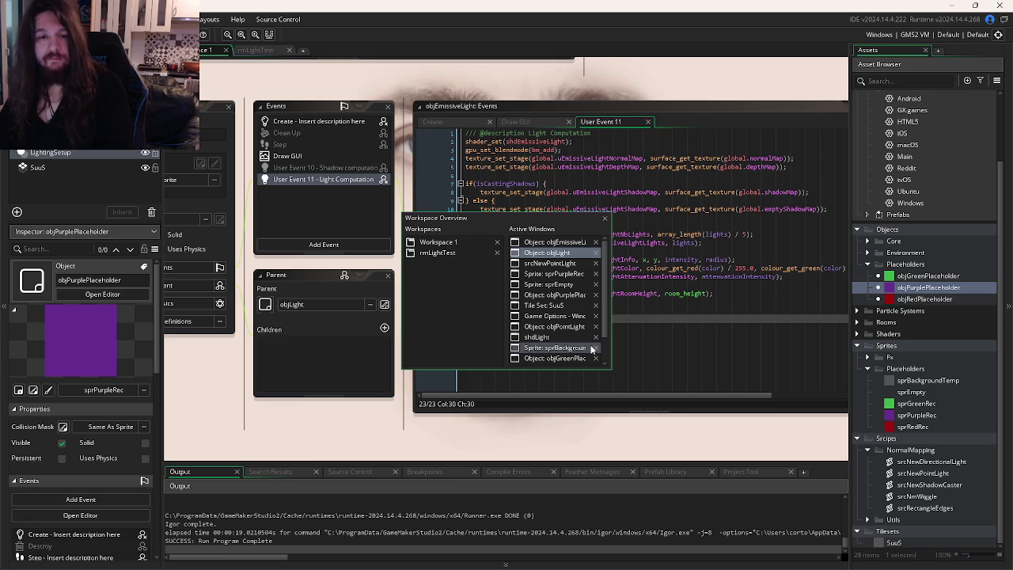
{"action": "key", "text": "ctrl+Tab"}
{"action": "key", "text": "ctrl+Tab"}
{"action": "key", "text": "ctrl+Tab"}
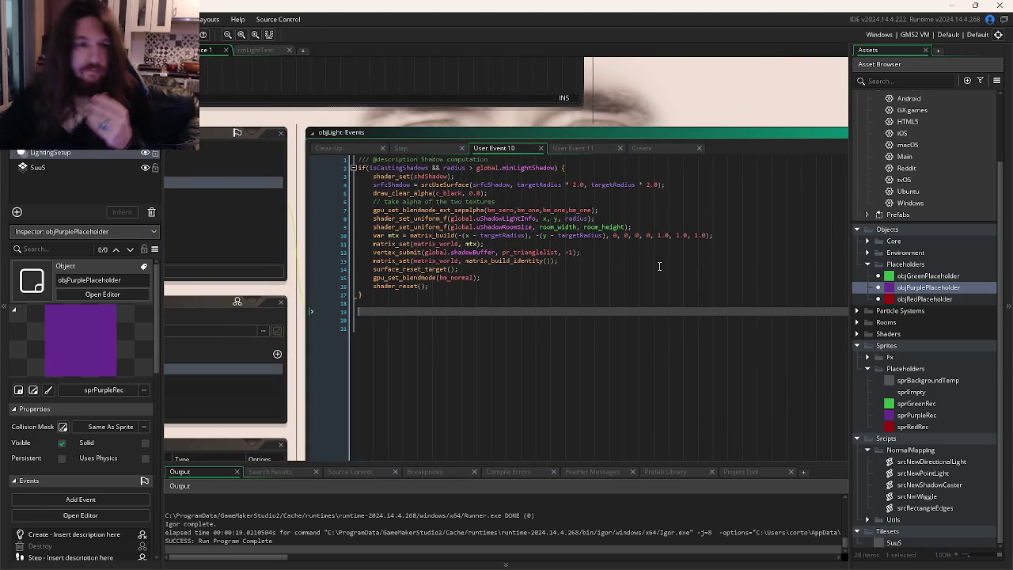
Step: Review objLight's Step code with its targetColor check, then switch to its User Event 10 shadow code
{"action": "double_click", "coordinate": [924, 472]}
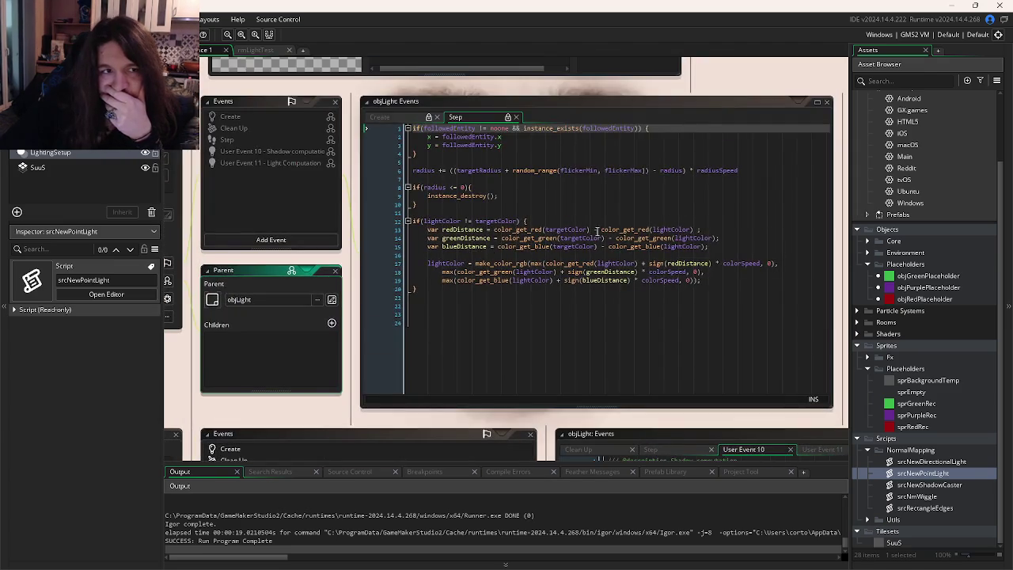
{"action": "left_click", "coordinate": [555, 229]}
{"action": "left_click_drag", "start_coordinate": [555, 229], "coordinate": [488, 258]}
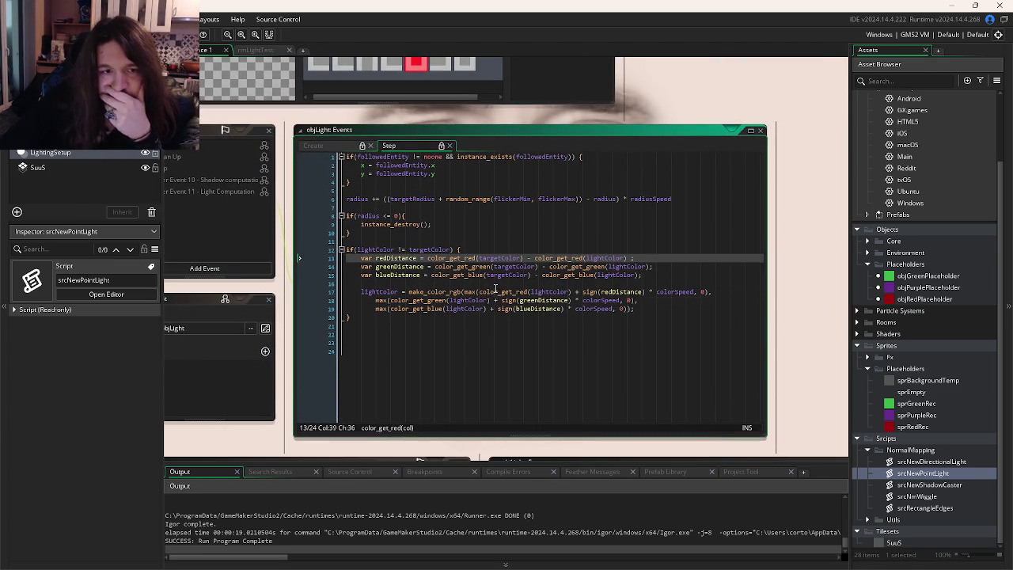
{"action": "left_click_drag", "start_coordinate": [379, 163], "coordinate": [531, 164]}
{"action": "left_click", "coordinate": [573, 204]}
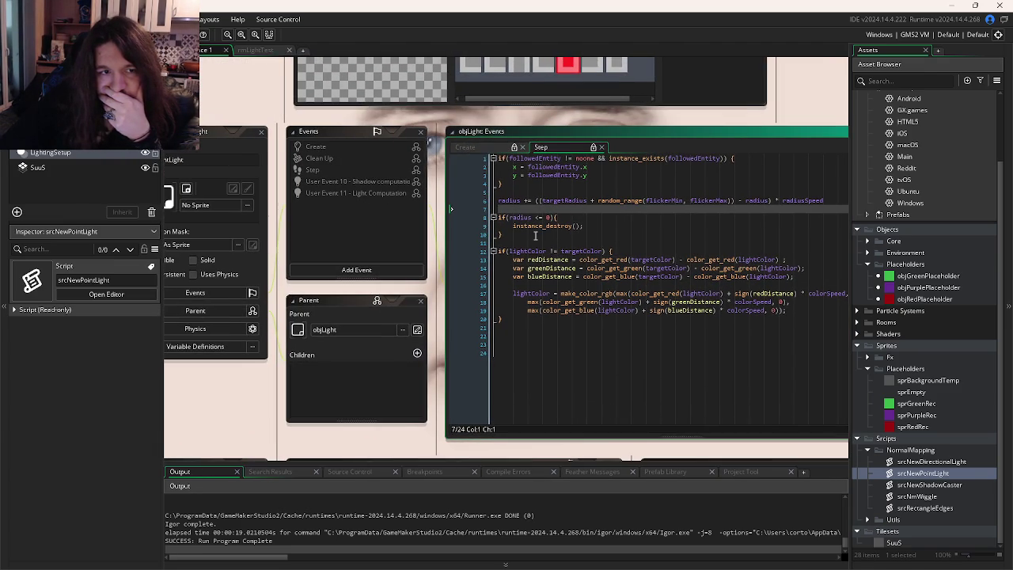
{"action": "left_click_drag", "start_coordinate": [578, 310], "coordinate": [487, 311]}
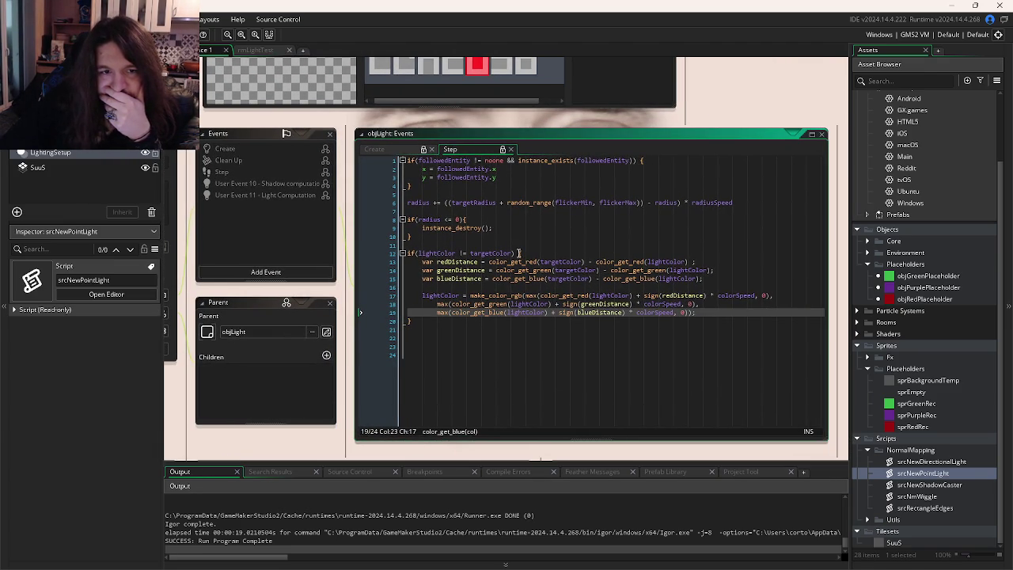
{"action": "left_click", "coordinate": [606, 226]}
{"action": "scroll", "coordinate": [625, 229], "scroll_direction": "right", "scroll_amount": 10}
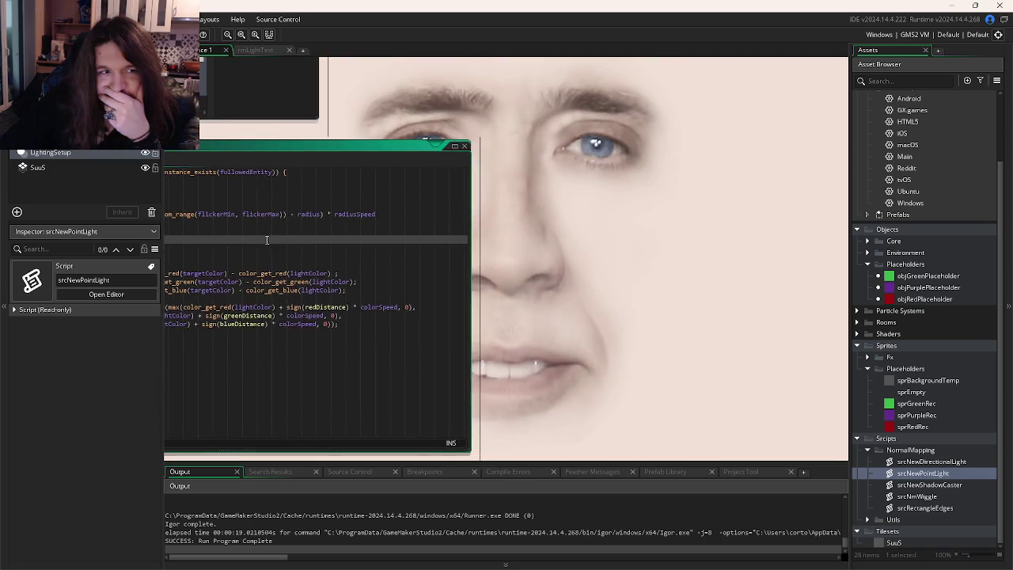
{"action": "scroll", "coordinate": [712, 277], "scroll_direction": "left", "scroll_amount": 6}
{"action": "key", "text": "ctrl+Tab"}
{"action": "key", "text": "ctrl+Tab"}
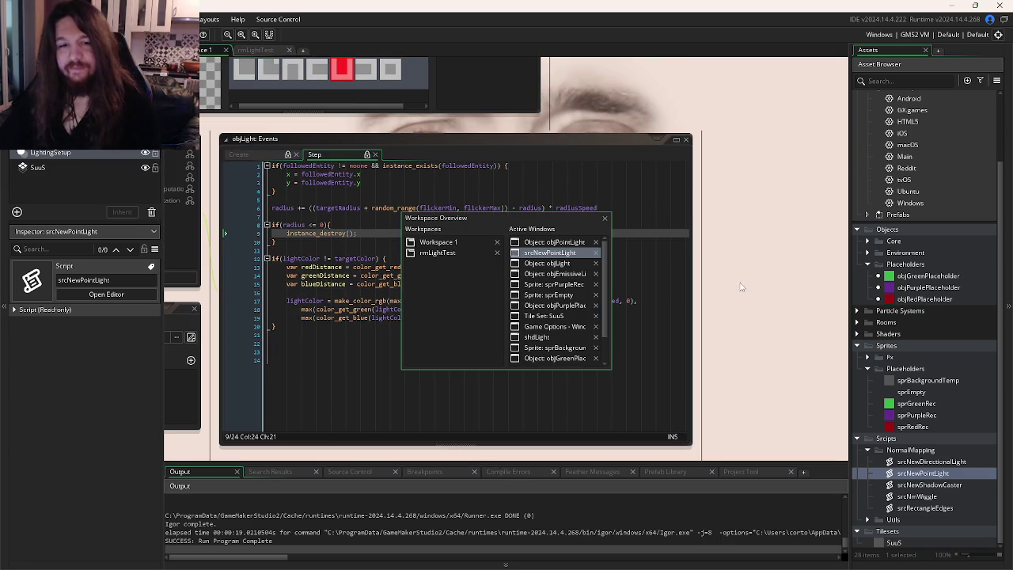
{"action": "left_click", "coordinate": [734, 295]}
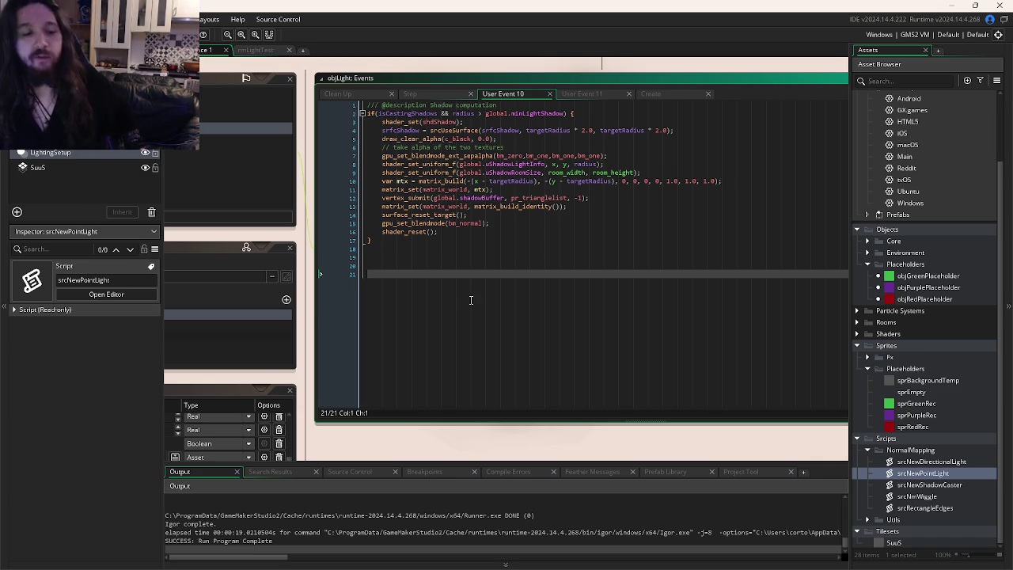
Step: Bring Firefox forward and switch to the LD59 FigJam whiteboard tab
{"action": "mouse_move", "coordinate": [207, 556]}
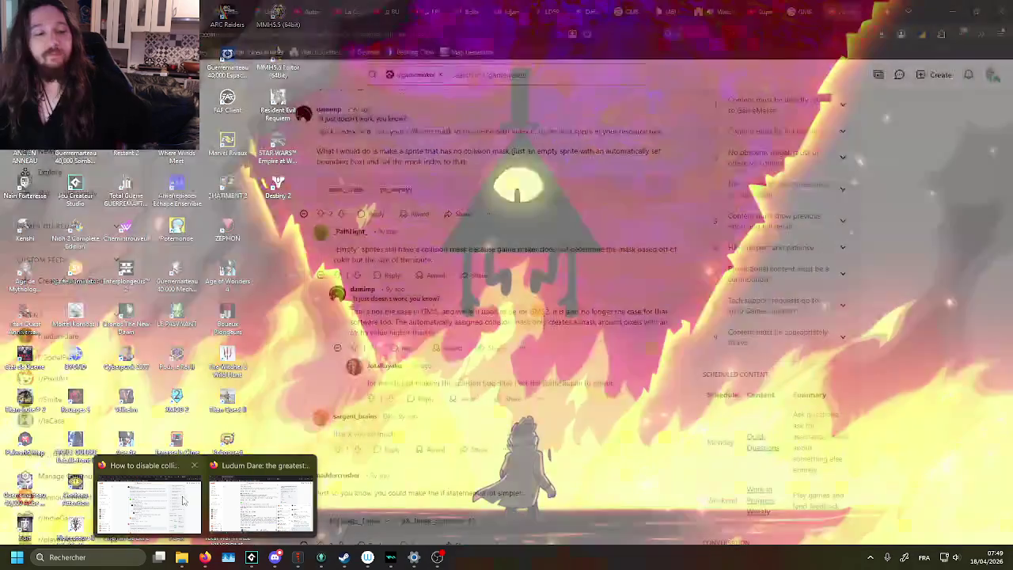
{"action": "left_click", "coordinate": [149, 506]}
{"action": "left_click", "coordinate": [669, 13]}
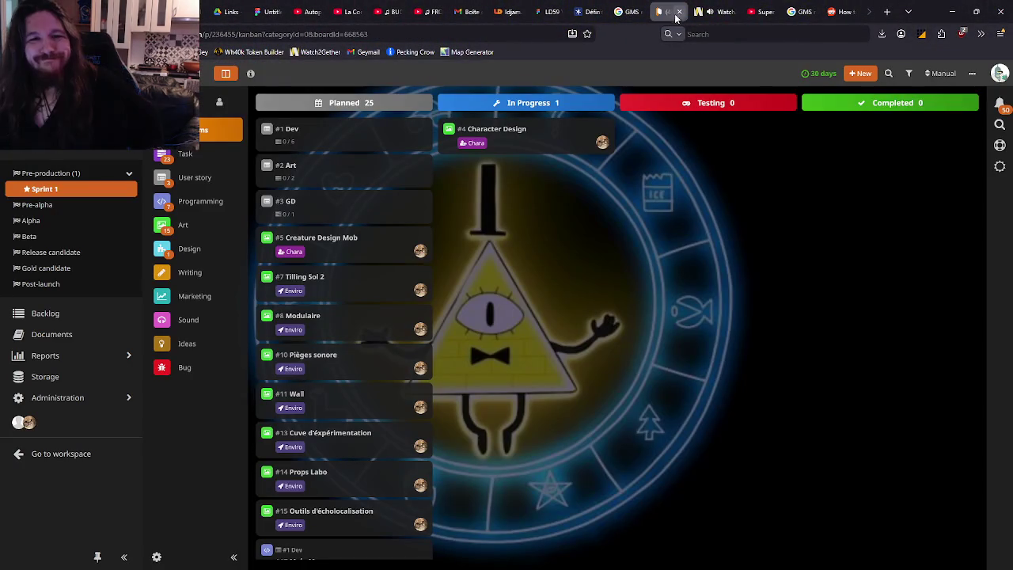
{"action": "left_click", "coordinate": [555, 6]}
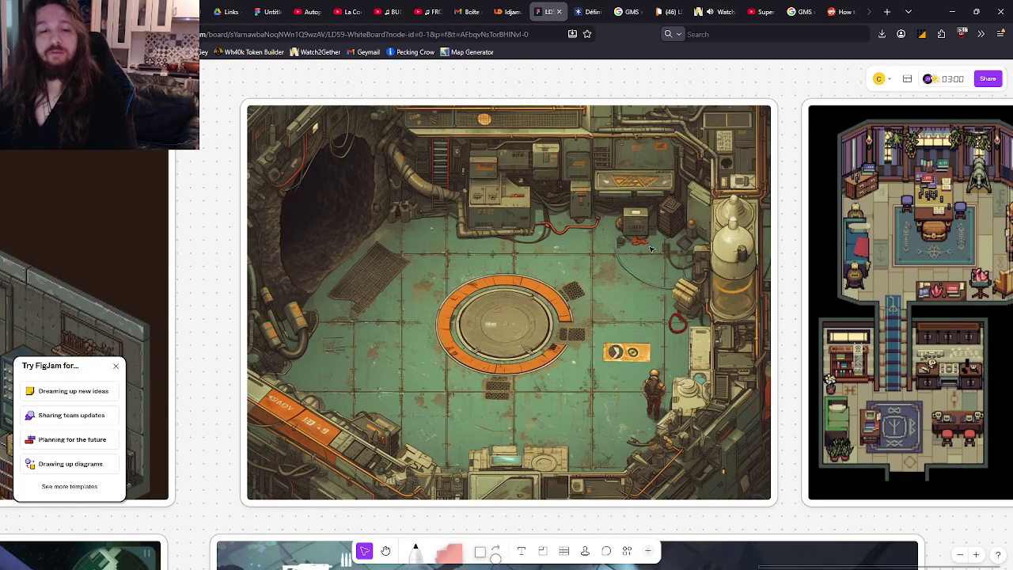
Step: Zoom out on the LD59 FigJam board, then return to objLight's User Event 10 code
{"action": "scroll", "coordinate": [653, 247], "scroll_direction": "down", "scroll_amount": 2}
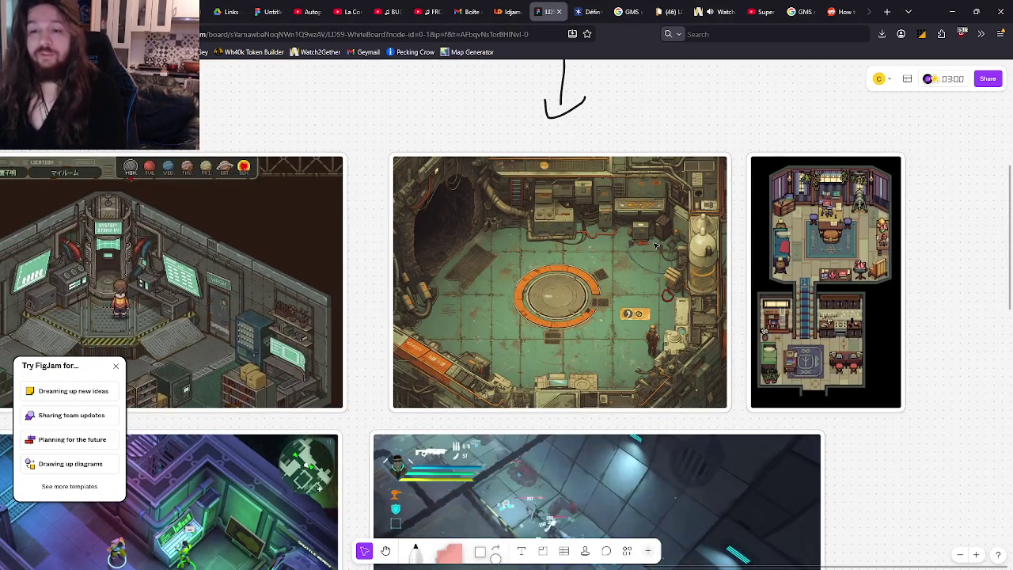
{"action": "key", "text": "alt+Tab"}
{"action": "left_click", "coordinate": [578, 232]}
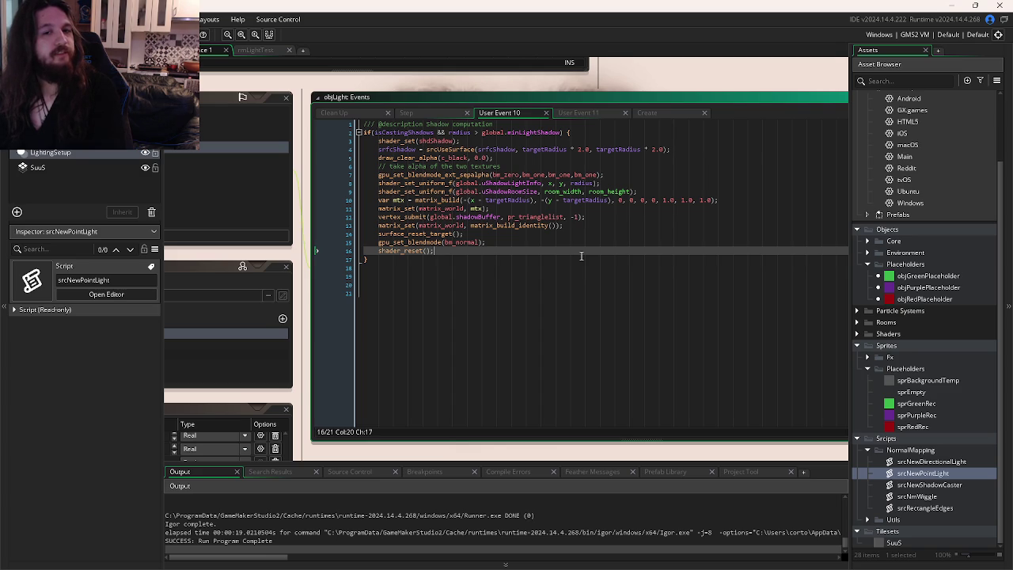
Step: Delete the start of the blend mode line and run the game with F5
{"action": "mouse_move", "coordinate": [495, 175]}
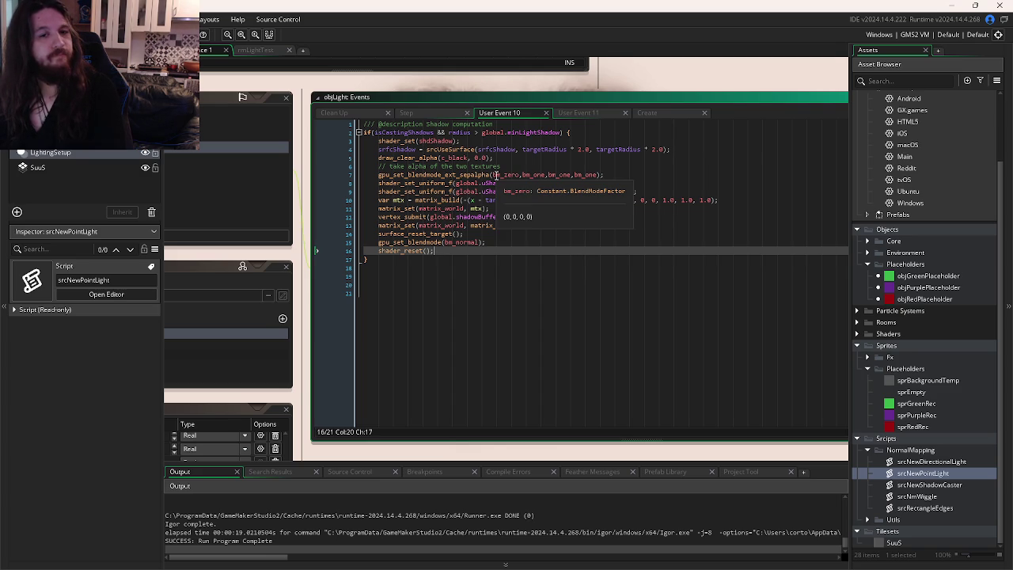
{"action": "left_click", "coordinate": [613, 174]}
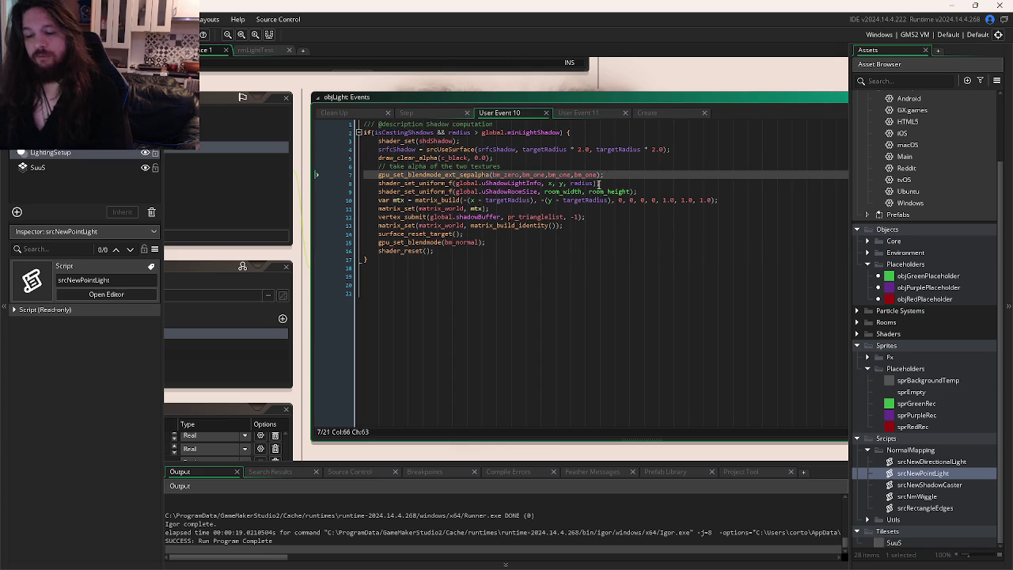
{"action": "key", "text": "shift+Home"}
{"action": "key", "text": "Delete"}
{"action": "key", "text": "F5"}
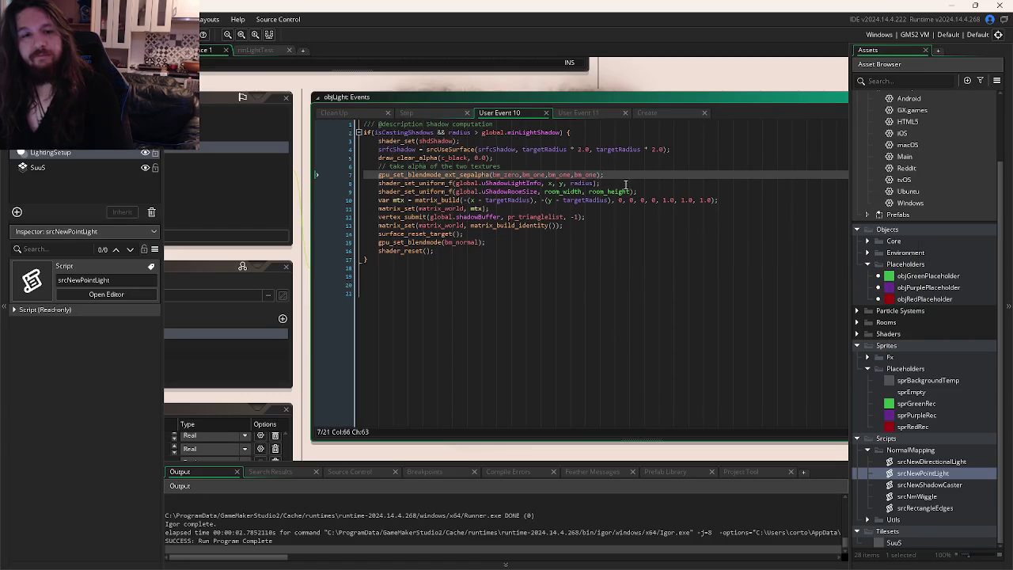
Step: Close and rerun the game, checking the pr_trianglelist lines 11–12 between test runs
{"action": "left_click", "coordinate": [625, 183]}
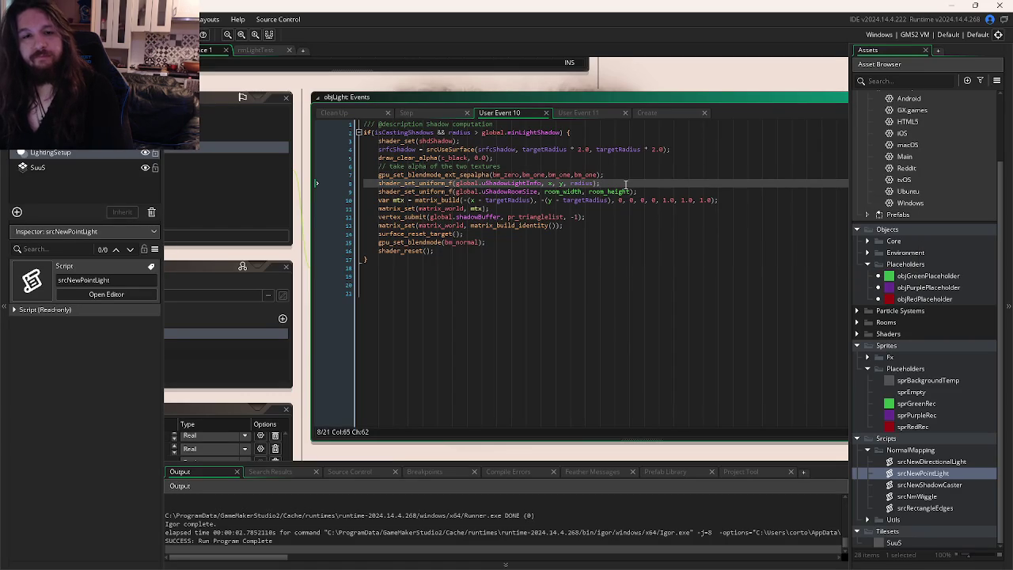
{"action": "key", "text": "F5"}
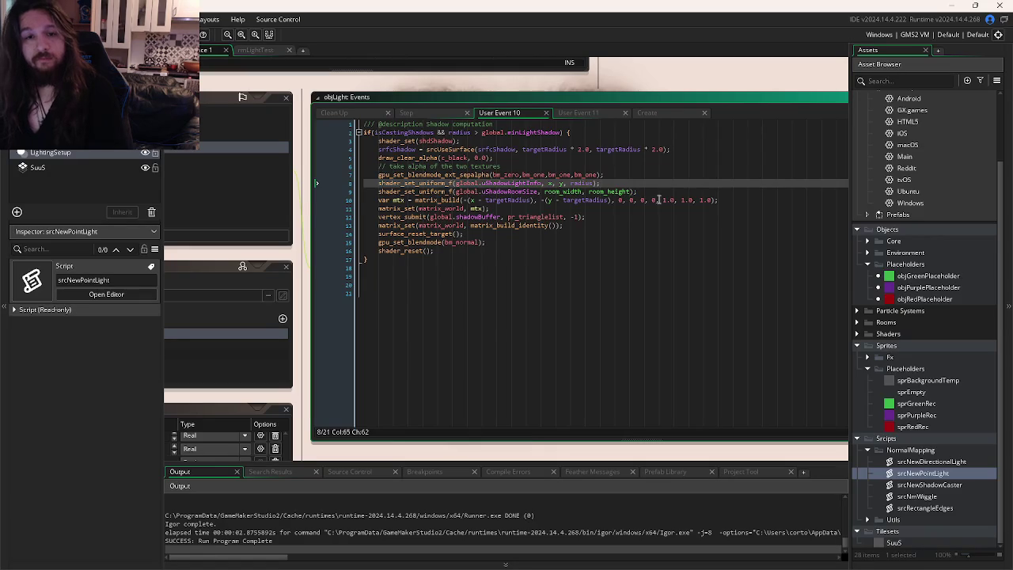
{"action": "left_click", "coordinate": [673, 201]}
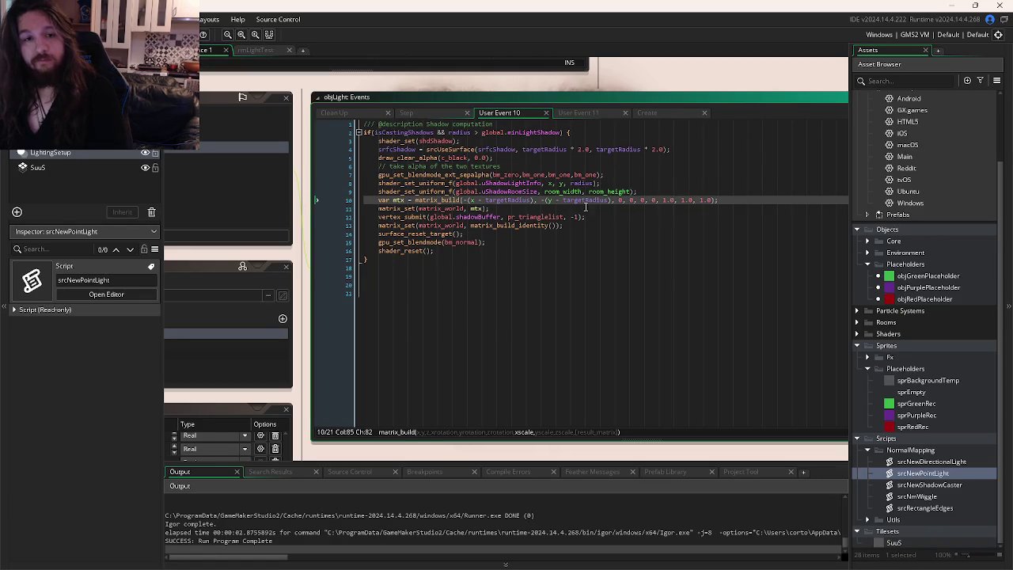
{"action": "left_click", "coordinate": [543, 208]}
{"action": "left_click", "coordinate": [563, 216]}
{"action": "left_click", "coordinate": [610, 216]}
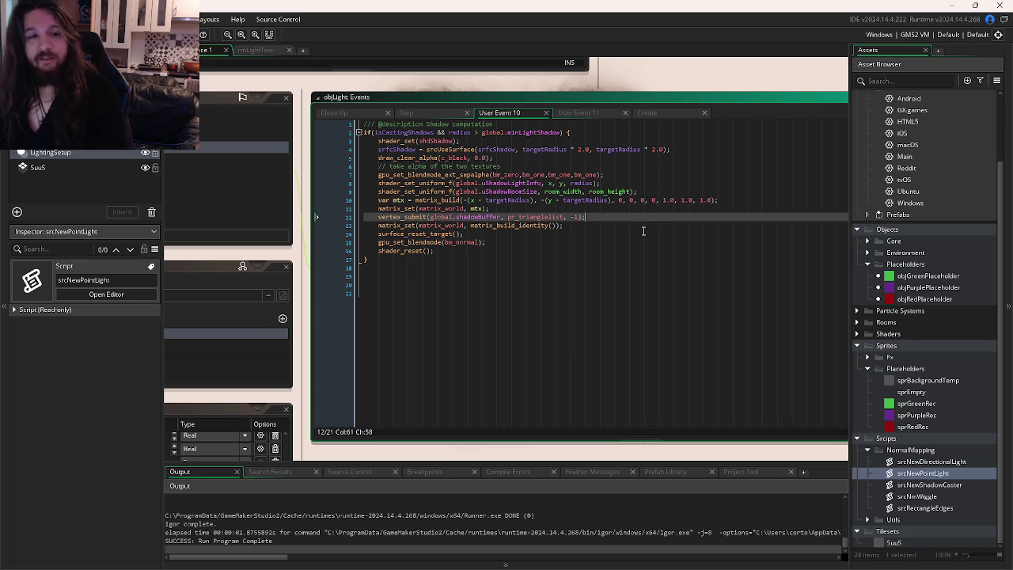
{"action": "key", "text": "F5"}
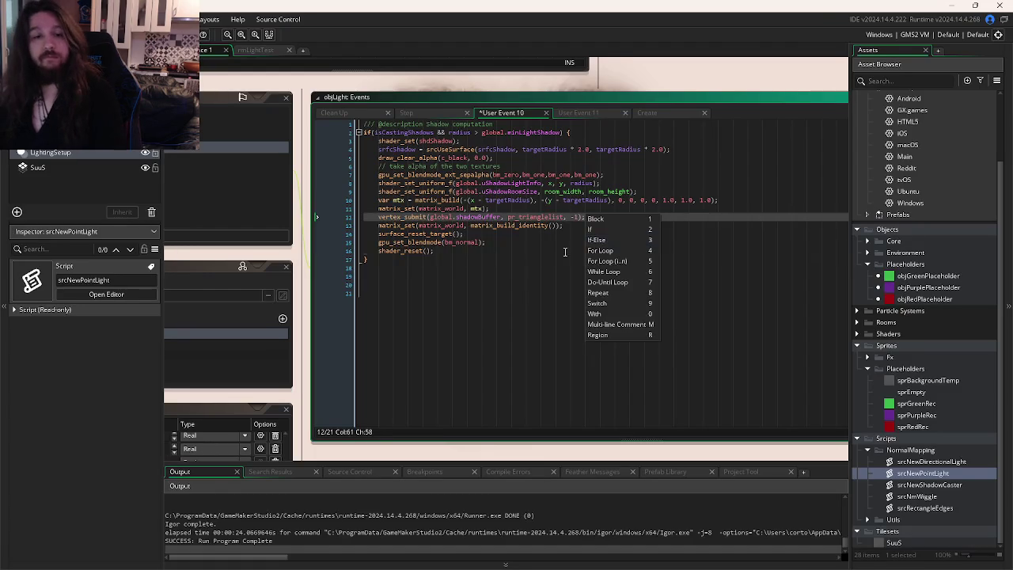
Step: Rerun the game twice, then uncomment the vertex_submit line 12
{"action": "left_click", "coordinate": [563, 252]}
{"action": "key", "text": "F5"}
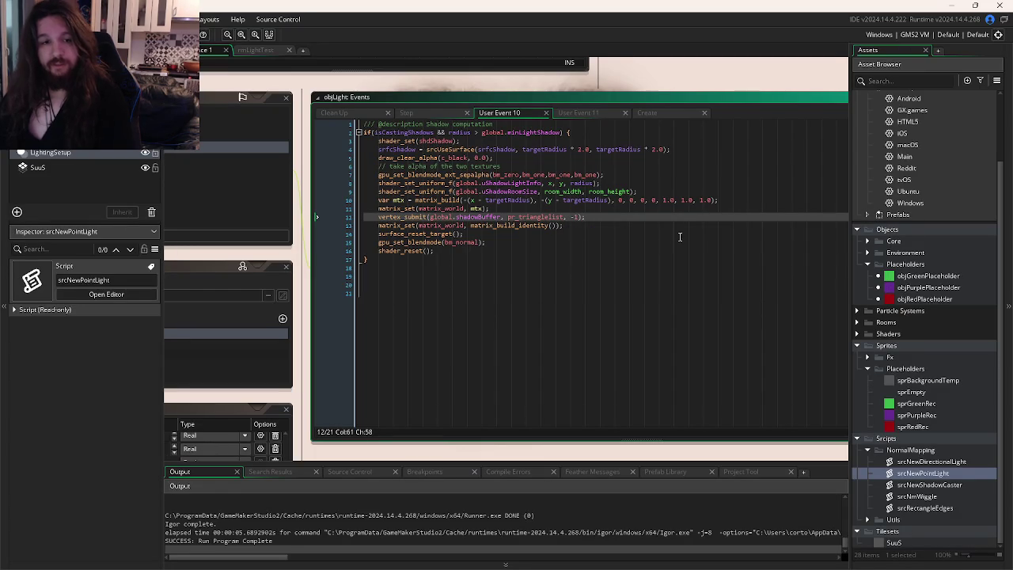
{"action": "key", "text": "F5"}
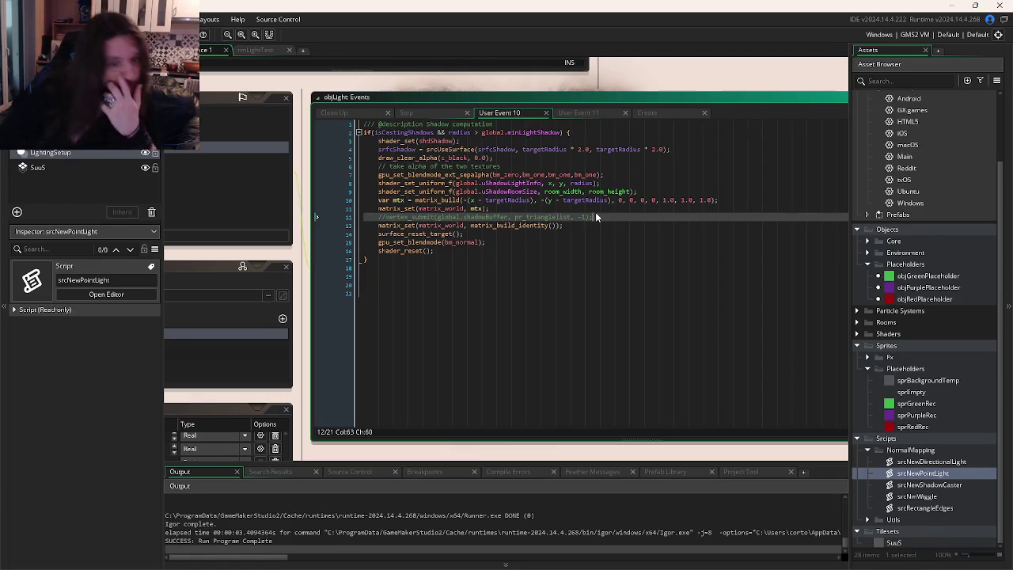
{"action": "key", "text": "ctrl+shift+k"}
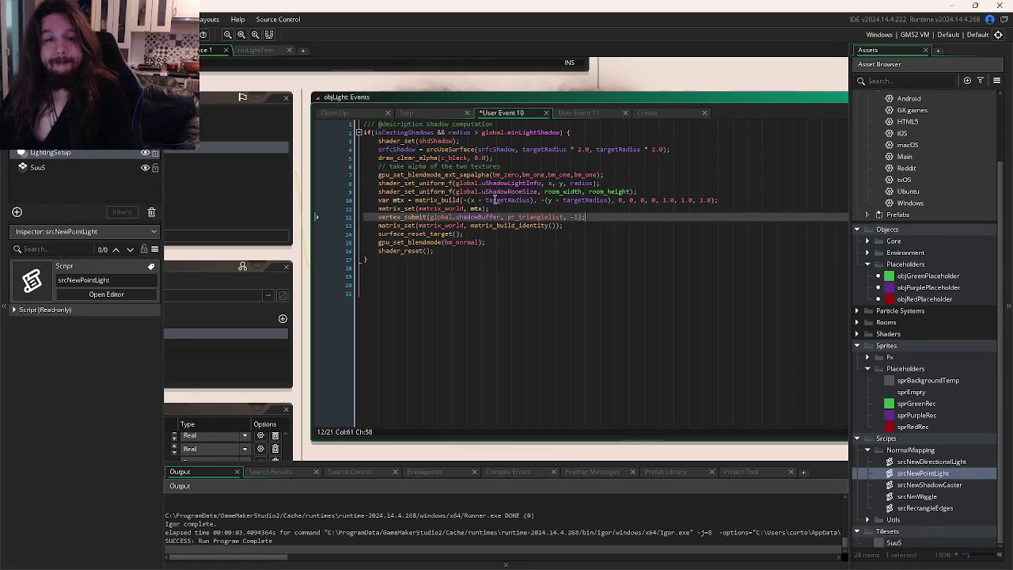
Step: Select global.shadowBuffer on line 12 and open a project-wide search for it
{"action": "mouse_move", "coordinate": [447, 200]}
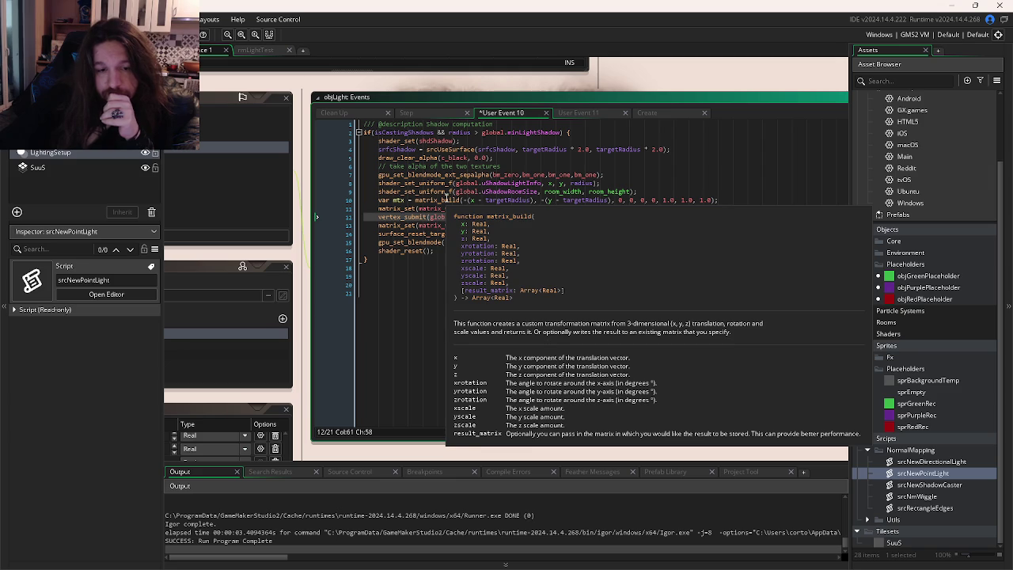
{"action": "mouse_move", "coordinate": [403, 208]}
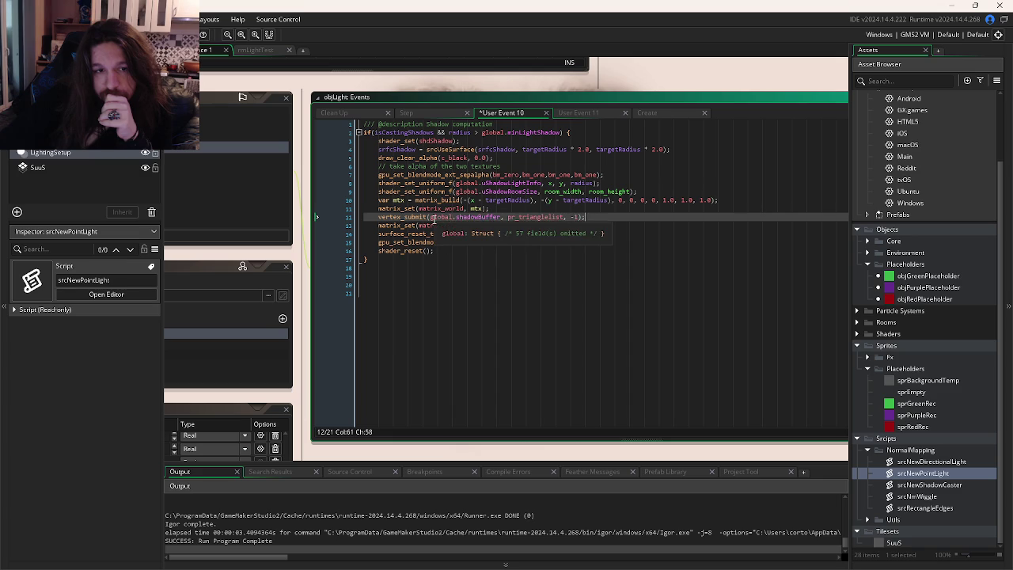
{"action": "mouse_move", "coordinate": [466, 216]}
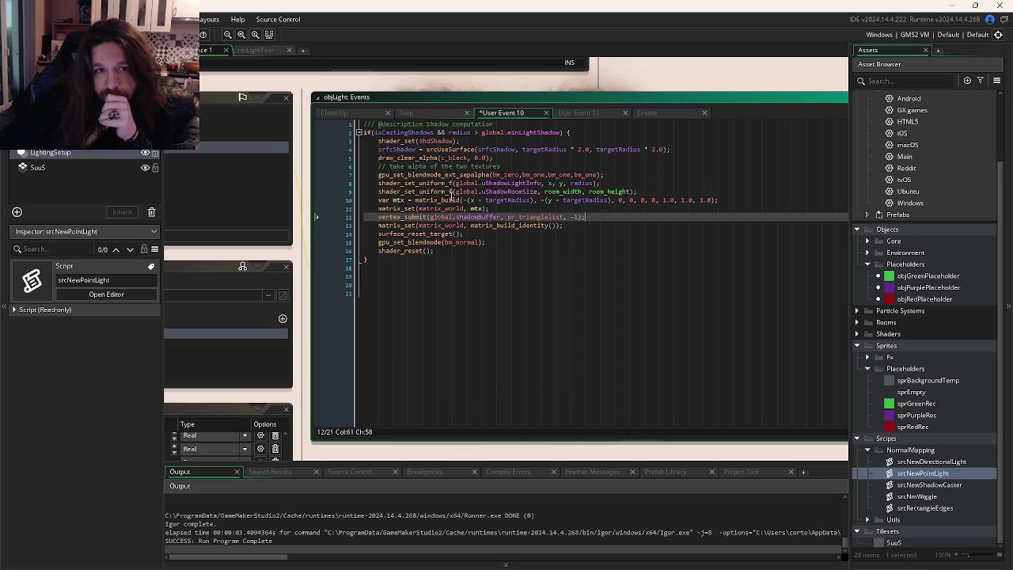
{"action": "left_click", "coordinate": [500, 216]}
{"action": "left_click_drag", "start_coordinate": [500, 216], "coordinate": [430, 218]}
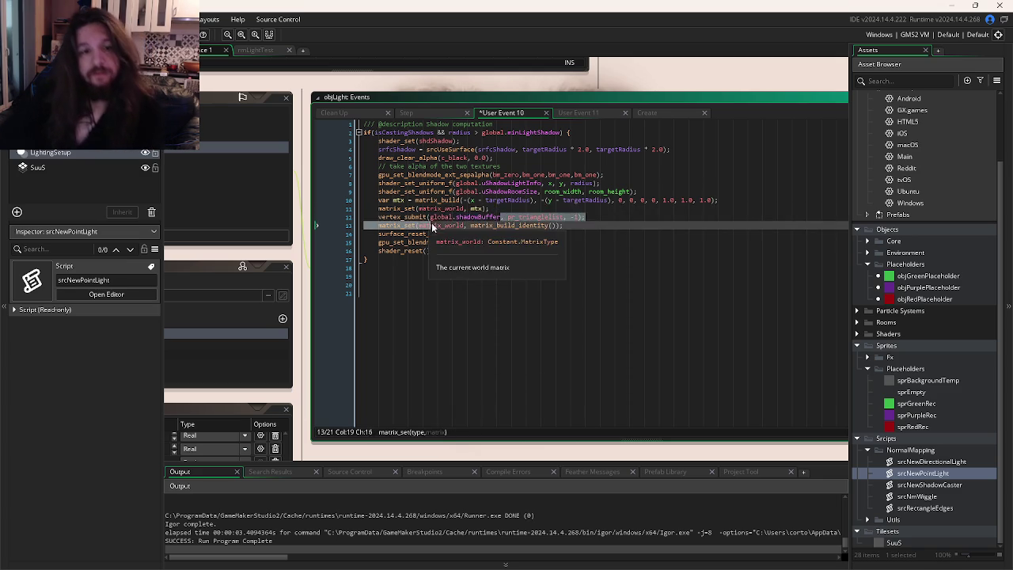
{"action": "key", "text": "ctrl+shift+f"}
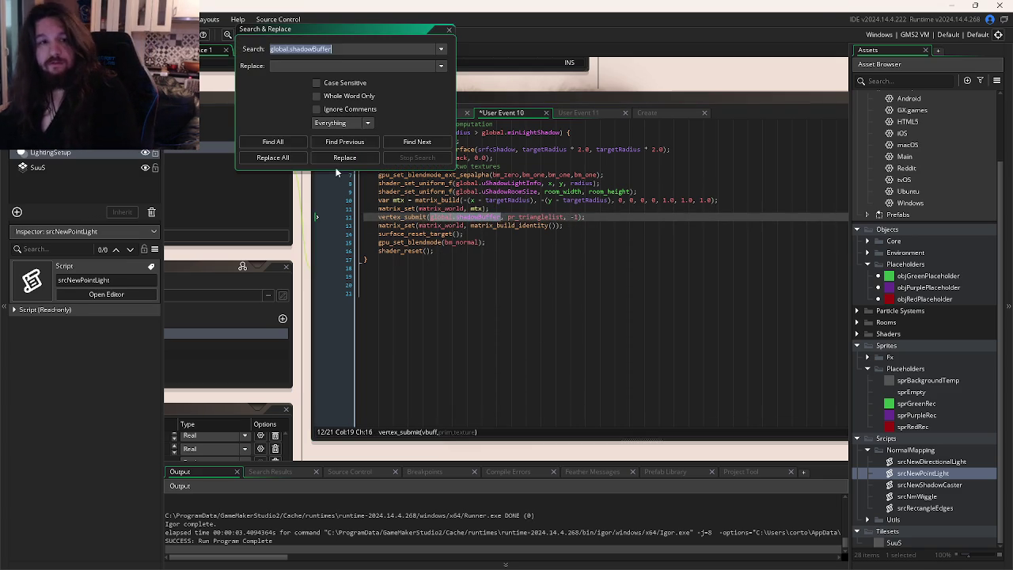
Step: Find all global.shadowBuffer uses and open the objRenderable – User Event 12 result
{"action": "key", "text": "Return"}
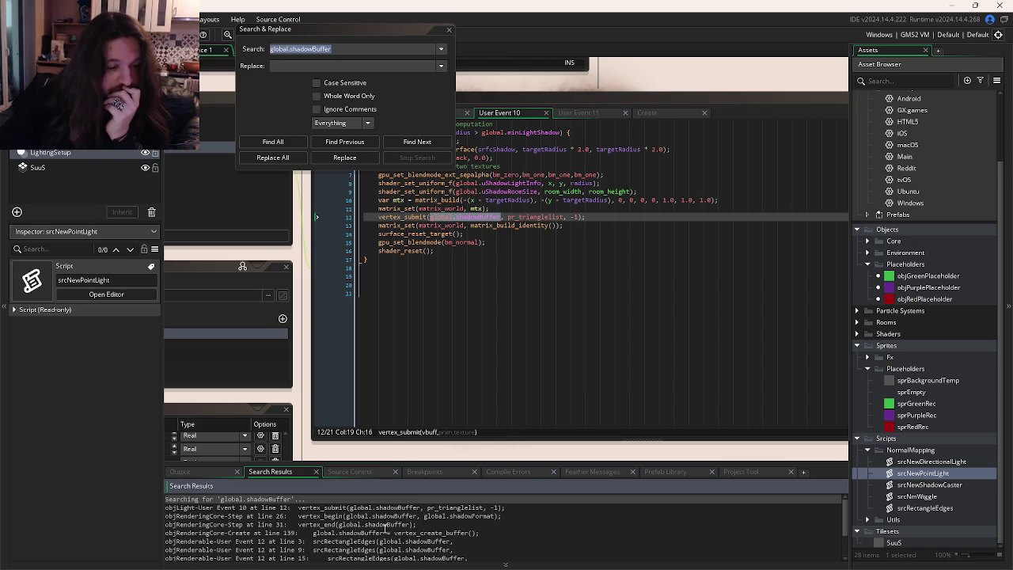
{"action": "mouse_move", "coordinate": [385, 568]}
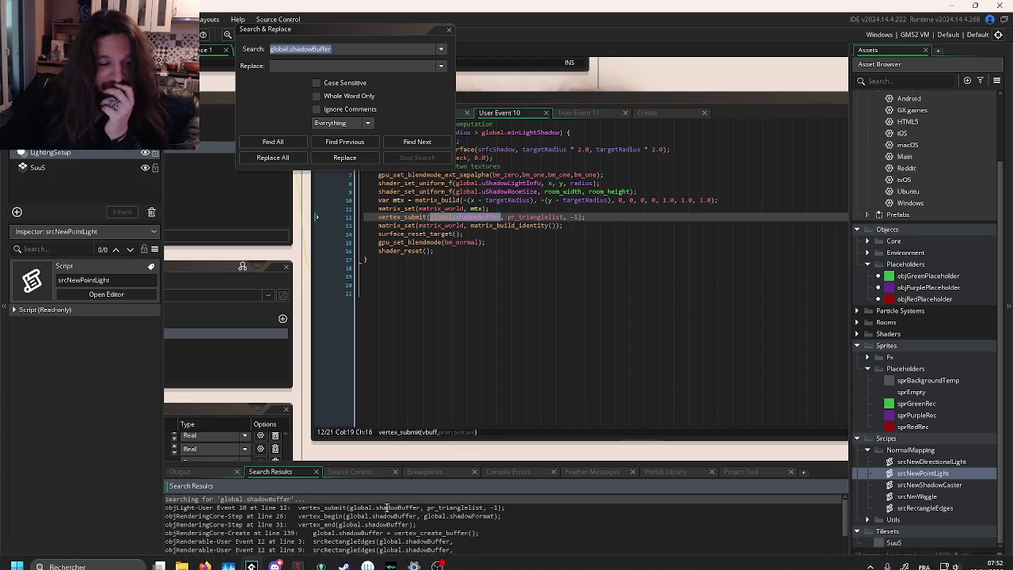
{"action": "scroll", "coordinate": [388, 504], "scroll_direction": "up", "scroll_amount": 1}
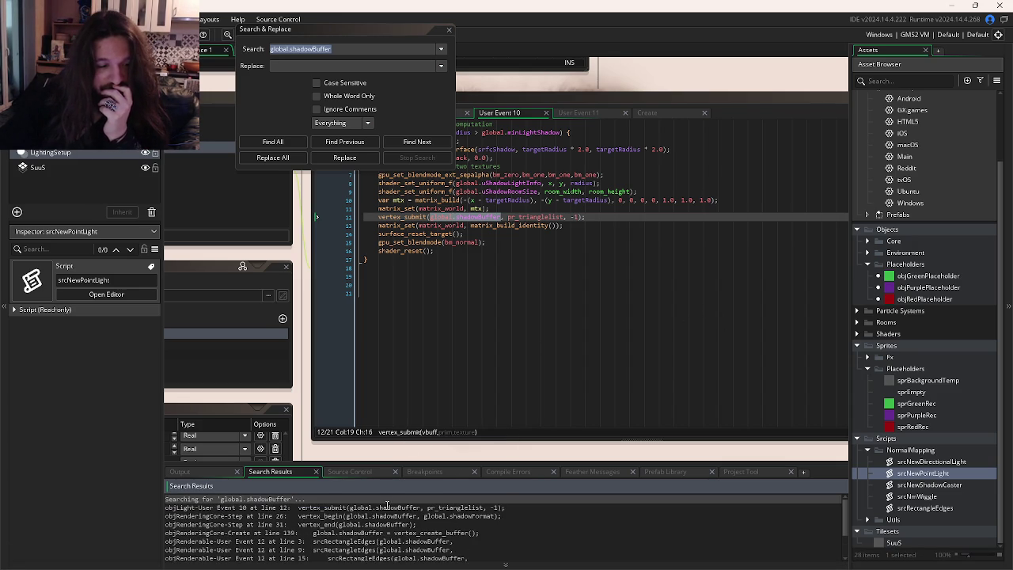
{"action": "double_click", "coordinate": [375, 542]}
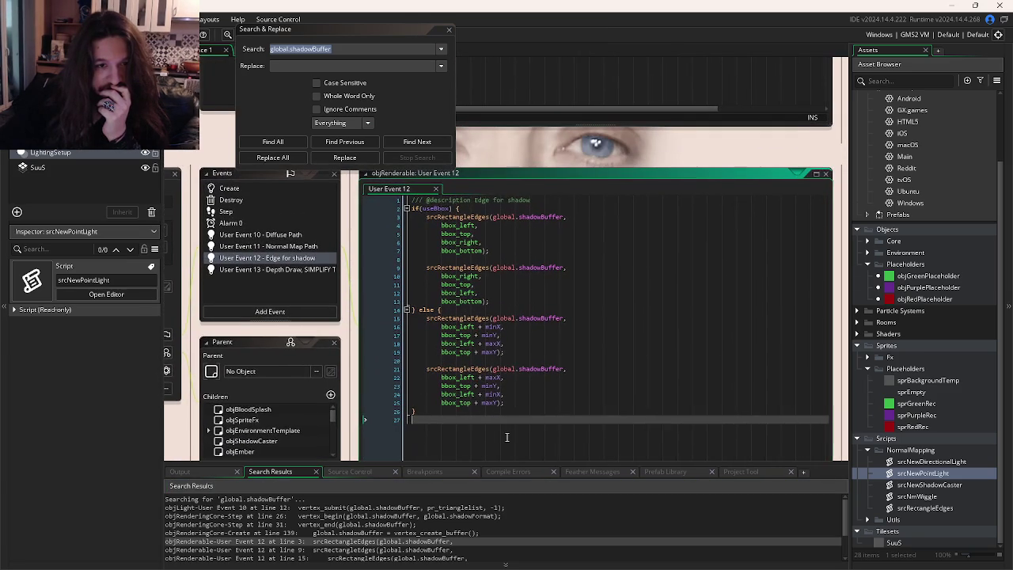
Step: Close the search dialog, read User Event 12's useBbox and maxX edge code, then search the project for useBbox
{"action": "left_click", "coordinate": [438, 309]}
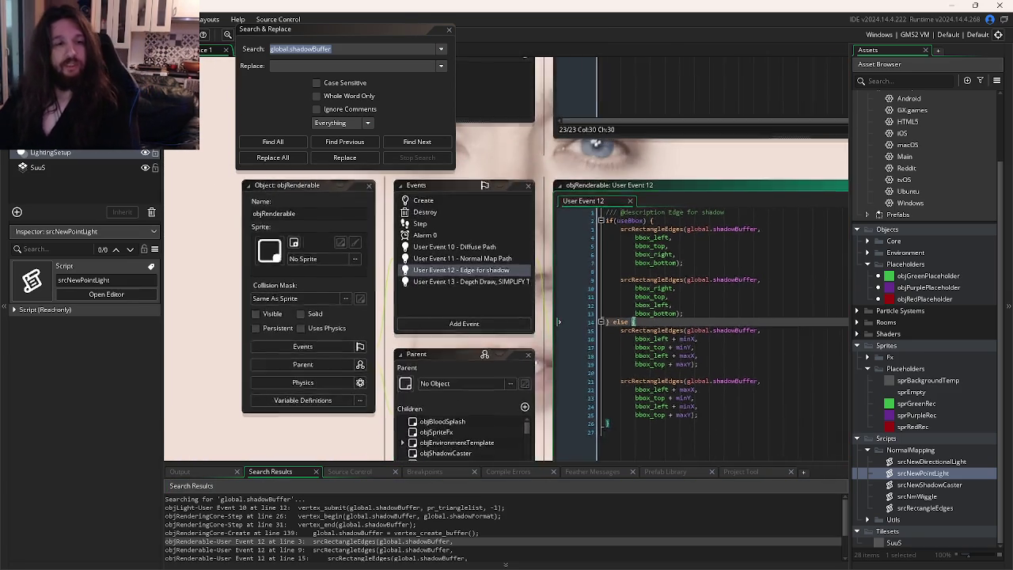
{"action": "left_click", "coordinate": [449, 34]}
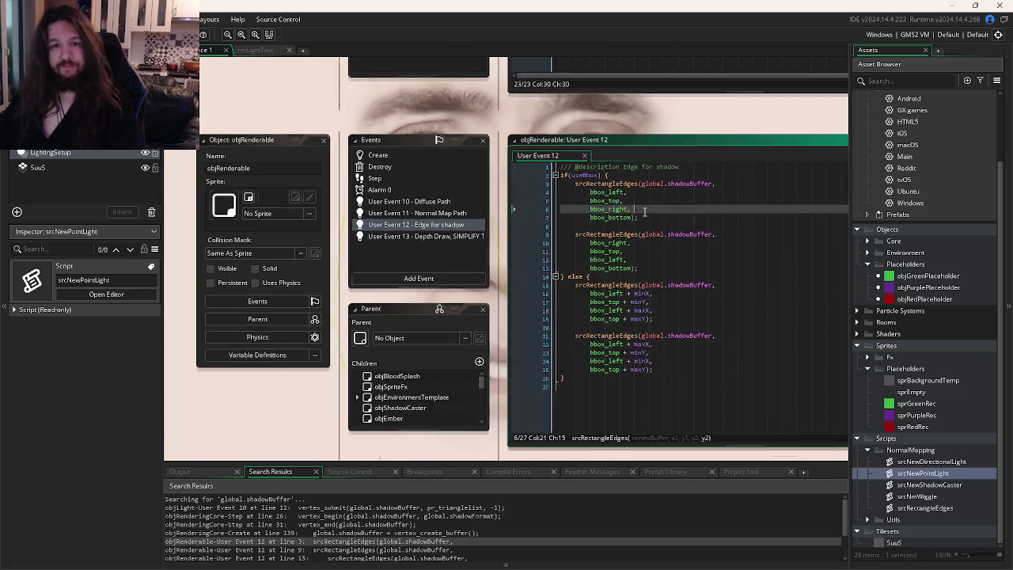
{"action": "left_click", "coordinate": [610, 198]}
{"action": "double_click", "coordinate": [569, 164]}
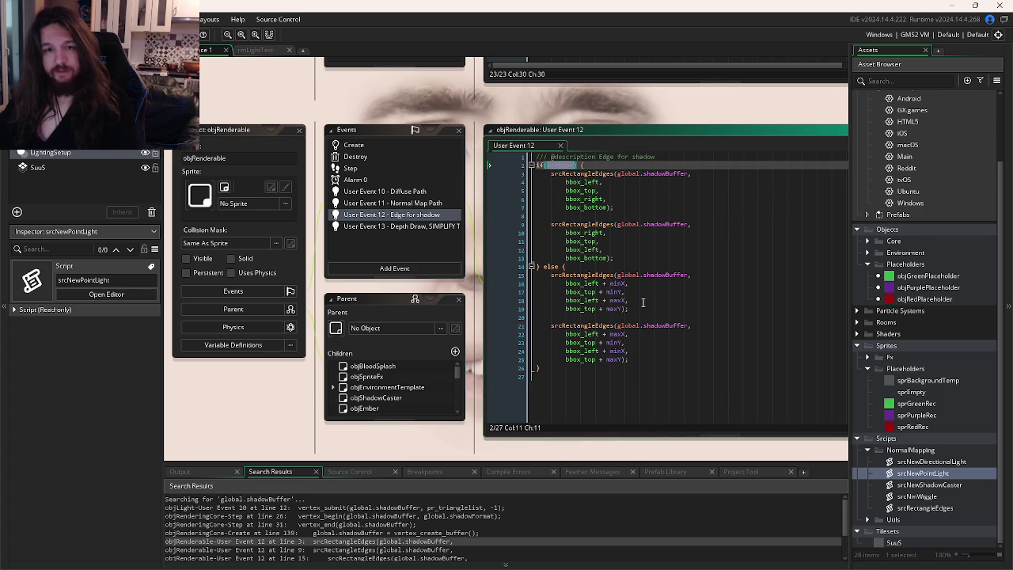
{"action": "left_click", "coordinate": [543, 302]}
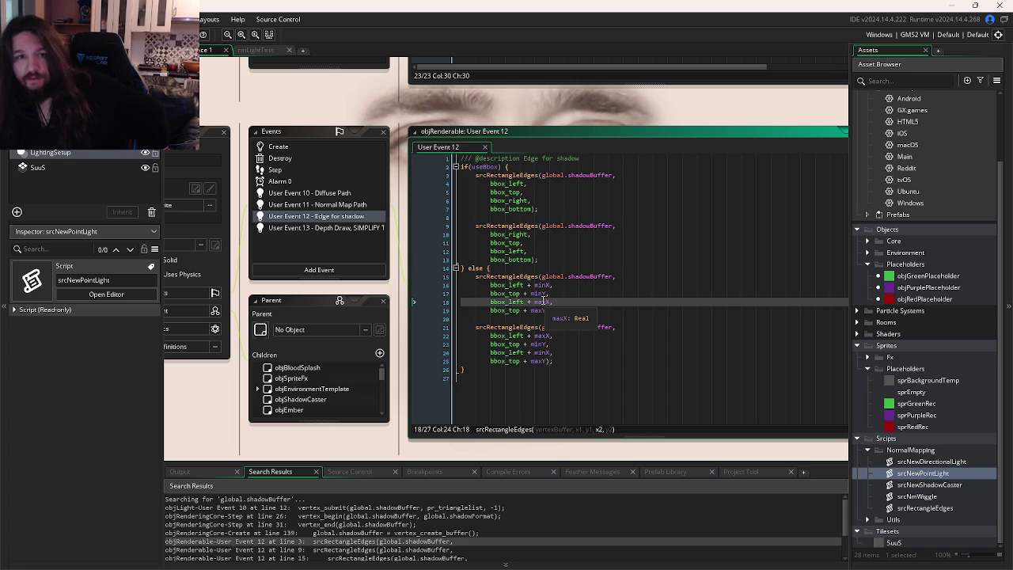
{"action": "mouse_move", "coordinate": [504, 175]}
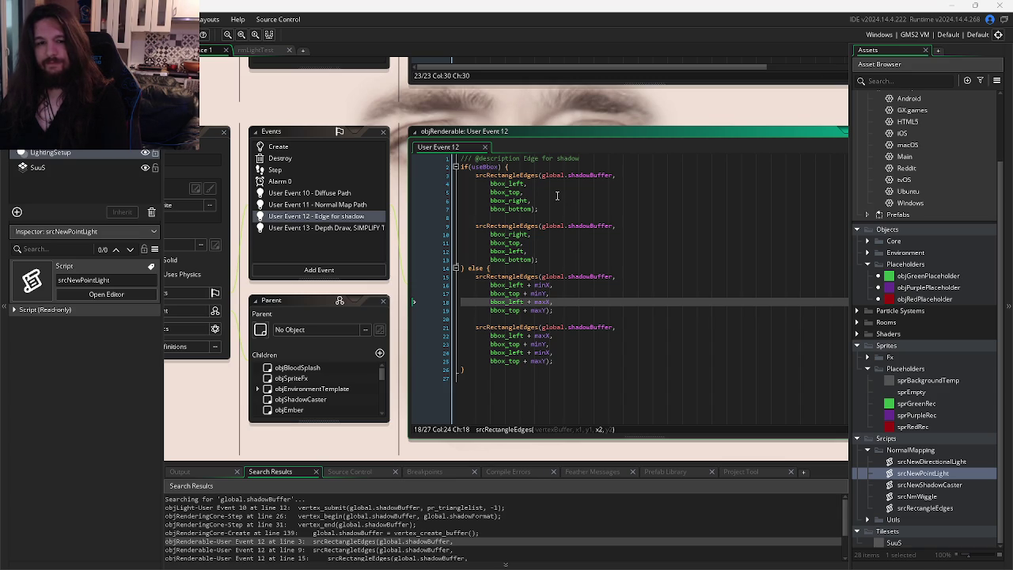
{"action": "double_click", "coordinate": [481, 169]}
{"action": "key", "text": "ctrl+shift+f"}
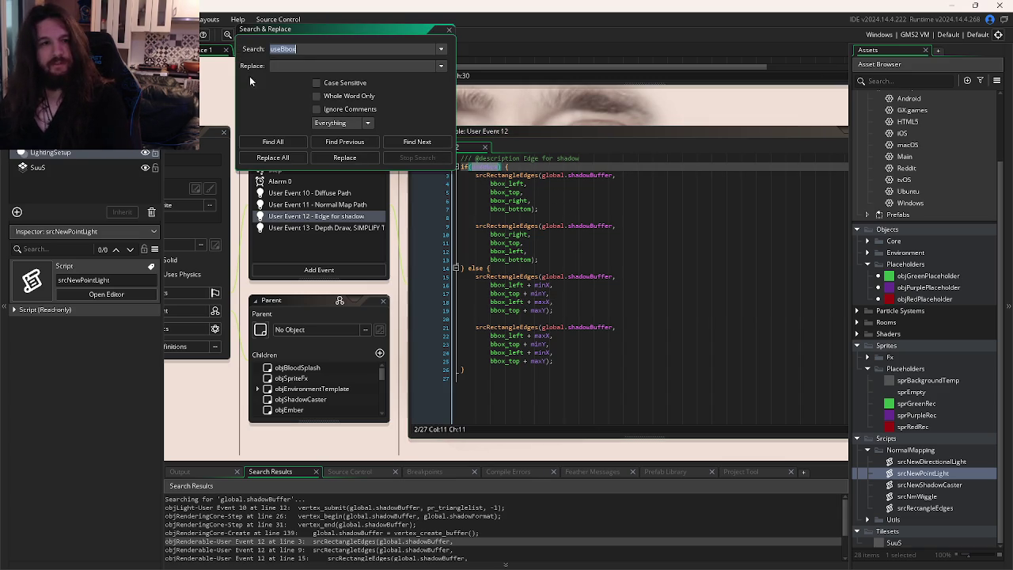
Step: Find all uses of useBbox and open its Draw Begin occurrence in the code
{"action": "left_click", "coordinate": [272, 141]}
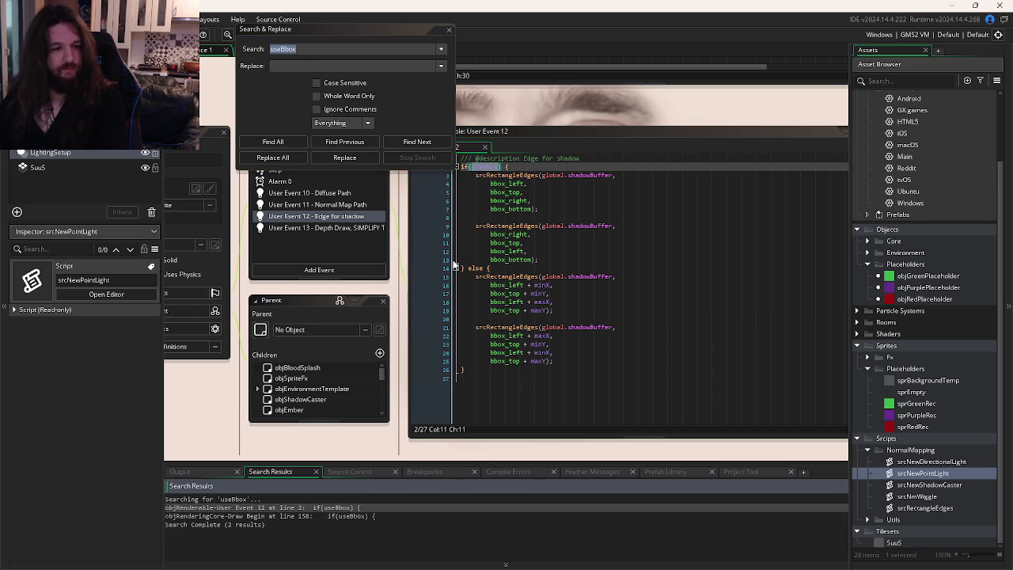
{"action": "double_click", "coordinate": [320, 516]}
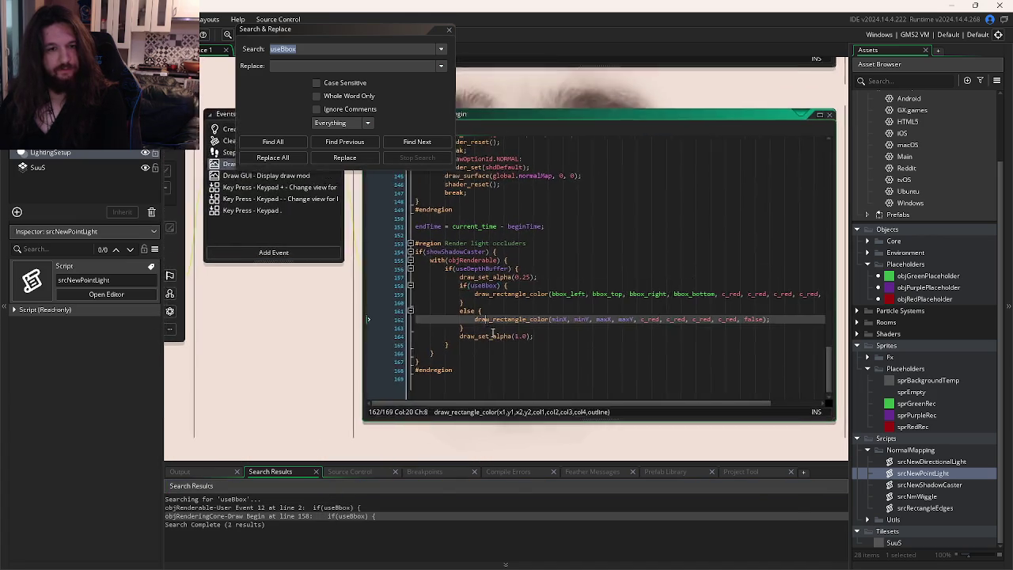
{"action": "left_click", "coordinate": [448, 29]}
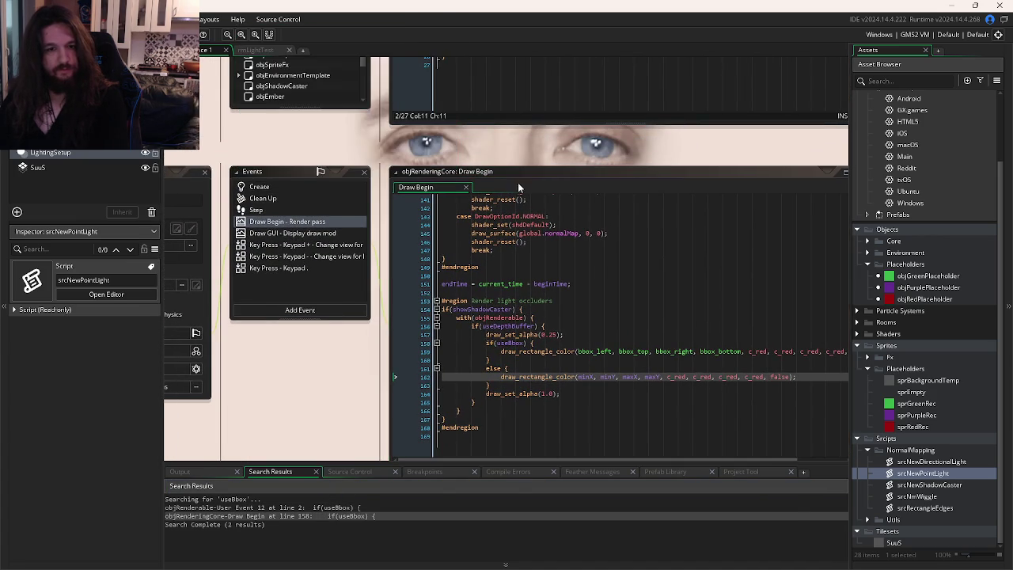
{"action": "left_click", "coordinate": [544, 274]}
Step: Select useBbox and show objRenderable's Variable Definitions: useBbox true, minX–maxY at -1
{"action": "scroll", "coordinate": [560, 353], "scroll_direction": "up", "scroll_amount": 5}
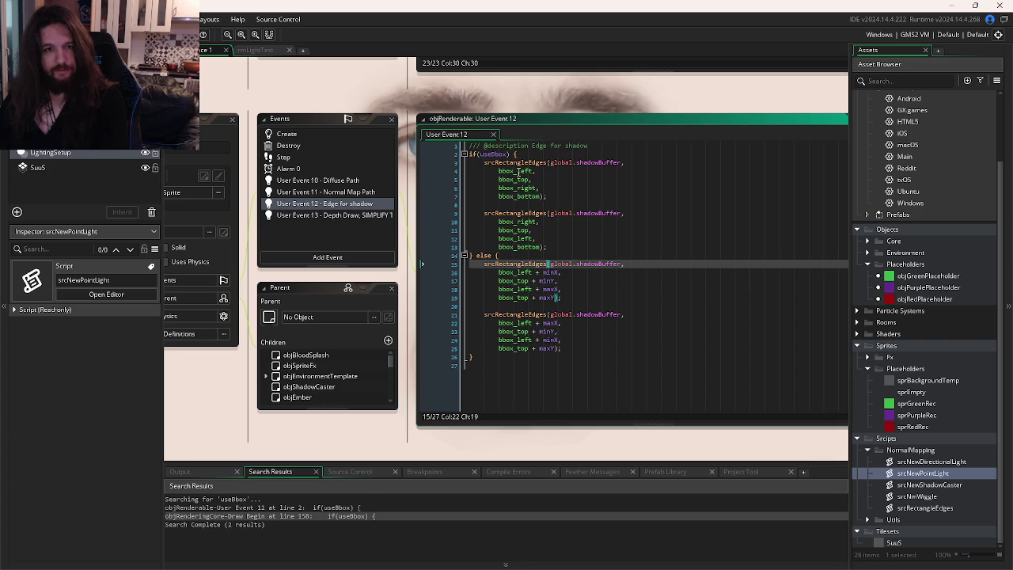
{"action": "mouse_move", "coordinate": [508, 168]}
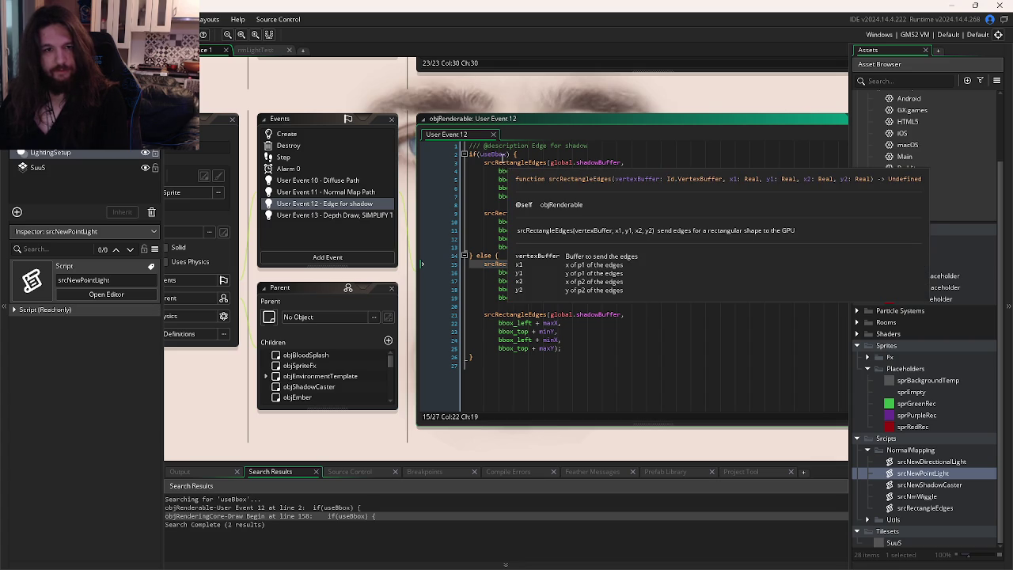
{"action": "double_click", "coordinate": [498, 154]}
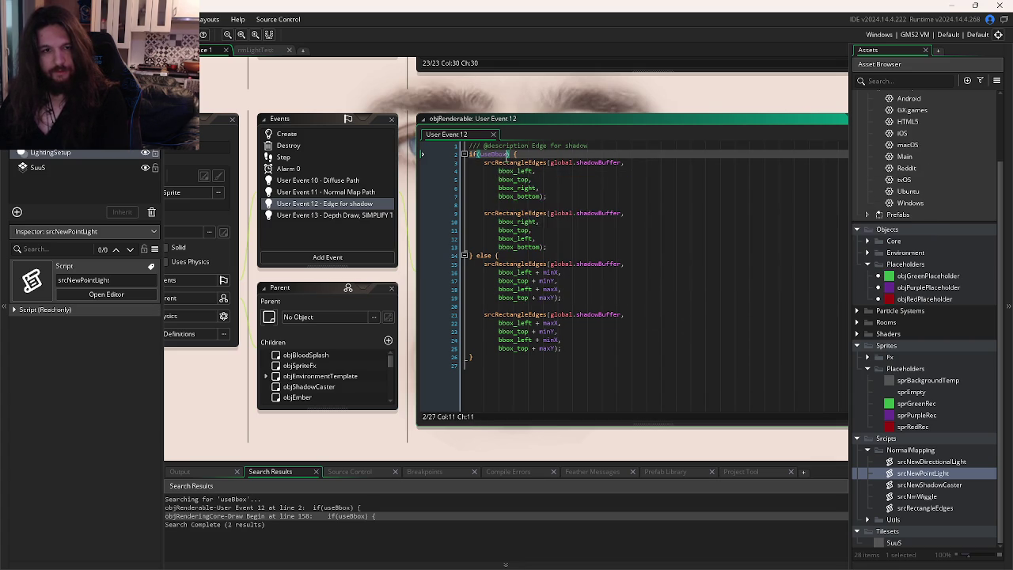
{"action": "left_click", "coordinate": [261, 324]}
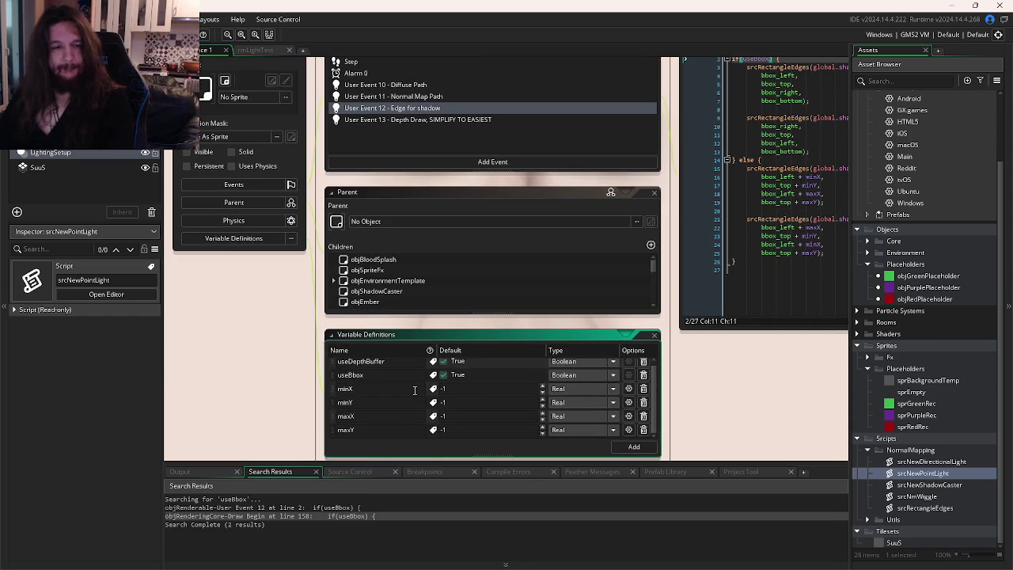
{"action": "left_click", "coordinate": [759, 308]}
Step: Add a Boolean object variable ignoreBox to objRenderable with default value false
{"action": "left_click", "coordinate": [625, 337]}
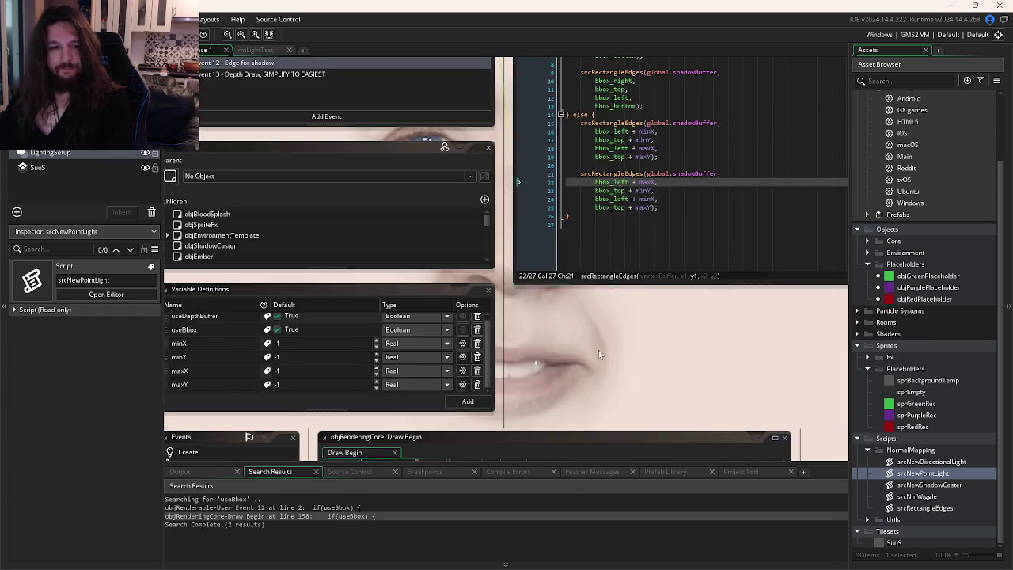
{"action": "left_click", "coordinate": [536, 377]}
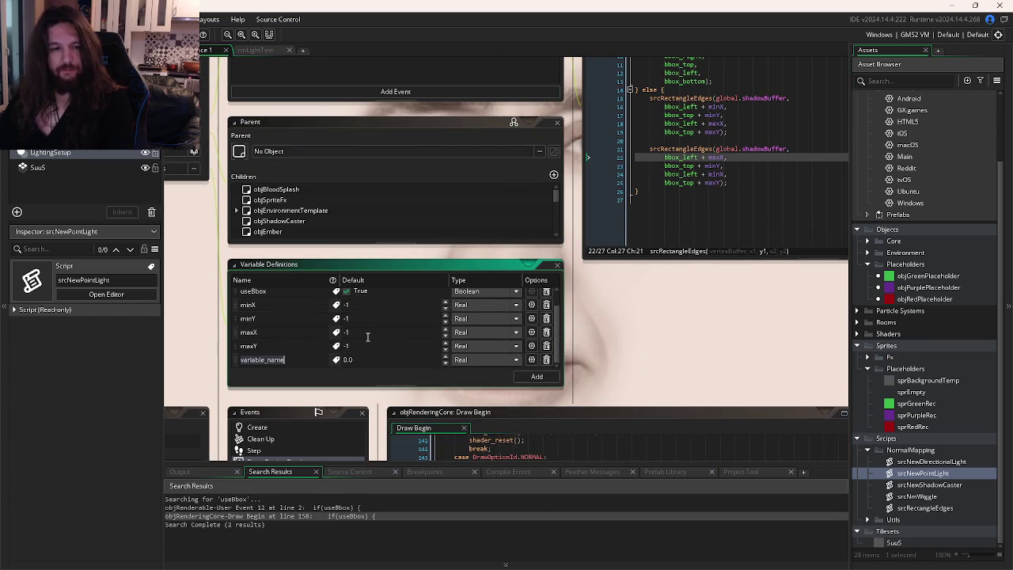
{"action": "type", "text": "lgnoreBox"}
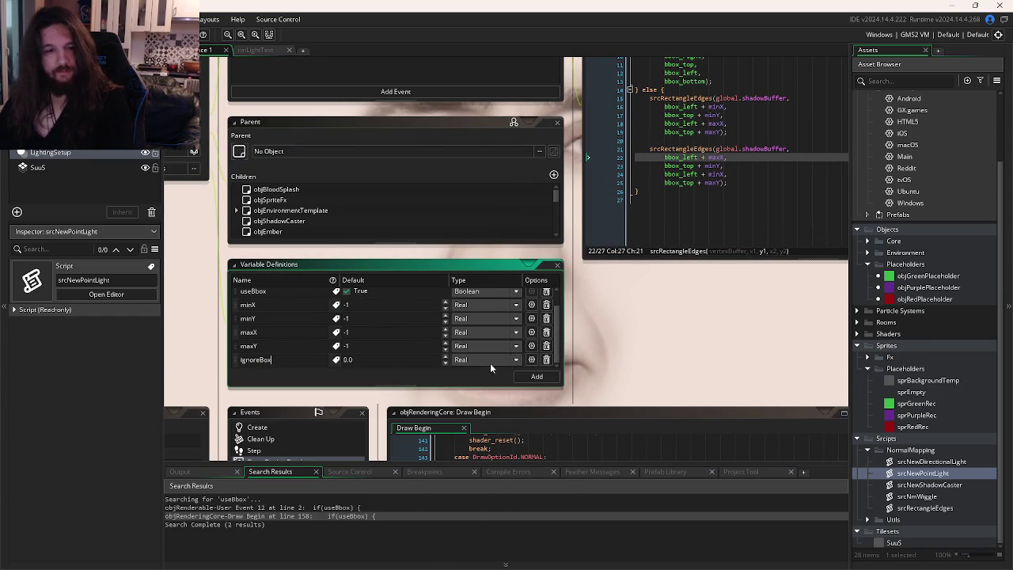
{"action": "left_click", "coordinate": [489, 360]}
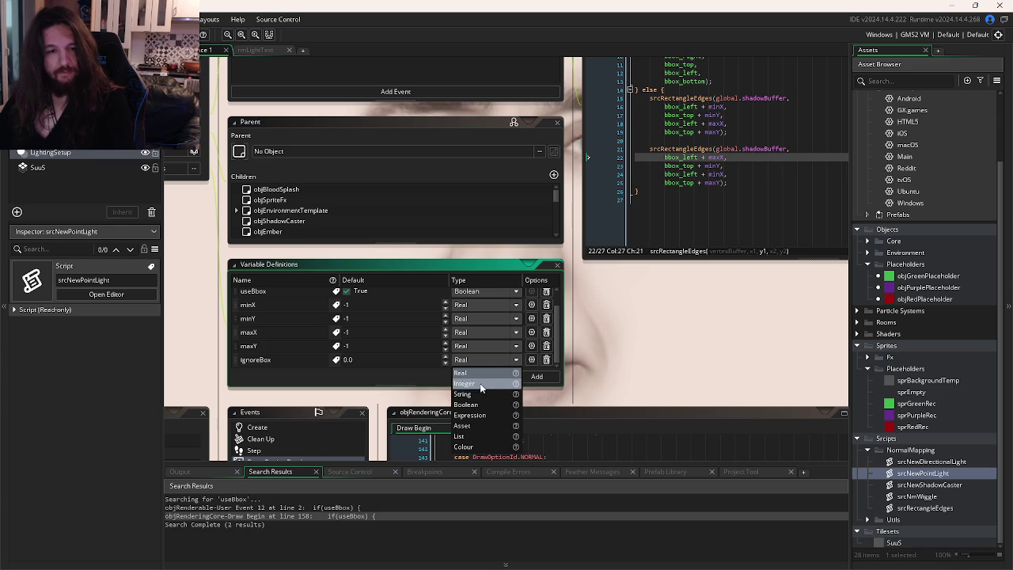
{"action": "left_click", "coordinate": [471, 405]}
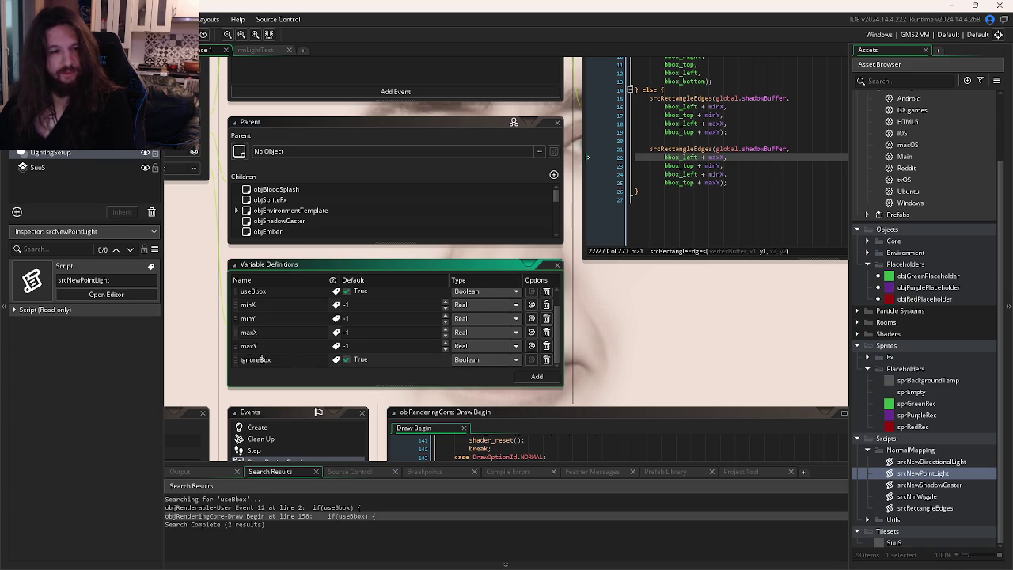
{"action": "mouse_move", "coordinate": [239, 362]}
{"action": "left_mouse_down"}
{"action": "mouse_move", "coordinate": [242, 299]}
{"action": "mouse_move", "coordinate": [238, 314]}
{"action": "left_mouse_up"}
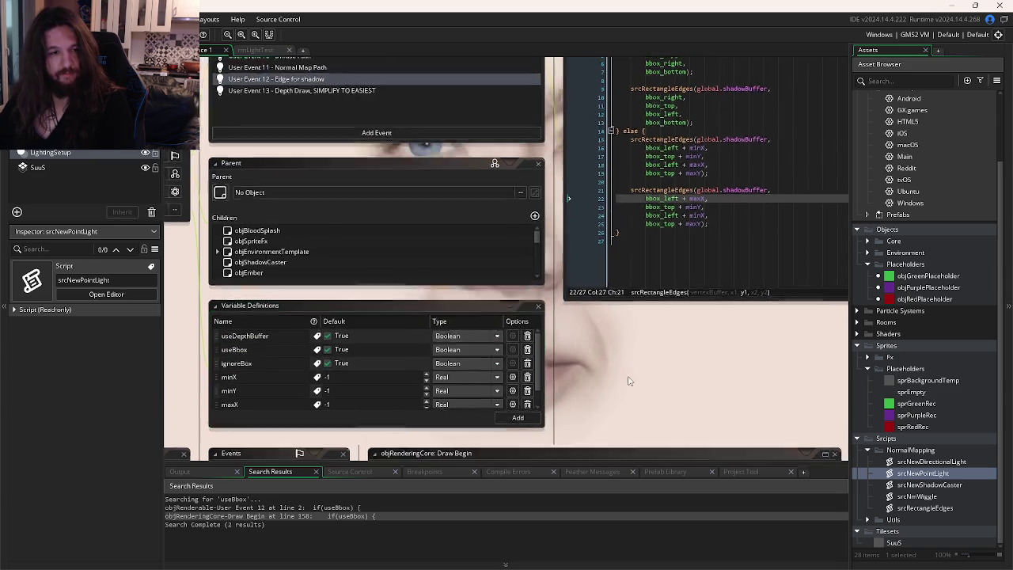
{"action": "scroll", "coordinate": [384, 401], "scroll_direction": "up", "scroll_amount": 2}
{"action": "left_click", "coordinate": [317, 390]}
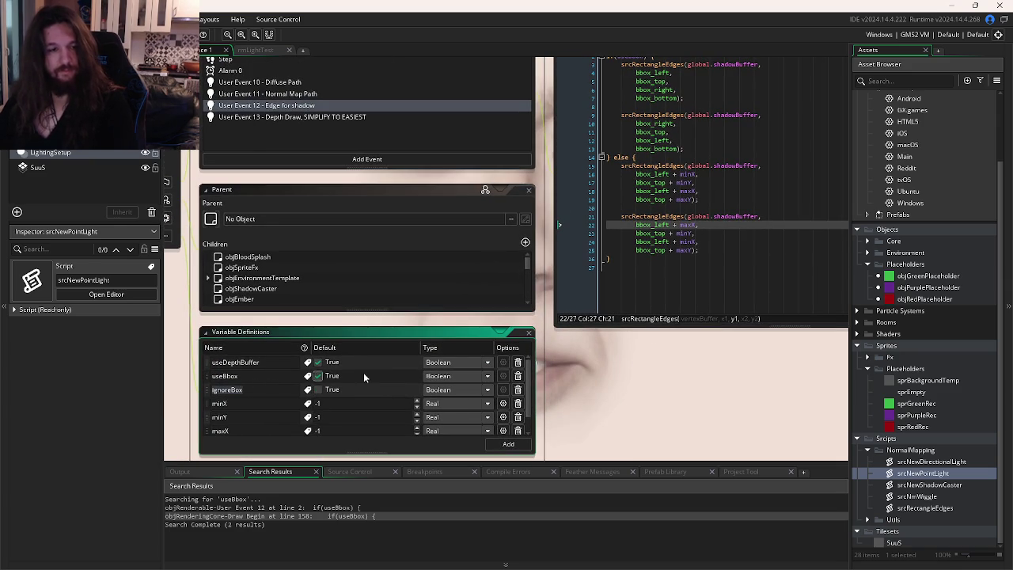
Step: Wrap User Event 12's shadow-edge code inside an if(!ignoreBox) check
{"action": "left_click", "coordinate": [638, 247]}
{"action": "left_click", "coordinate": [664, 175]}
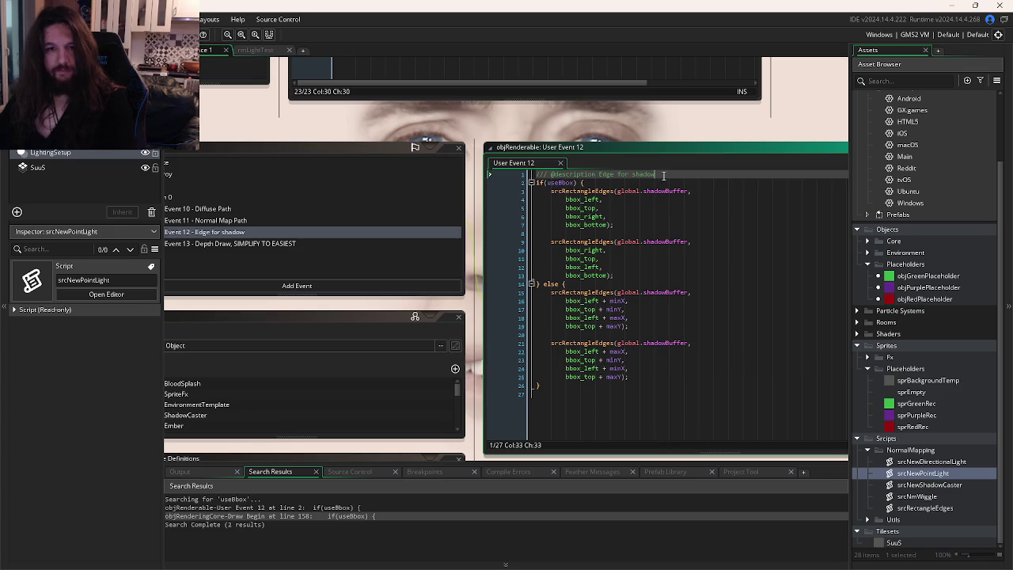
{"action": "key", "text": "Return"}
{"action": "type", "text": "if(!"}
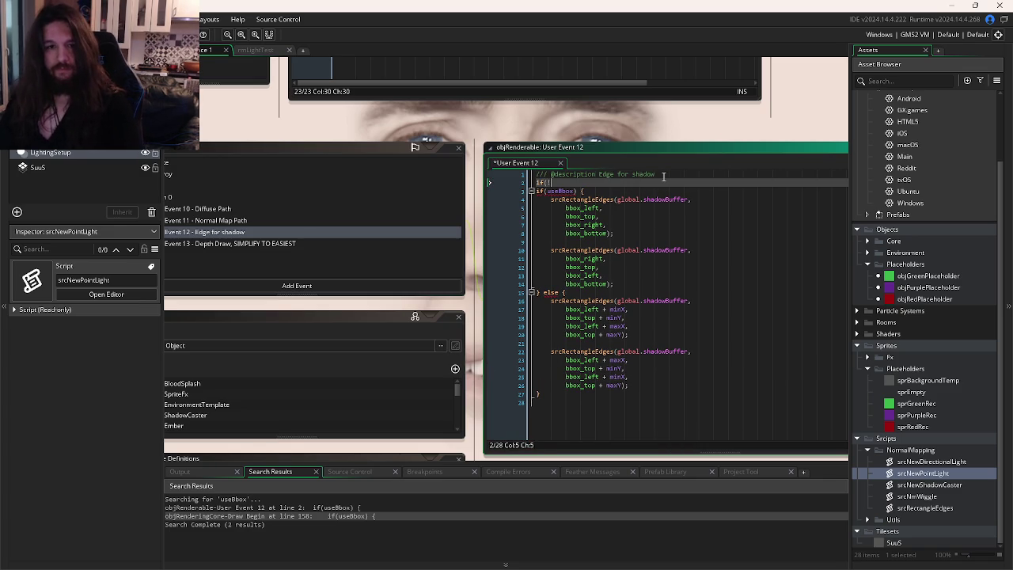
{"action": "type", "text": "ignoreBox){"}
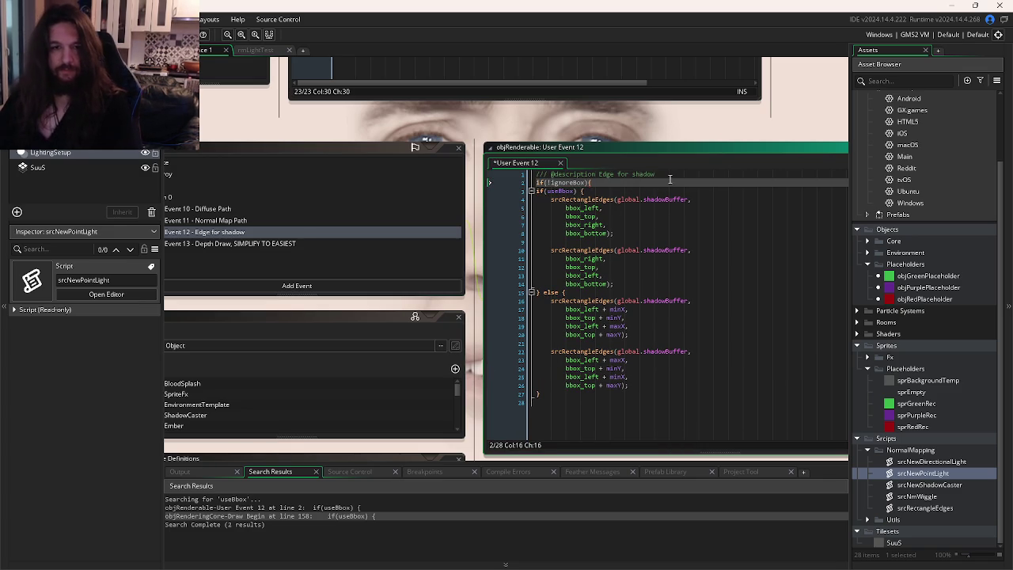
{"action": "left_click", "coordinate": [553, 398]}
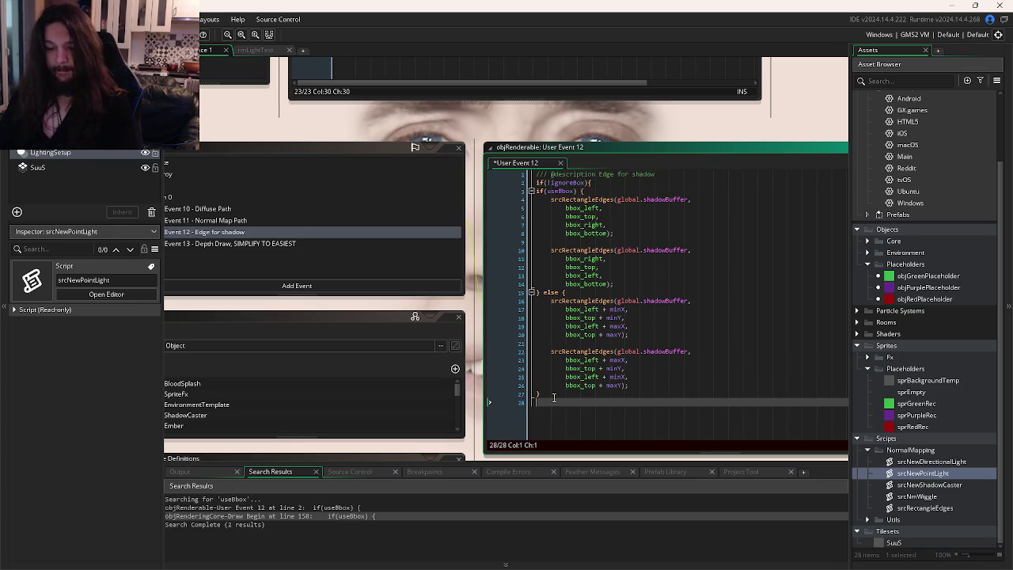
{"action": "type", "text": "}"}
{"action": "left_click_drag", "start_coordinate": [553, 398], "coordinate": [475, 193]}
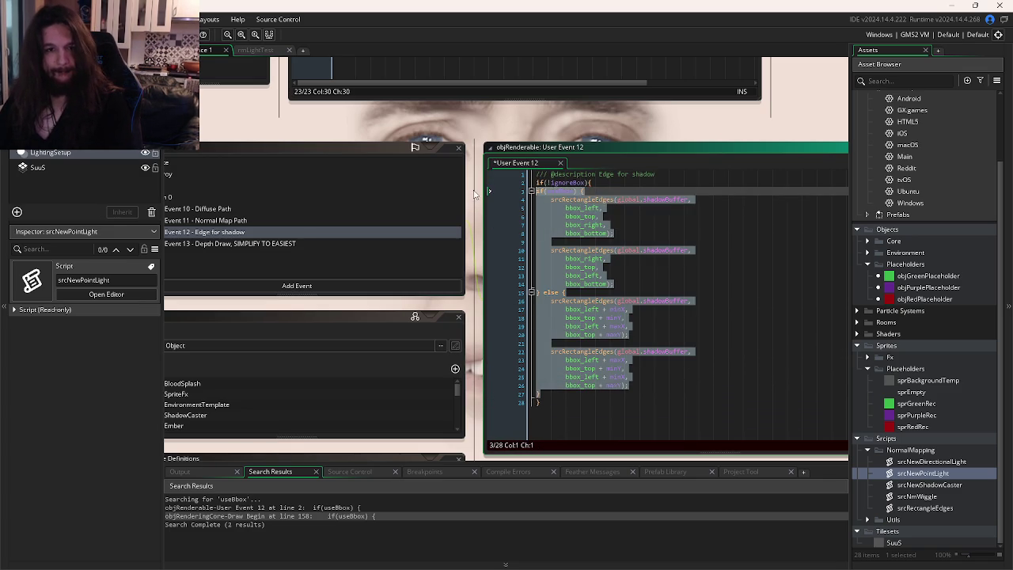
{"action": "key", "text": "BackSpace"}
{"action": "key", "text": "ctrl+z"}
{"action": "left_click", "coordinate": [690, 268]}
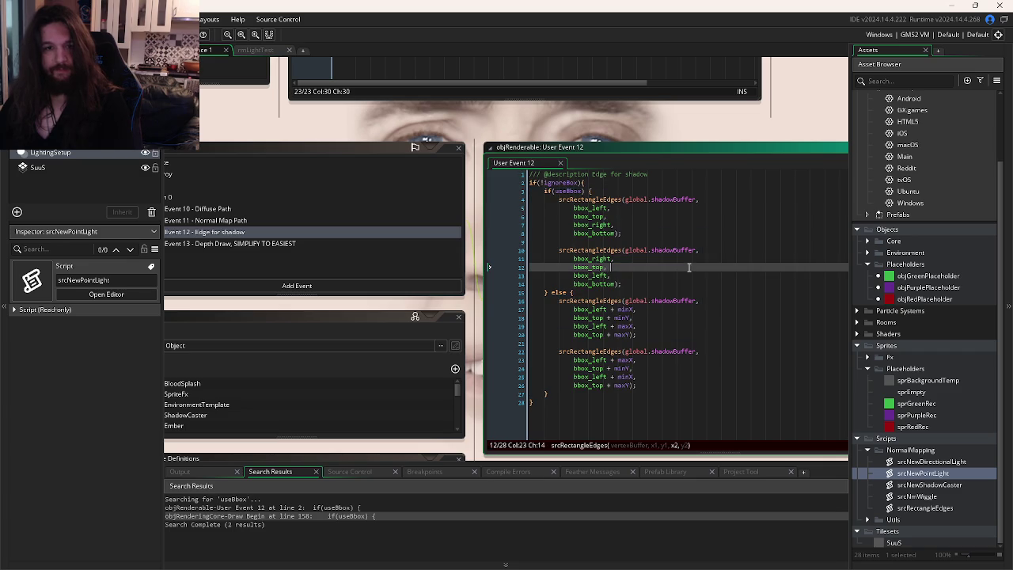
{"action": "left_click", "coordinate": [259, 50]}
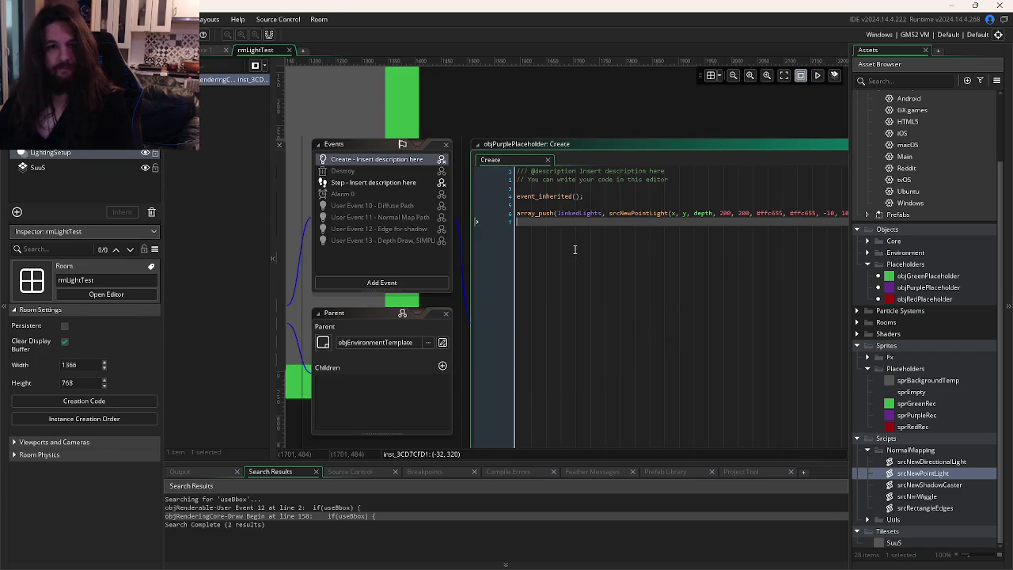
Step: Add 'ignoreBox = true;' above the array_push call in objPurplePlaceholder's Create code
{"action": "left_click", "coordinate": [572, 248]}
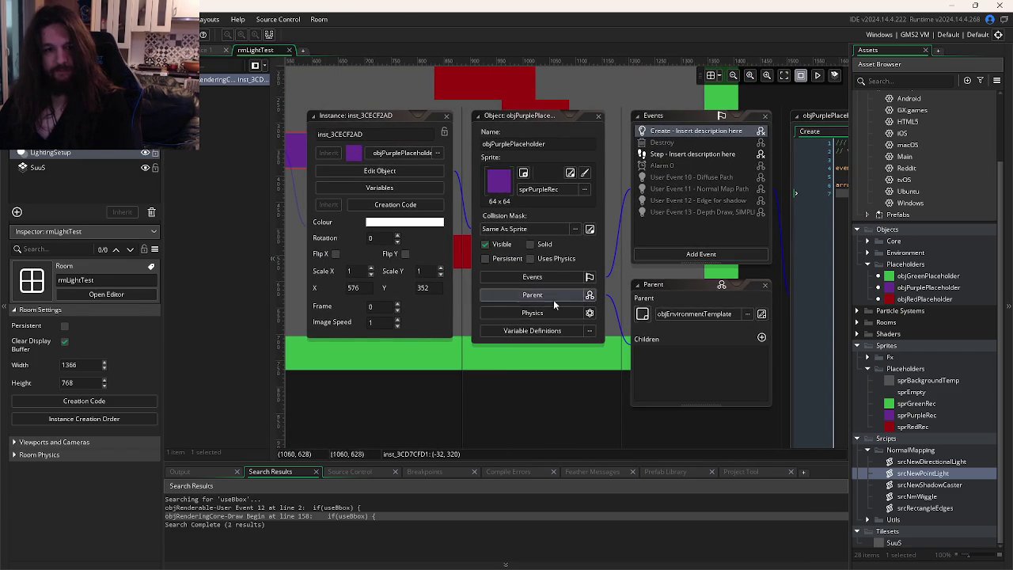
{"action": "left_click_drag", "start_coordinate": [543, 335], "coordinate": [482, 366]}
{"action": "left_click", "coordinate": [663, 155]}
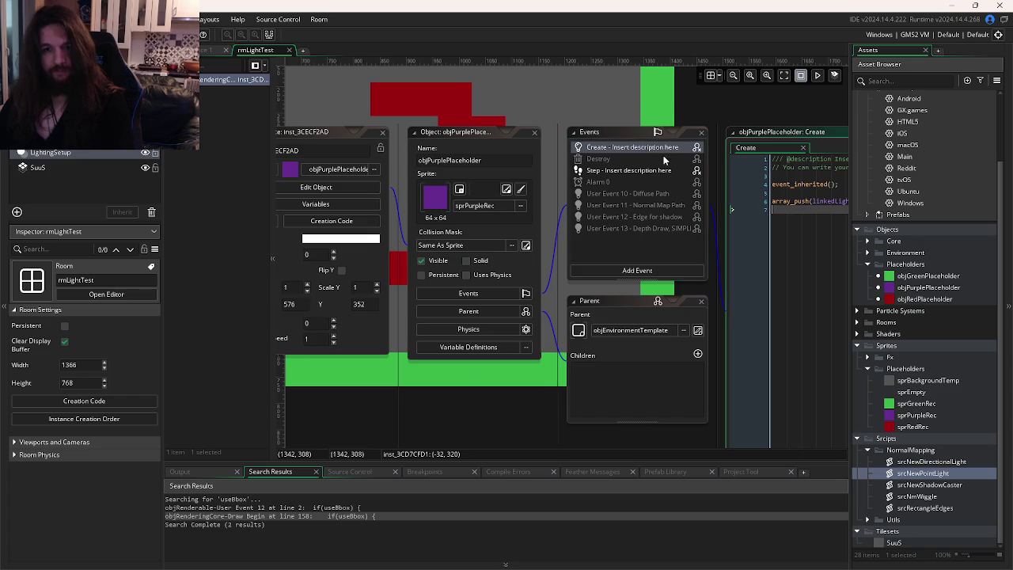
{"action": "key", "text": "Up"}
{"action": "key", "text": "Home"}
{"action": "key", "text": "Return"}
{"action": "key", "text": "Up"}
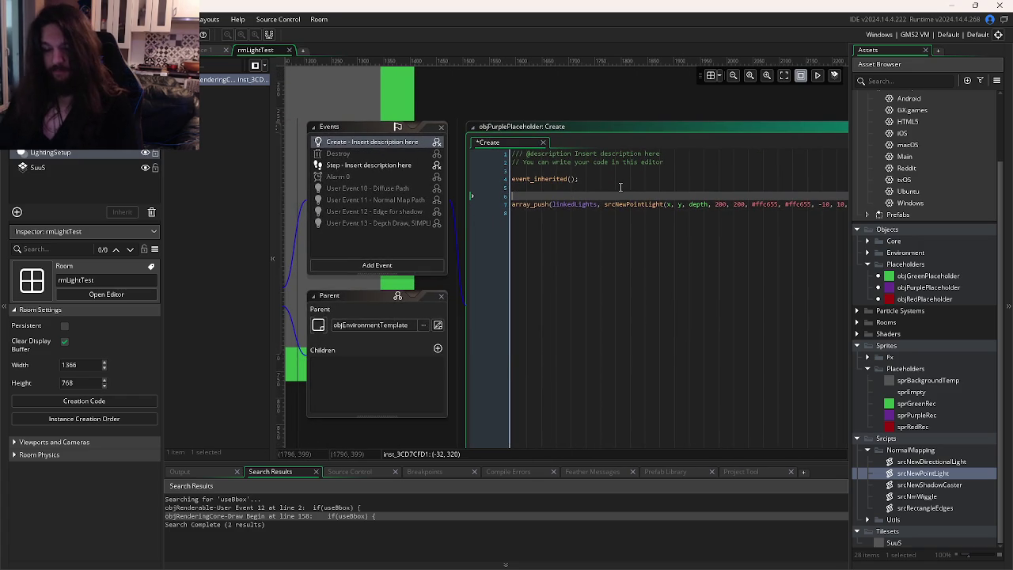
{"action": "type", "text": "ignor"}
{"action": "key", "text": "Return"}
{"action": "type", "text": "= true;"}
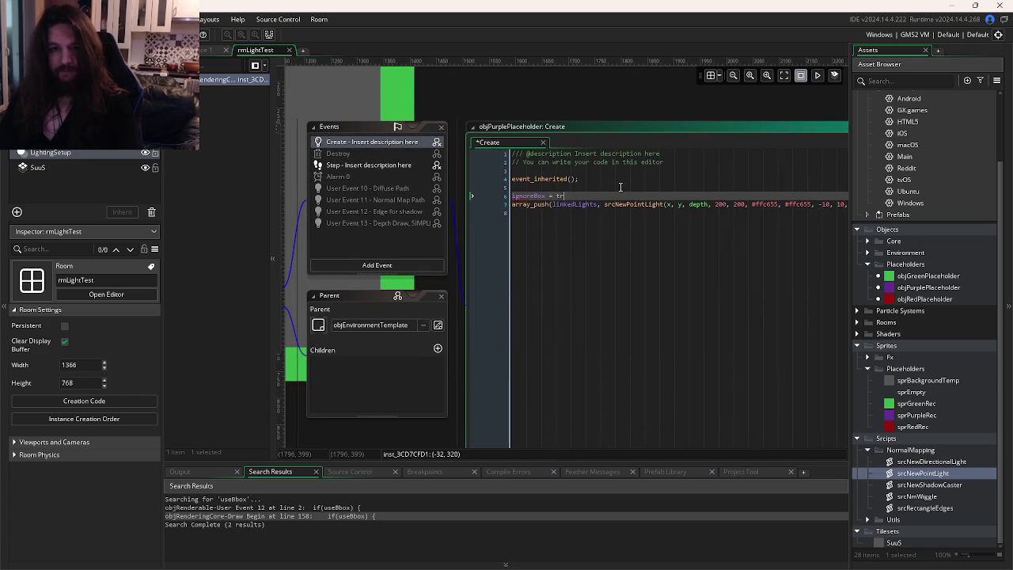
Step: Drop that Create line, override ignoreBox to True in Variable Definitions instead, and run
{"action": "key", "text": "ctrl+s"}
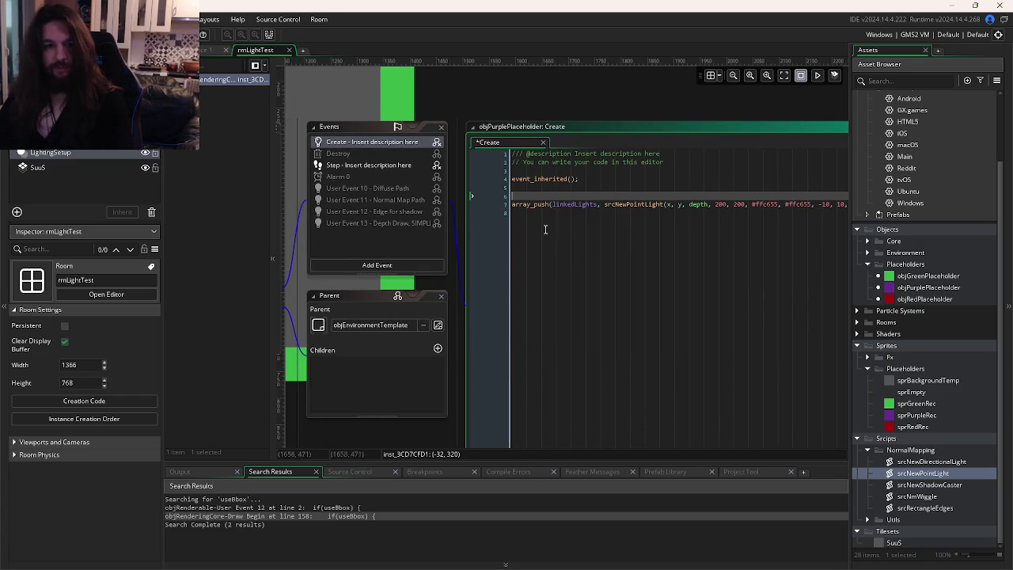
{"action": "key", "text": "ctrl+d"}
{"action": "left_click", "coordinate": [401, 321]}
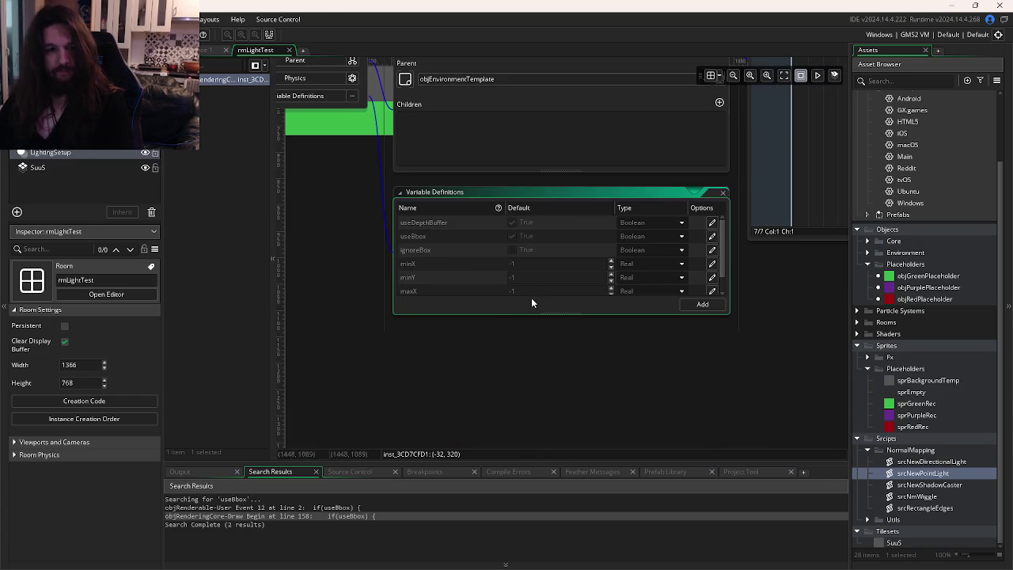
{"action": "left_click", "coordinate": [712, 250]}
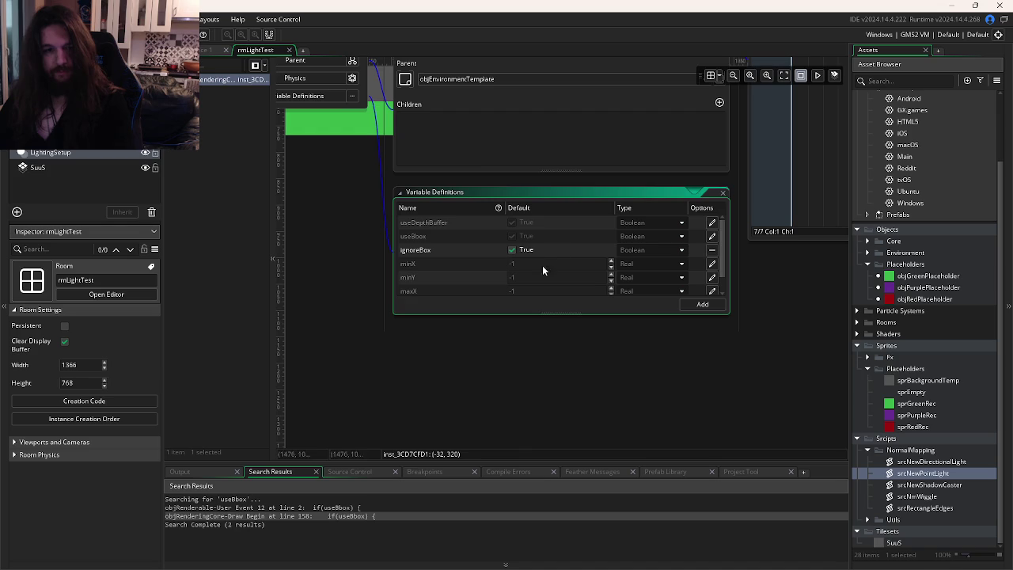
{"action": "key", "text": "F5"}
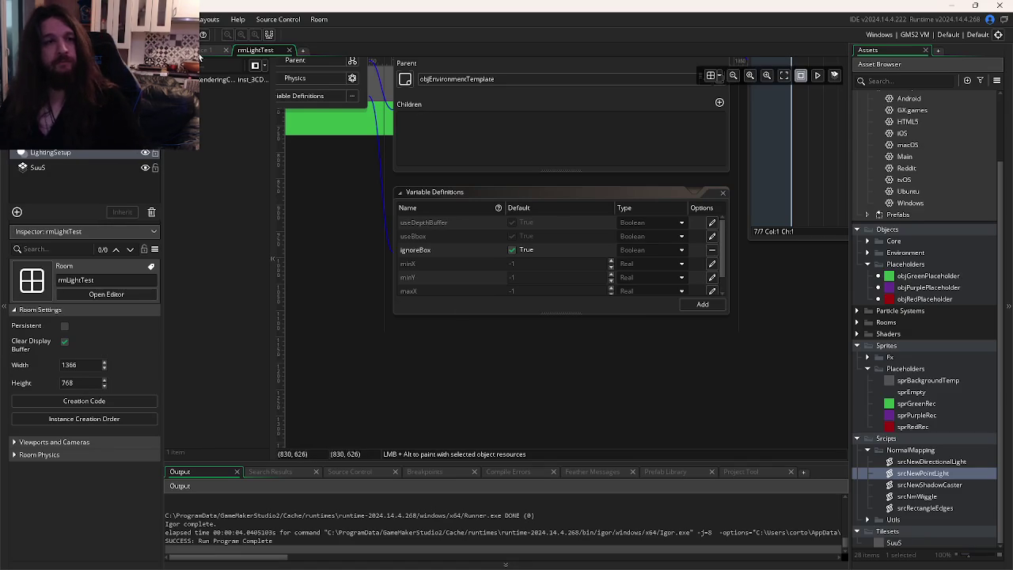
Step: Undo the unfinished new line and test-run the game again
{"action": "key", "text": "ctrl+Tab"}
{"action": "key", "text": "ctrl+Tab"}
{"action": "key", "text": "ctrl+Tab"}
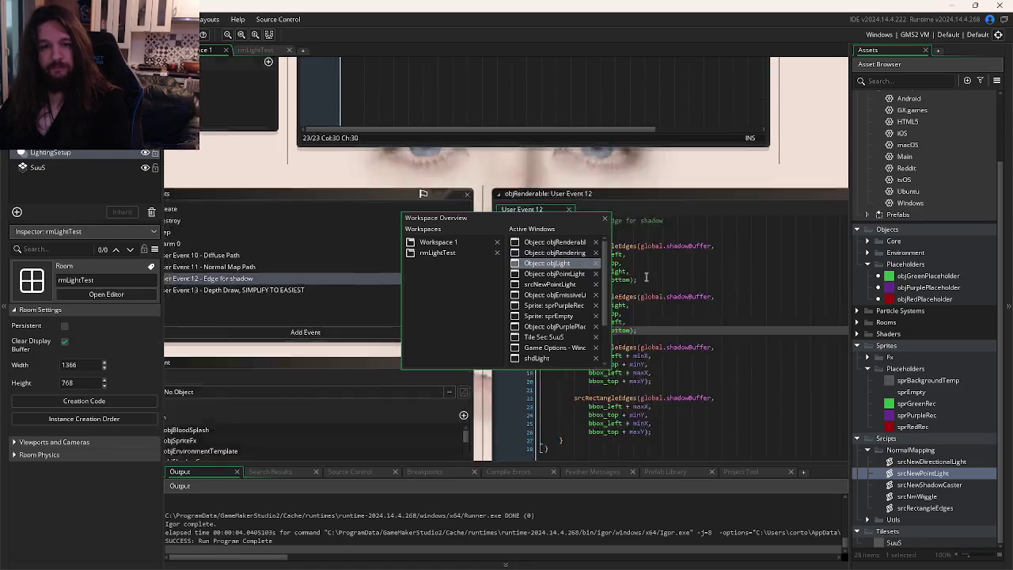
{"action": "key", "text": "ctrl+z"}
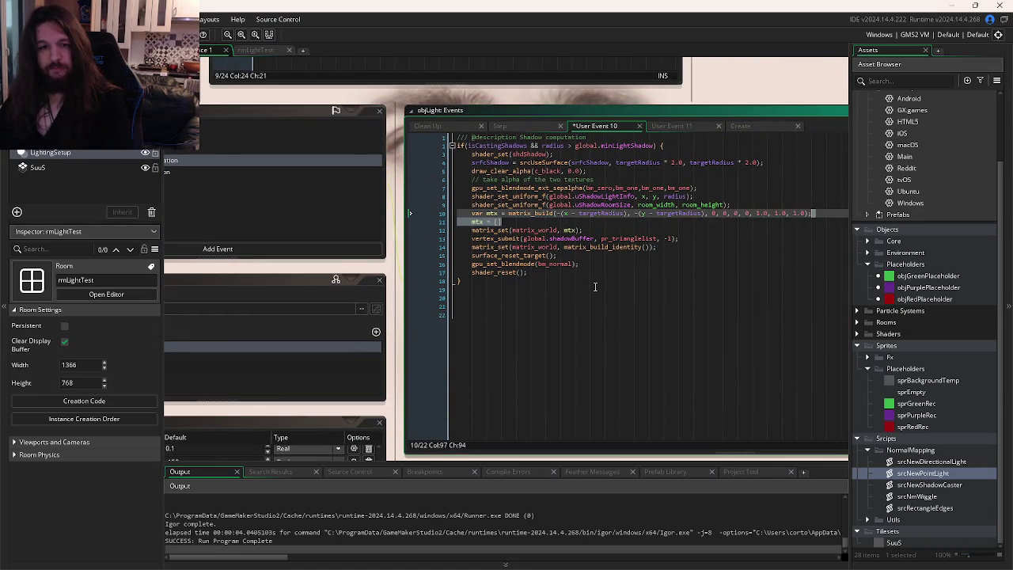
{"action": "key", "text": "ctrl+z"}
{"action": "key", "text": "ctrl+z"}
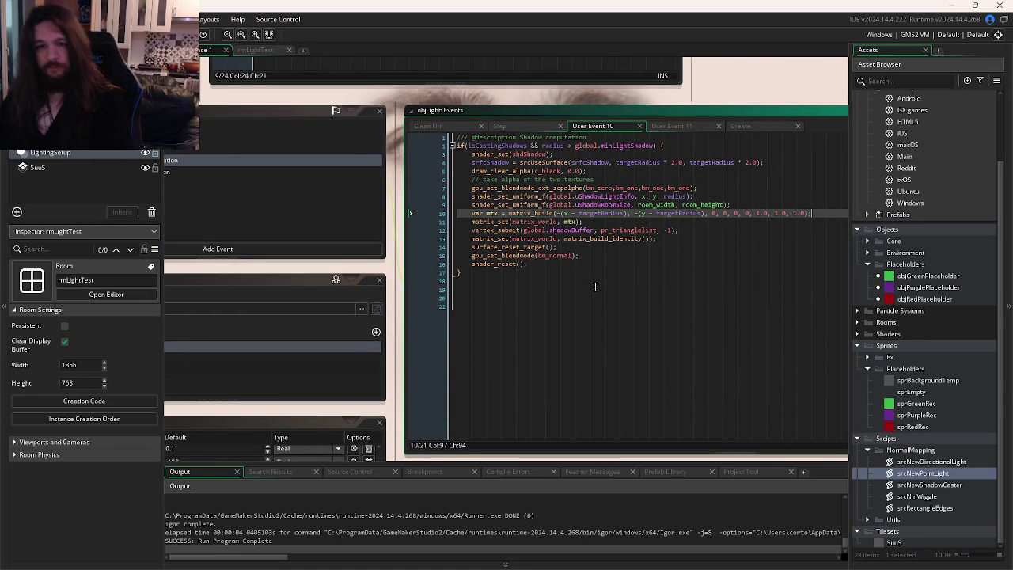
{"action": "key", "text": "F5"}
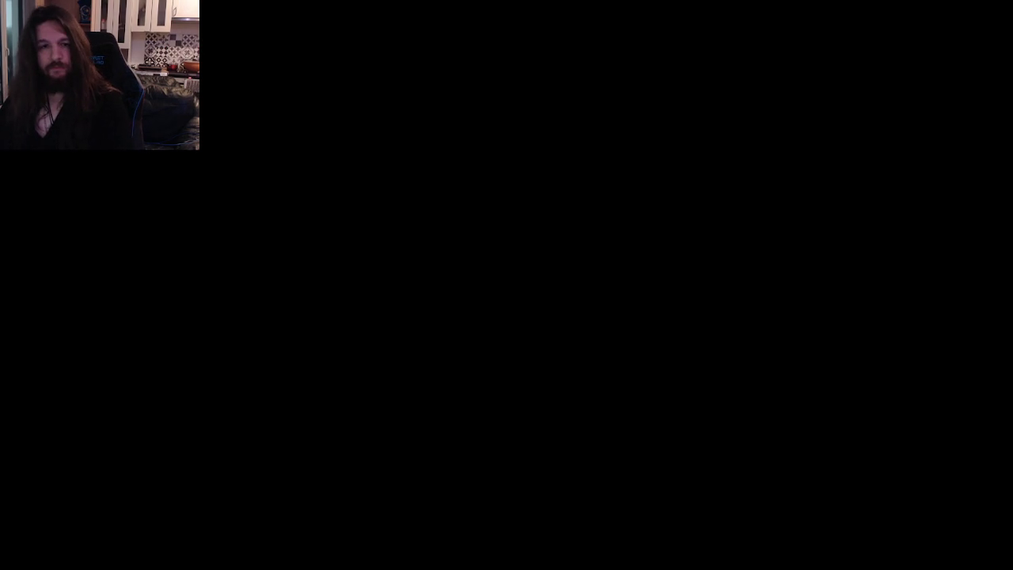
{"action": "key", "text": "Escape"}
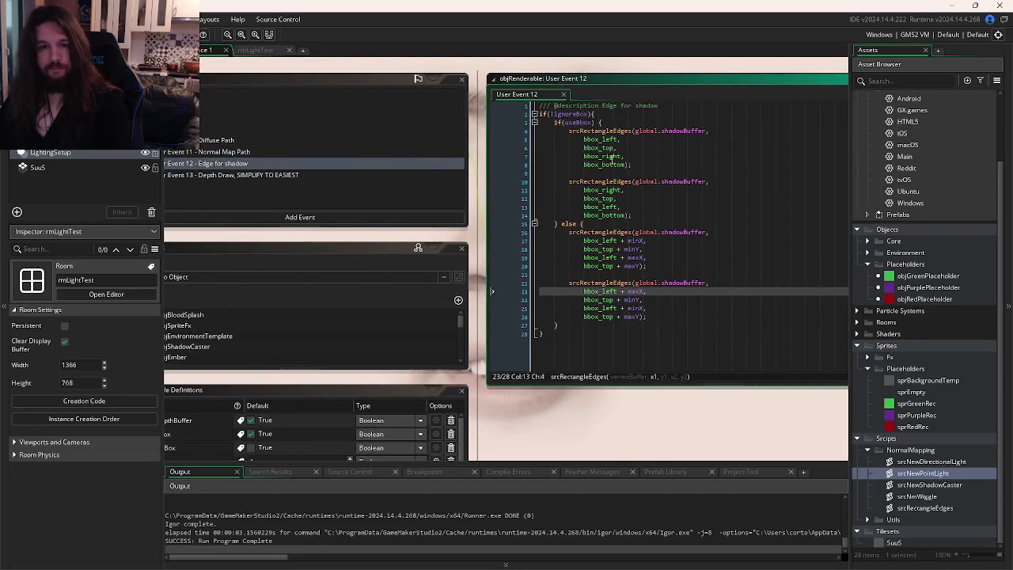
Step: Search all useBbox uses and open its occurrence in objRenderingCore's Draw Begin
{"action": "left_click", "coordinate": [602, 215]}
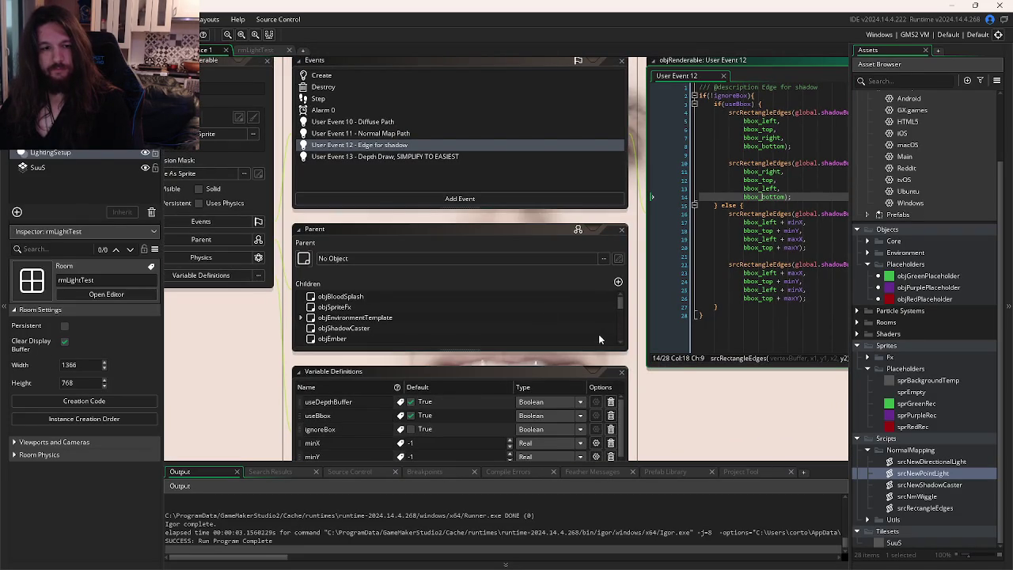
{"action": "left_click", "coordinate": [744, 272]}
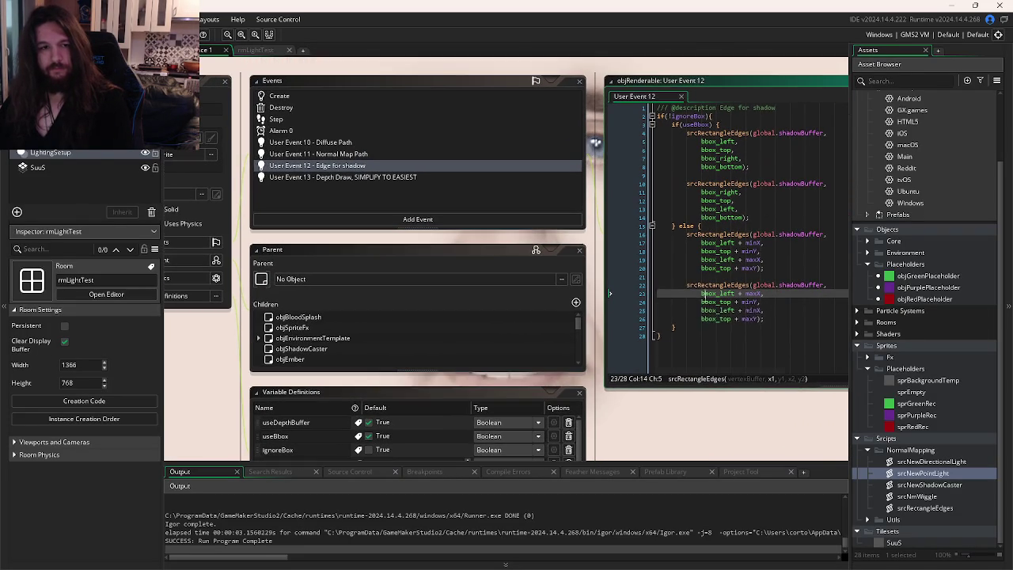
{"action": "left_click", "coordinate": [700, 218]}
{"action": "double_click", "coordinate": [665, 169]}
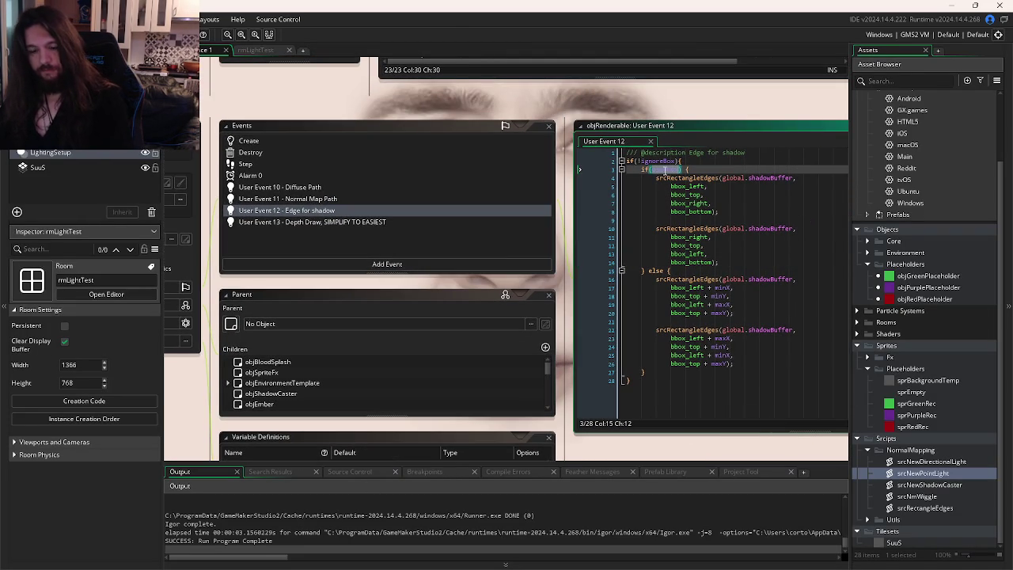
{"action": "key", "text": "ctrl+shift+f"}
{"action": "left_click", "coordinate": [273, 142]}
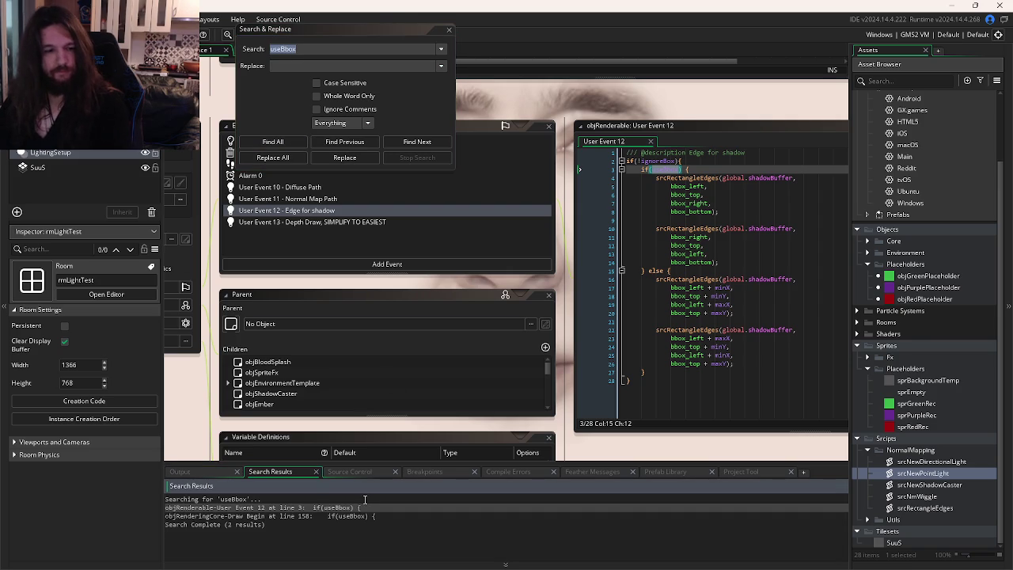
{"action": "double_click", "coordinate": [318, 515]}
Step: Compare User Event 12's ignoreBox check and open a new line below draw_set_alpha(0.25)
{"action": "left_click", "coordinate": [605, 339]}
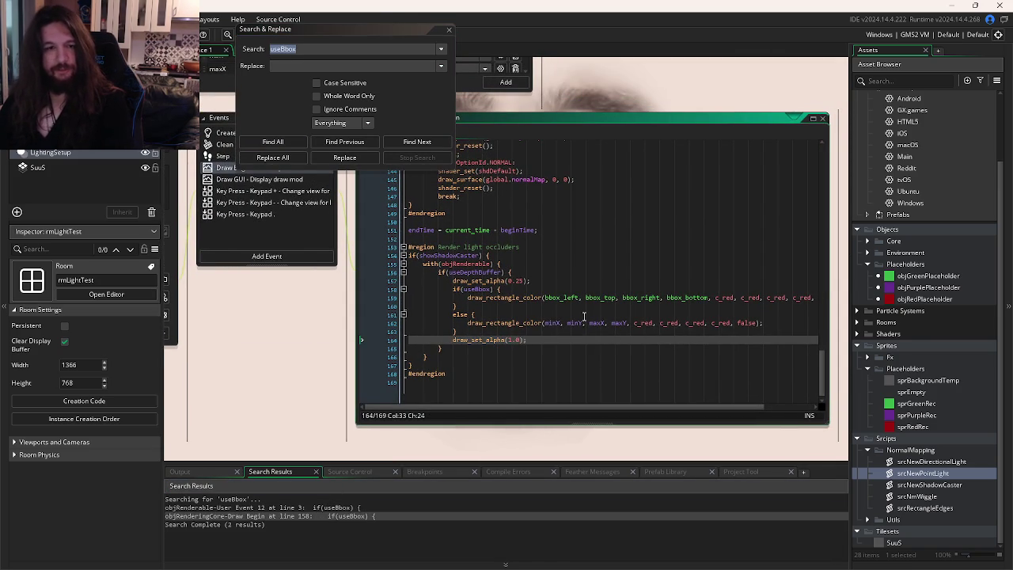
{"action": "key", "text": "Up"}
{"action": "key", "text": "Up"}
{"action": "key", "text": "Up"}
{"action": "key", "text": "ctrl+Tab"}
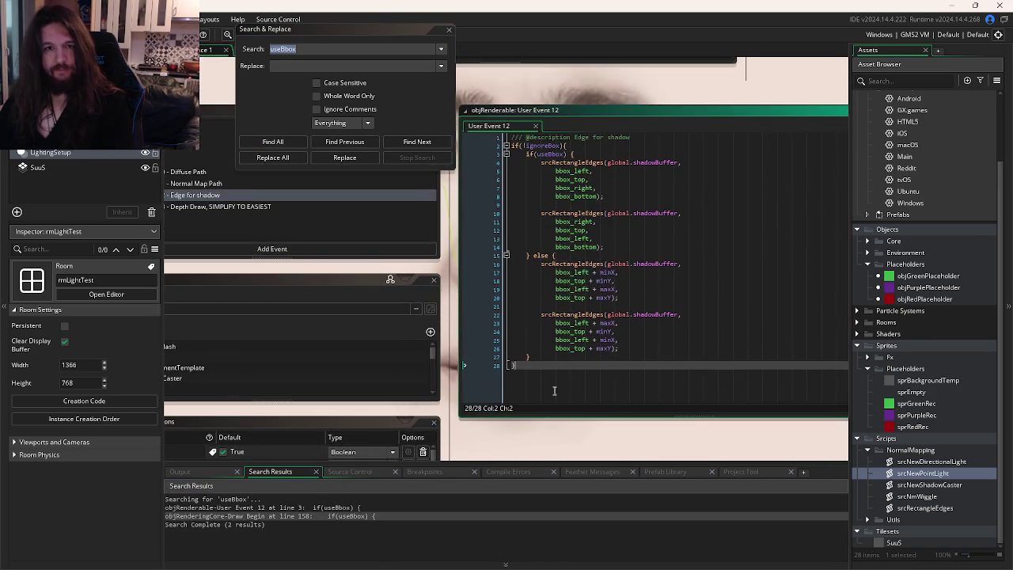
{"action": "left_click_drag", "start_coordinate": [572, 147], "coordinate": [512, 151]}
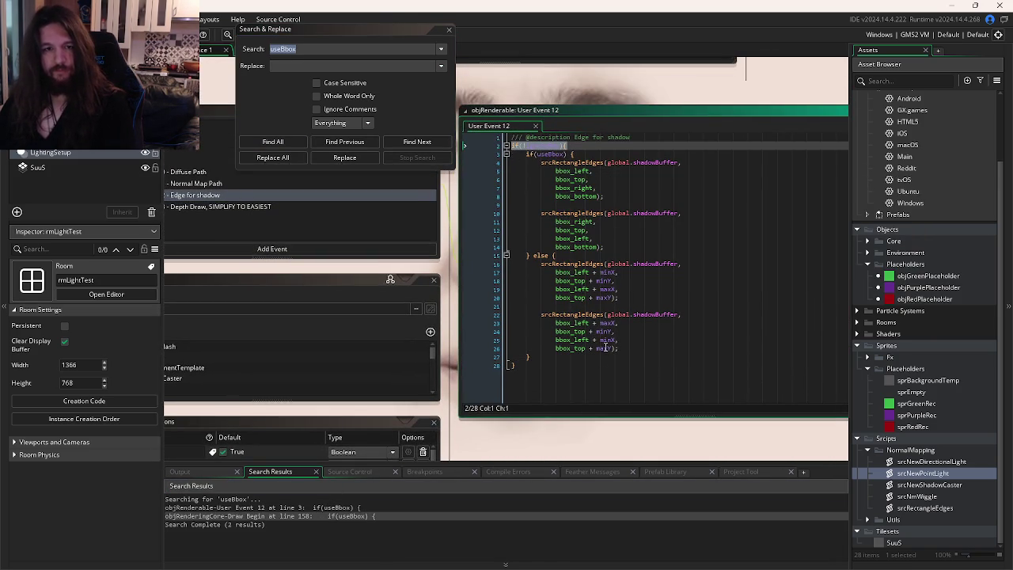
{"action": "key", "text": "ctrl+Tab"}
{"action": "left_click", "coordinate": [547, 307]}
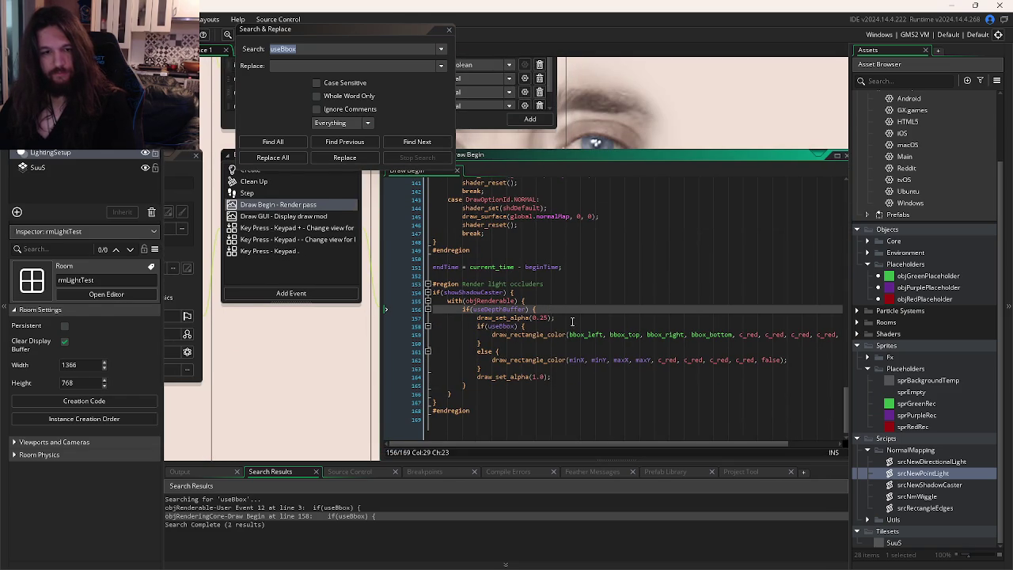
{"action": "left_click", "coordinate": [577, 318]}
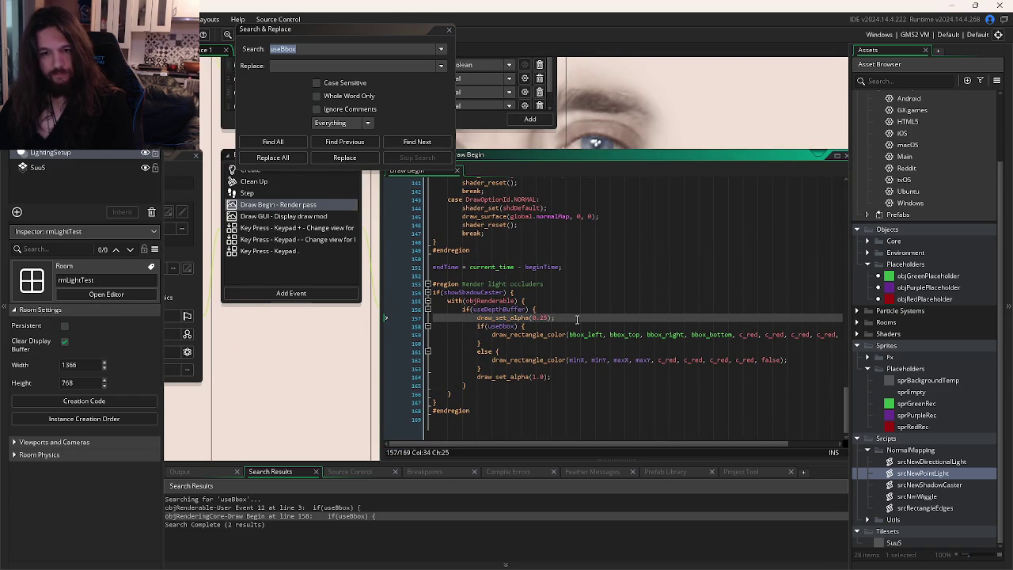
{"action": "key", "text": "Return"}
Step: Type if(!ignoreBox){, close the block, indent the rectangle-drawing lines, then test-run
{"action": "type", "text": "if(!ignoreBox){"}
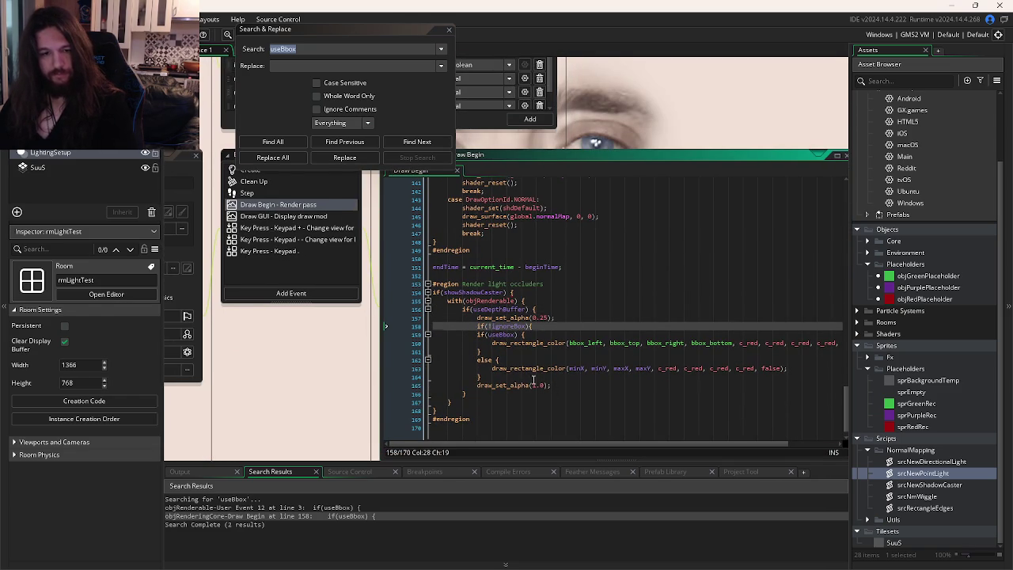
{"action": "left_click", "coordinate": [534, 379]}
{"action": "key", "text": "Return"}
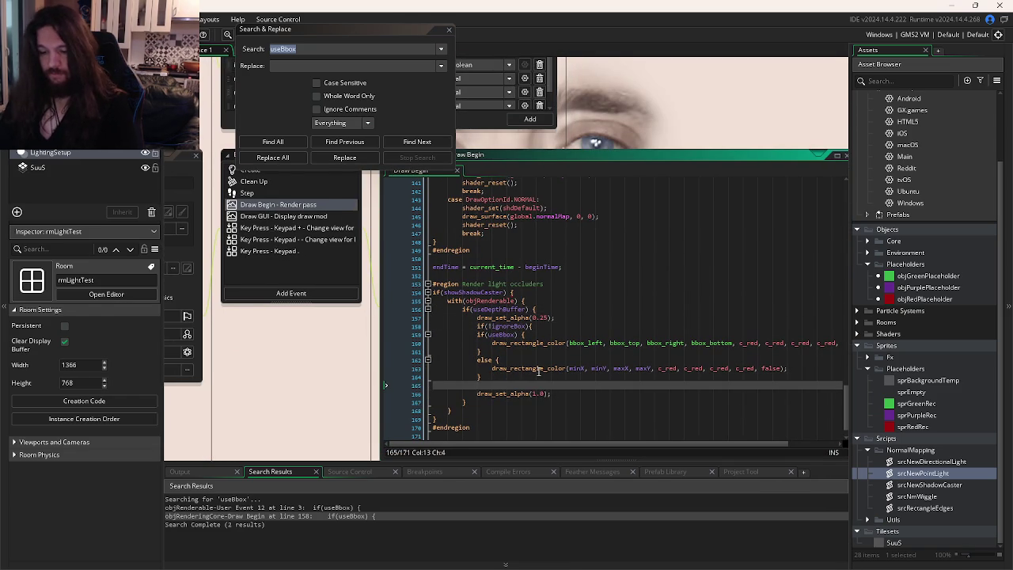
{"action": "left_click_drag", "start_coordinate": [538, 383], "coordinate": [543, 335]}
{"action": "key", "text": "Tab"}
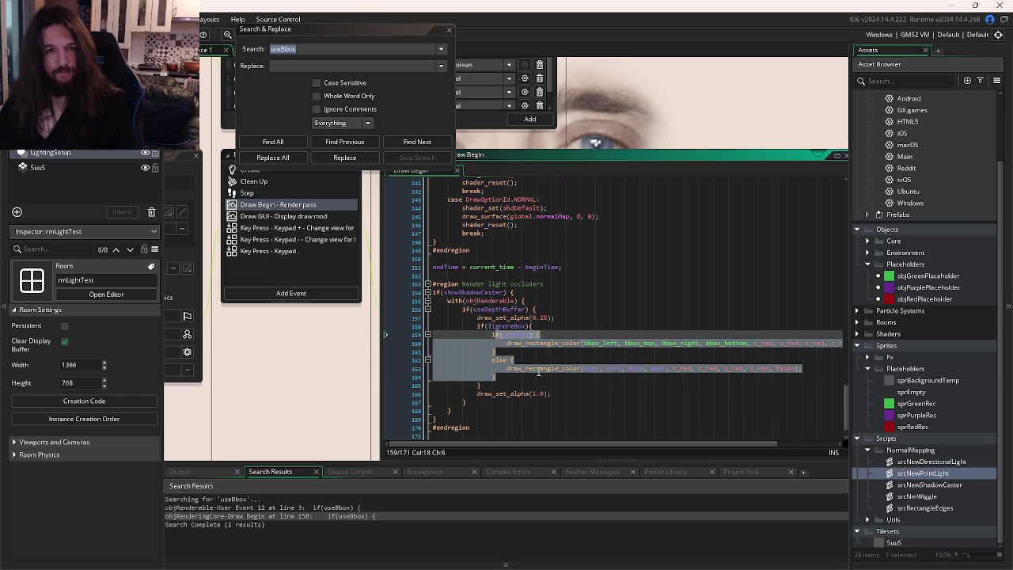
{"action": "key", "text": "F5"}
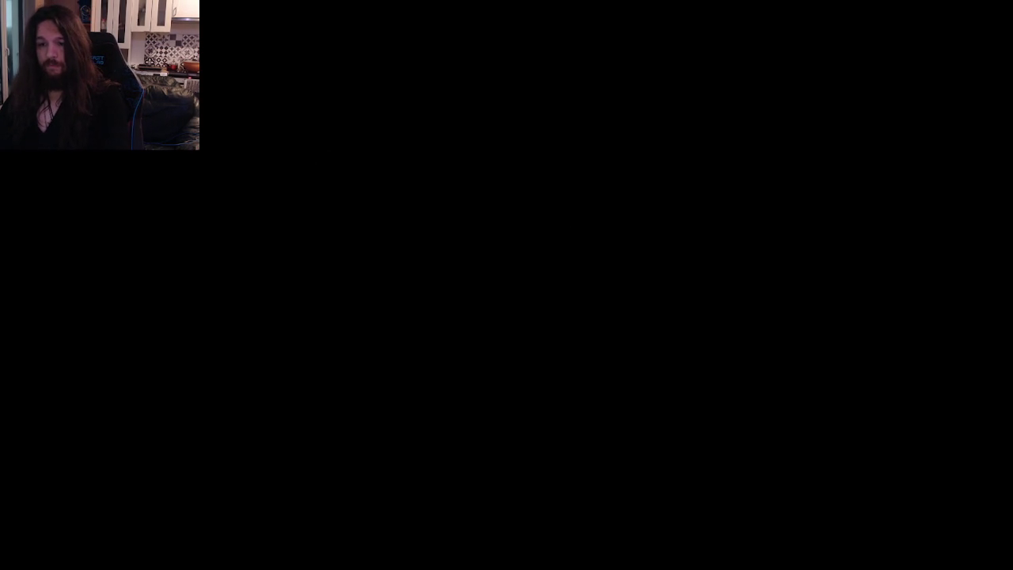
{"action": "key", "text": "alt+F4"}
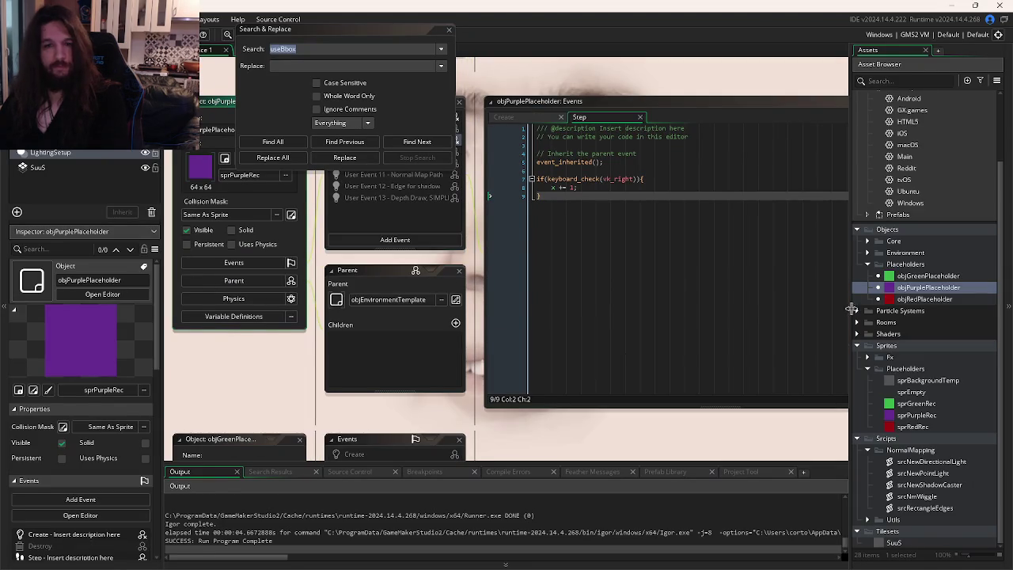
Step: Switch sprPurpleRec's Collision Mask Mode from Manual to Automatic and run the game
{"action": "double_click", "coordinate": [916, 415]}
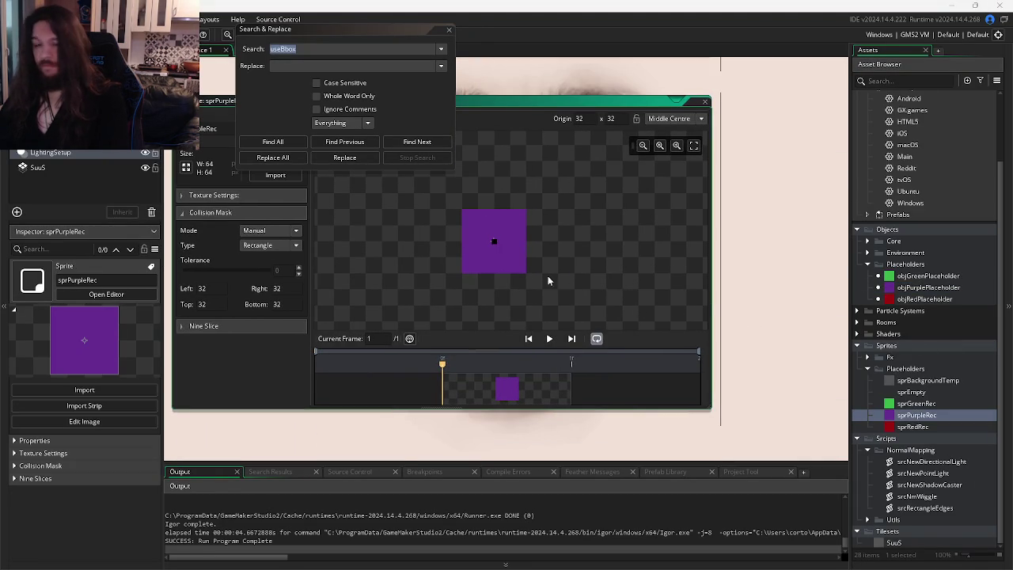
{"action": "left_click", "coordinate": [267, 244]}
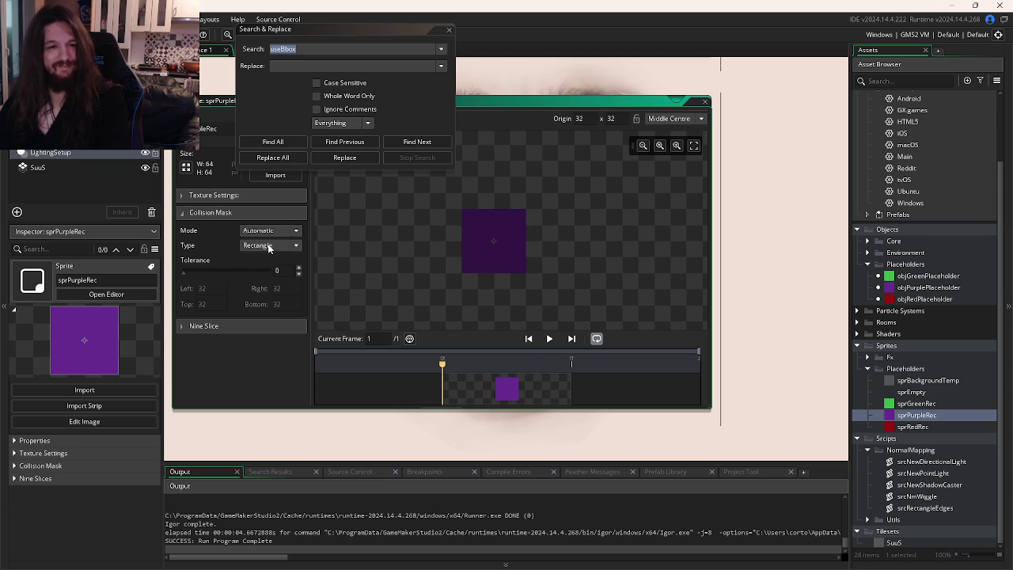
{"action": "key", "text": "F5"}
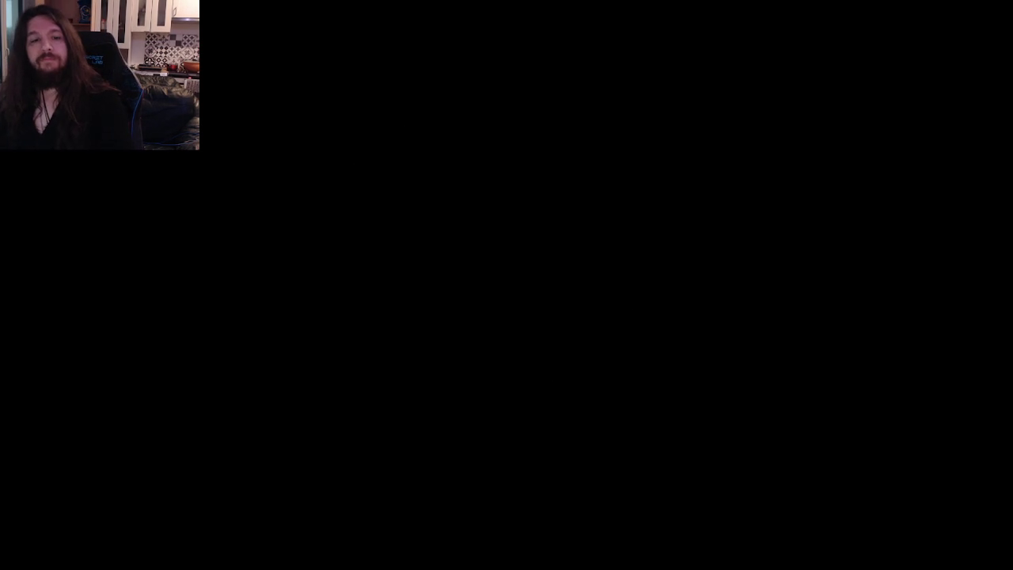
Step: Close Search & Replace and go to the drawOption switch in objRenderingCore's Draw Begin
{"action": "key", "text": "ctrl+Tab"}
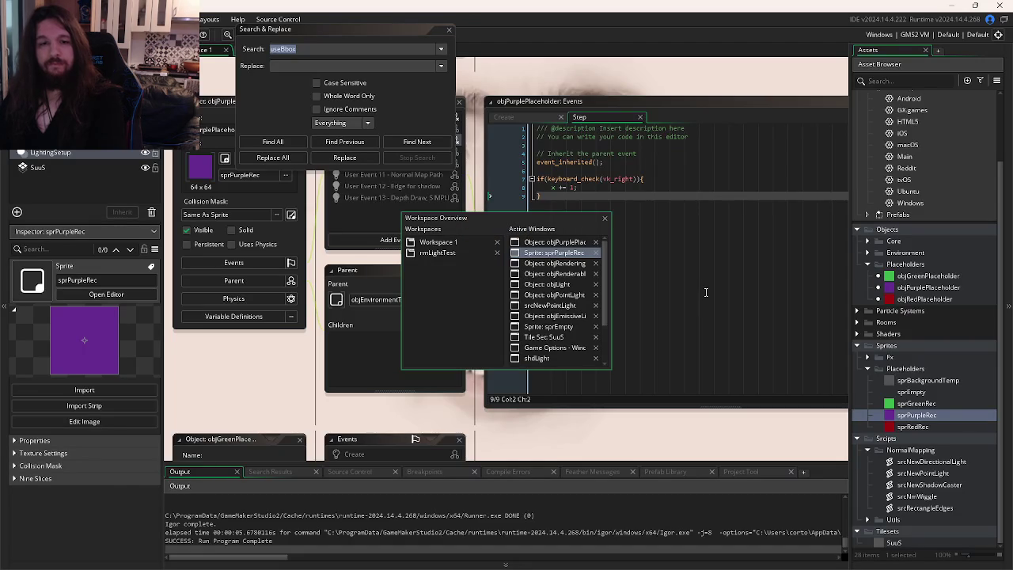
{"action": "key", "text": "ctrl+Tab"}
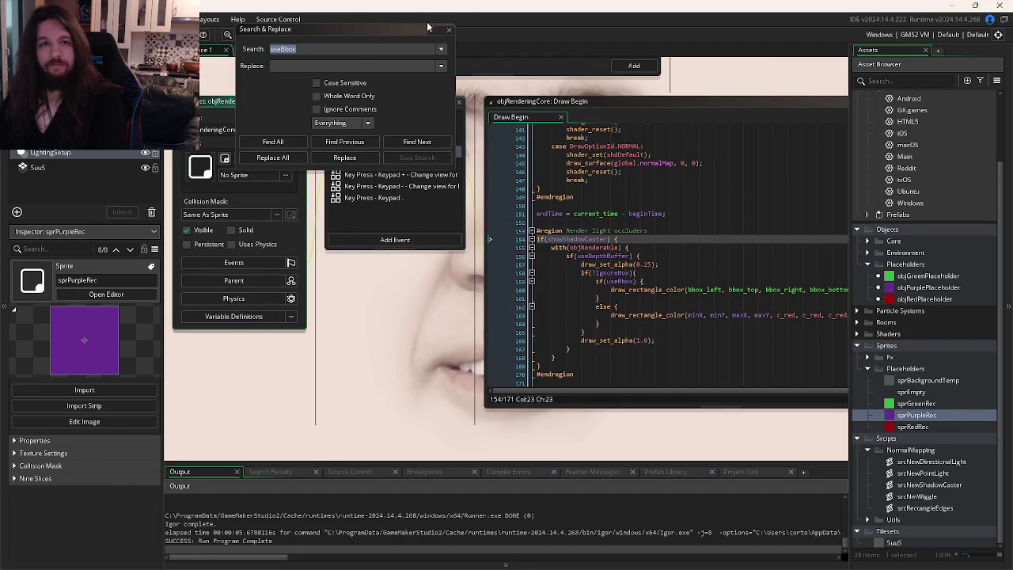
{"action": "left_click", "coordinate": [450, 30]}
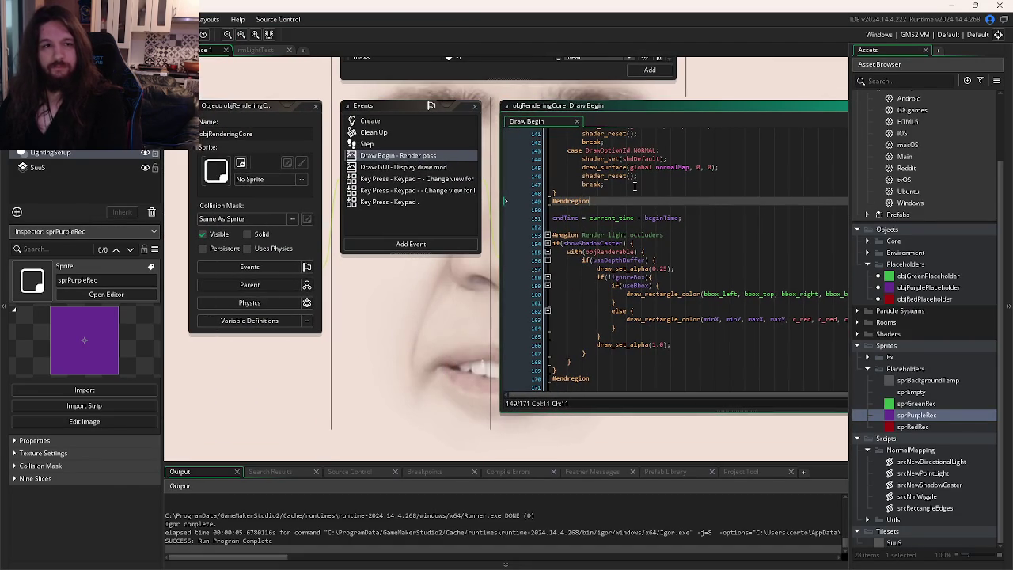
{"action": "left_click", "coordinate": [686, 224]}
{"action": "scroll", "coordinate": [529, 228], "scroll_direction": "up", "scroll_amount": 7}
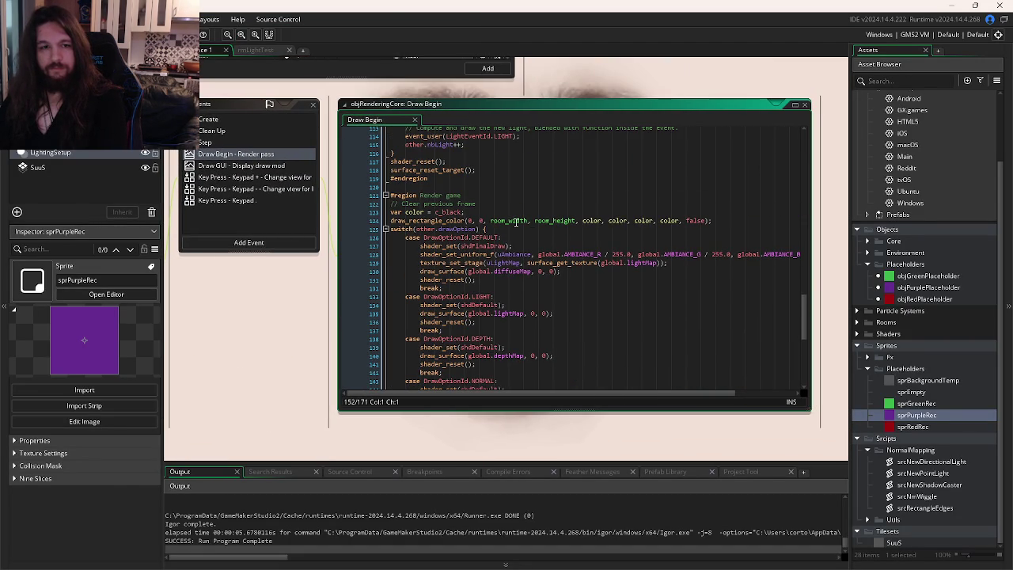
{"action": "left_click", "coordinate": [529, 221]}
{"action": "left_click", "coordinate": [742, 227]}
{"action": "left_click", "coordinate": [740, 221]}
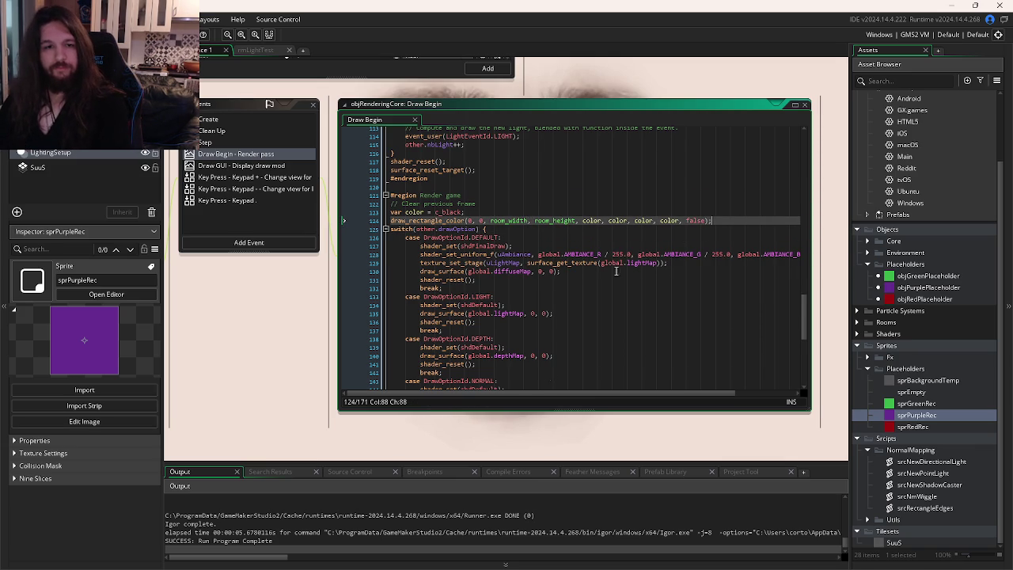
Step: Comment out the LIGHT, DEPTH and NORMAL draw-option cases and run the game
{"action": "scroll", "coordinate": [602, 265], "scroll_direction": "down", "scroll_amount": 2}
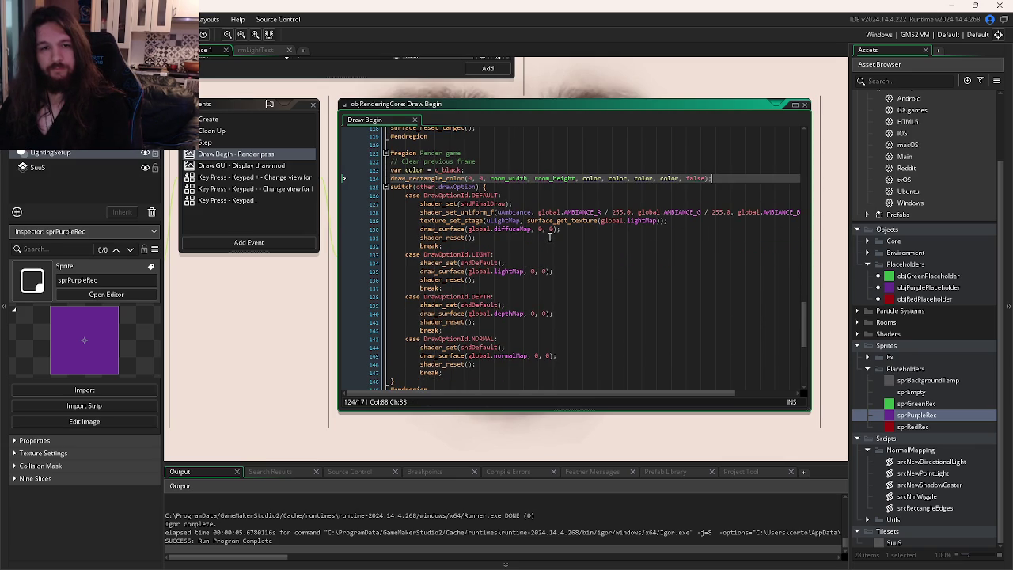
{"action": "scroll", "coordinate": [549, 237], "scroll_direction": "down", "scroll_amount": 2}
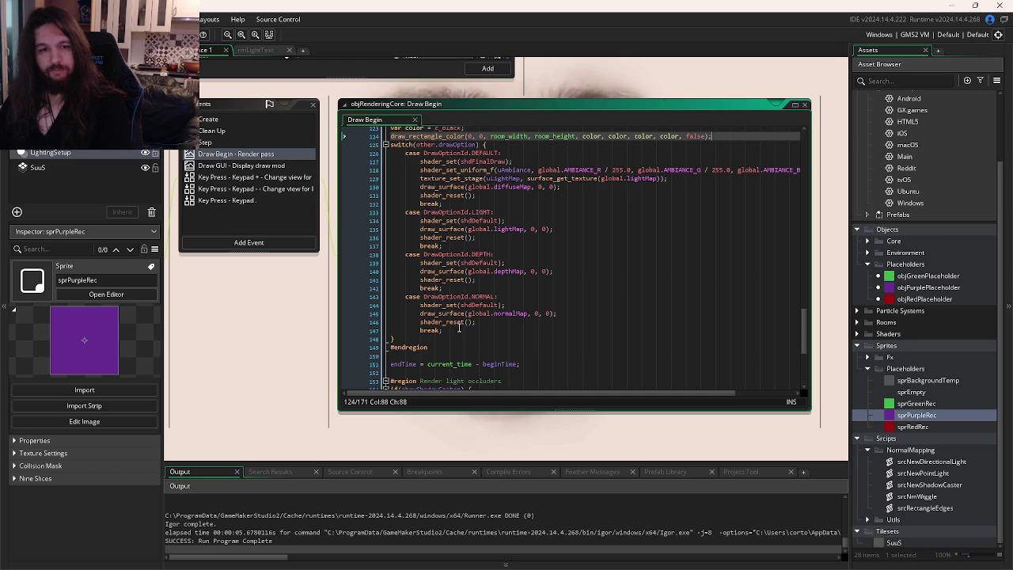
{"action": "left_click_drag", "start_coordinate": [466, 326], "coordinate": [448, 216]}
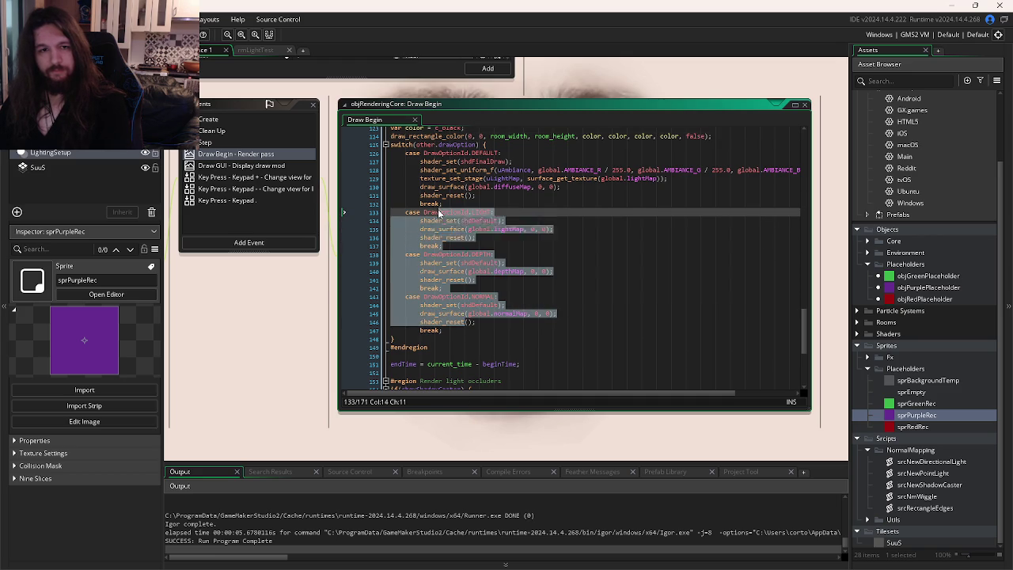
{"action": "key", "text": "ctrl+k"}
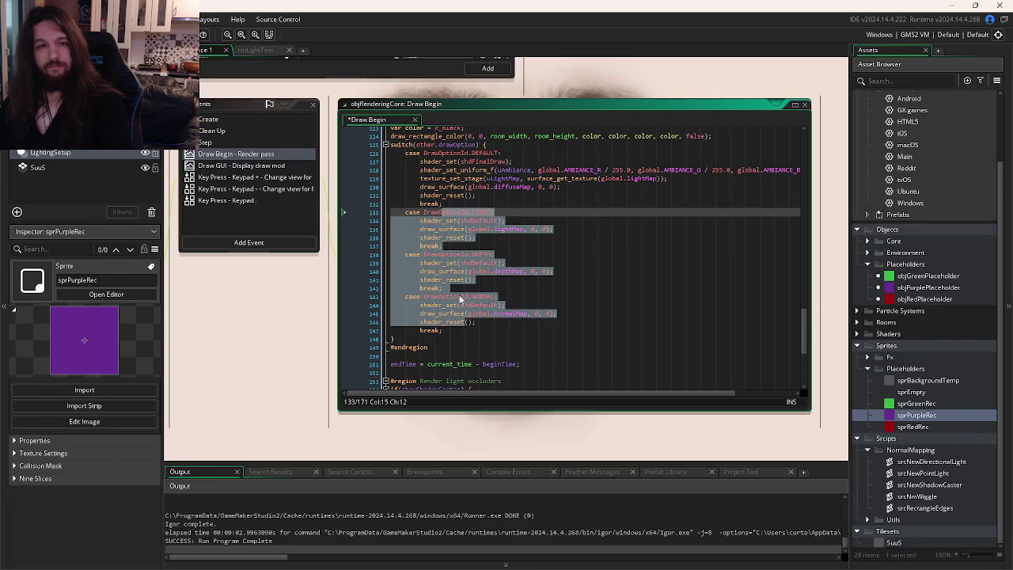
{"action": "left_click_drag", "start_coordinate": [443, 331], "coordinate": [433, 212]}
{"action": "key", "text": "F5"}
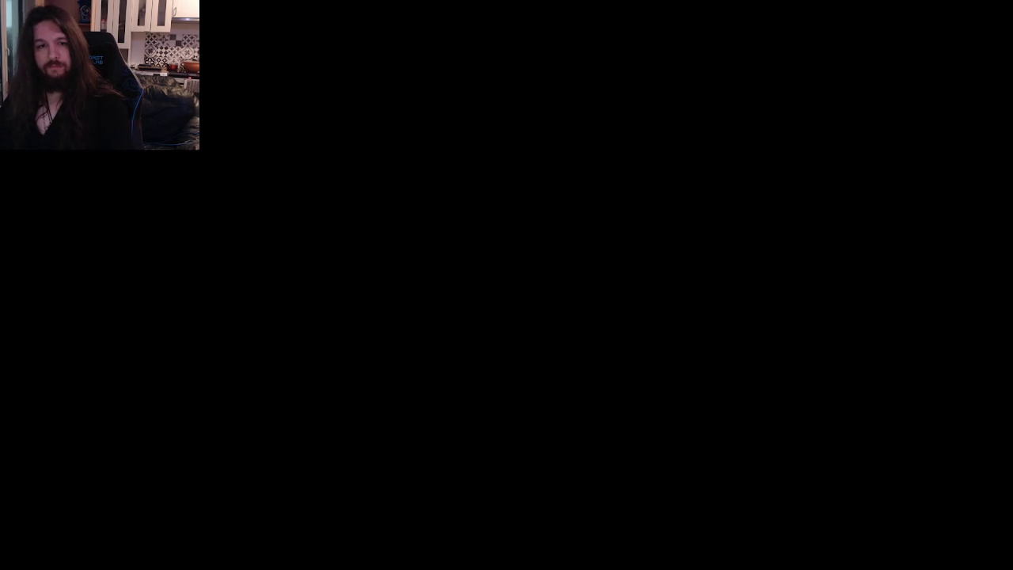
Step: Close the game window and return to objRenderingCore's Draw Begin code
{"action": "left_click", "coordinate": [508, 275]}
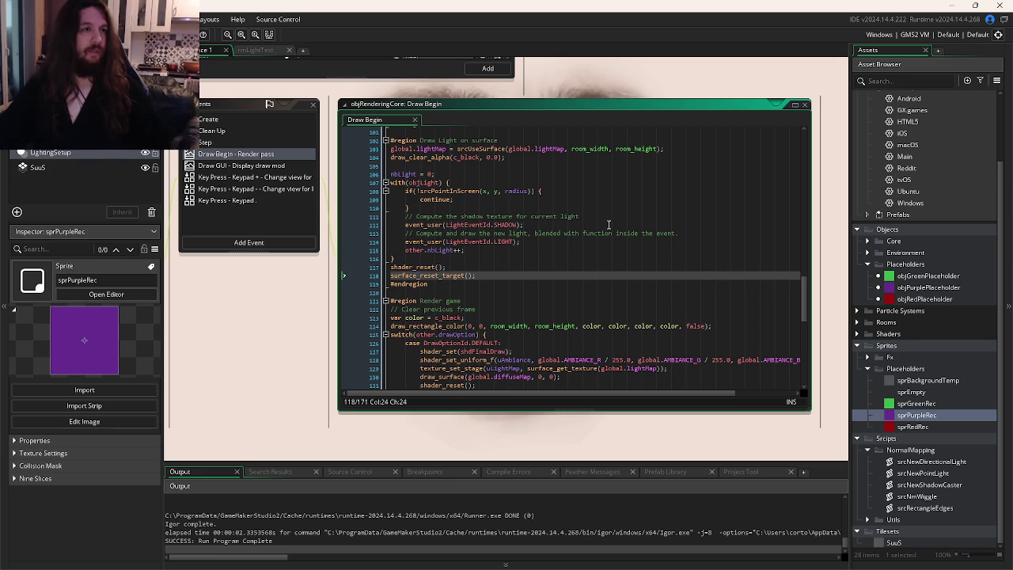
{"action": "scroll", "coordinate": [487, 275], "scroll_direction": "left", "scroll_amount": 5}
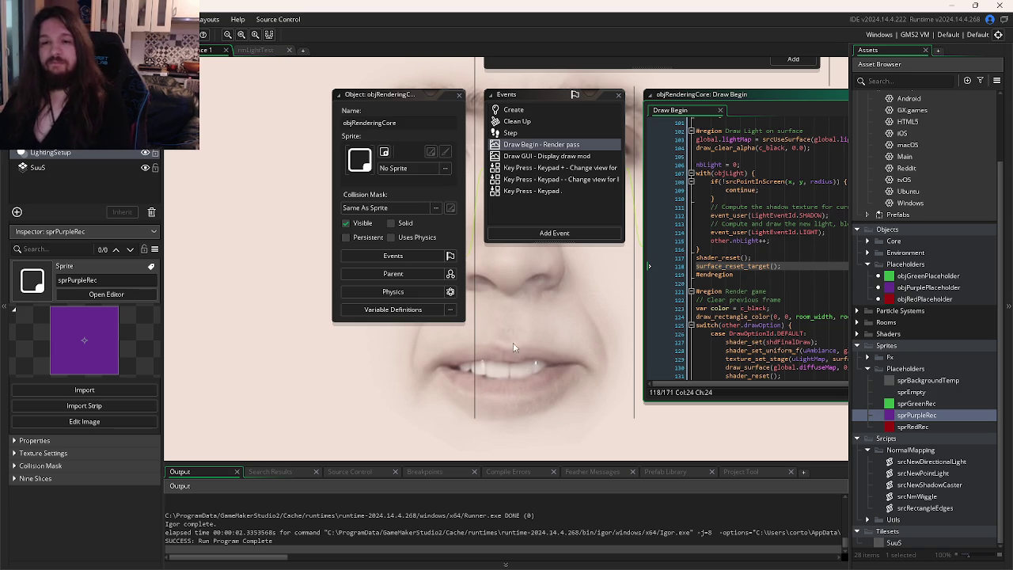
{"action": "left_click", "coordinate": [743, 278]}
Step: Test-run the game to check the light loop's SHADOW and LIGHT user event passes
{"action": "left_click", "coordinate": [616, 237]}
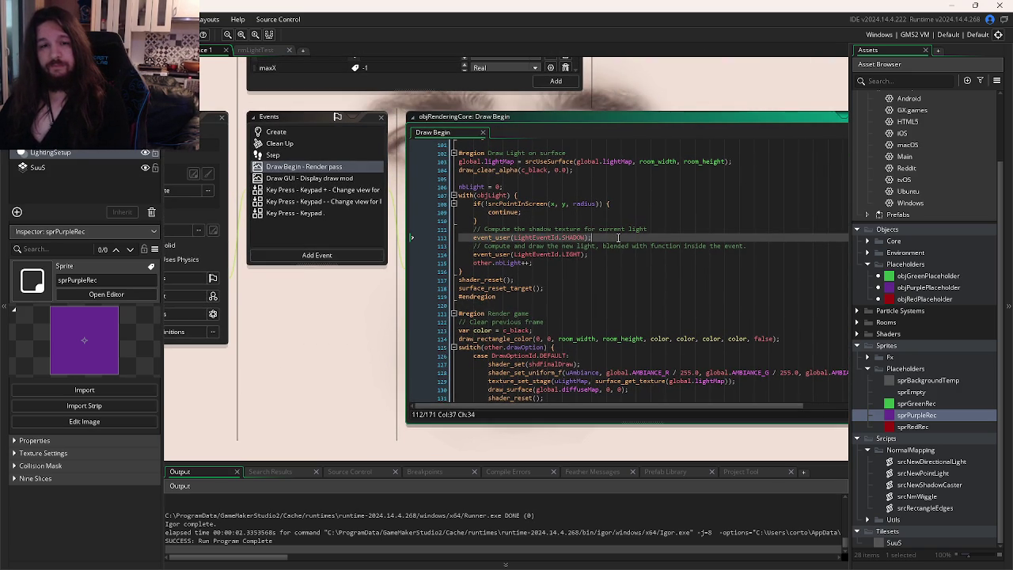
{"action": "scroll", "coordinate": [618, 238], "scroll_direction": "up", "scroll_amount": 3}
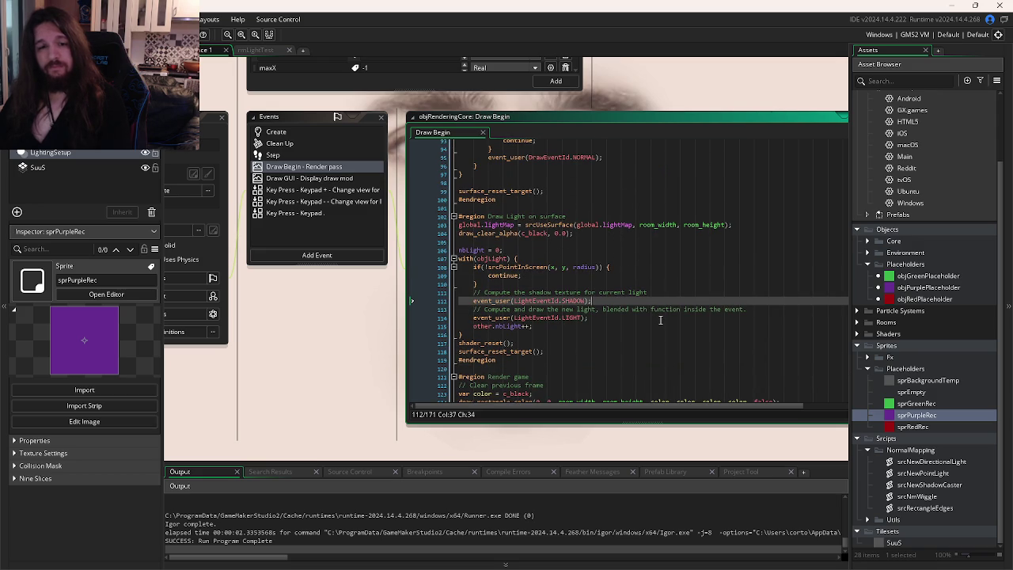
{"action": "key", "text": "F5"}
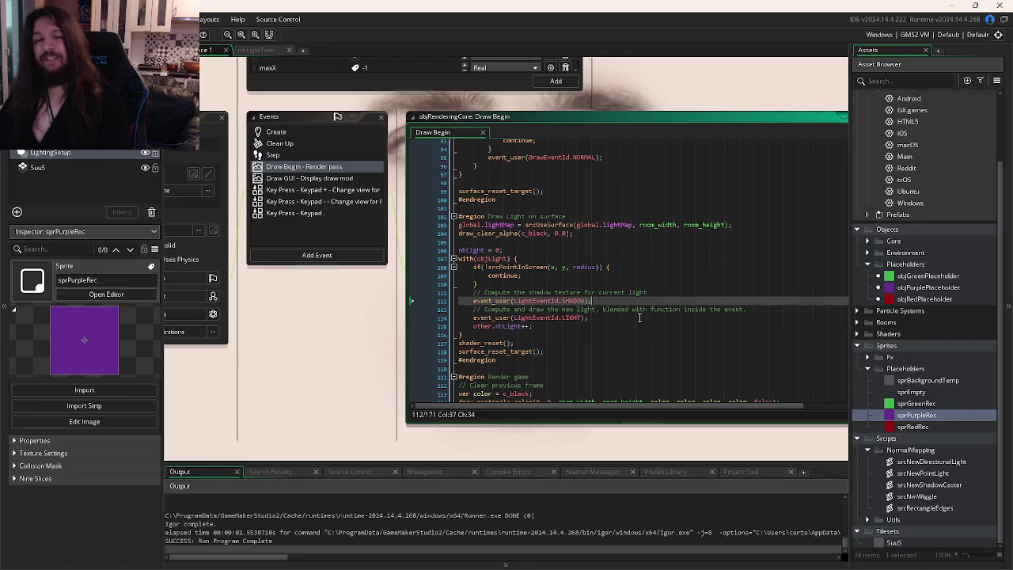
{"action": "left_click", "coordinate": [639, 317]}
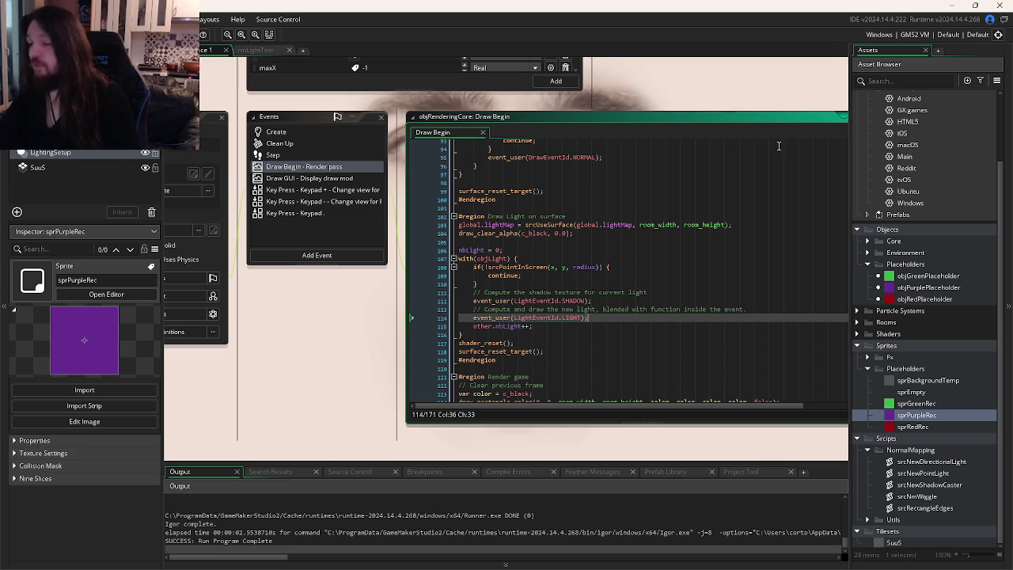
Step: Switch from GameMaker to the Firefox browser window
{"action": "key", "text": "alt+Tab"}
{"action": "mouse_move", "coordinate": [523, 174]}
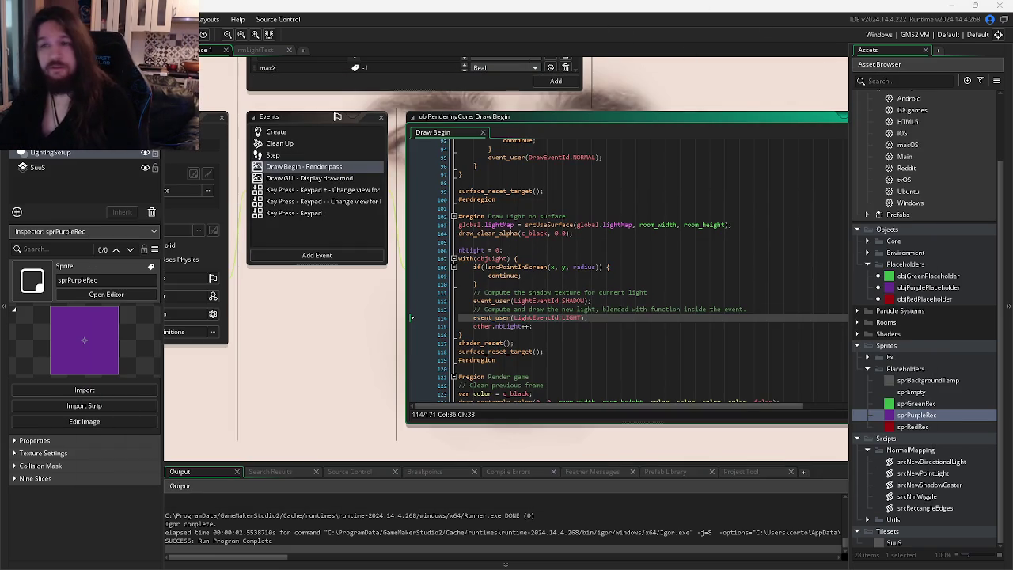
{"action": "key", "text": "alt+Tab"}
Step: Search Google for 'spine 2d invert rig' in a new Firefox tab
{"action": "left_click", "coordinate": [892, 128]}
{"action": "left_click", "coordinate": [886, 11]}
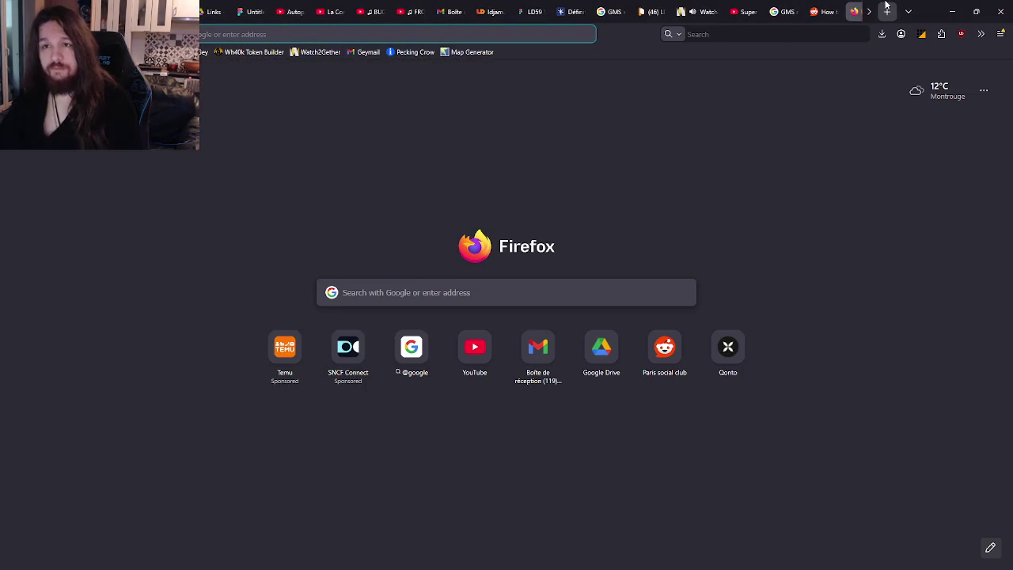
{"action": "type", "text": "sprite"}
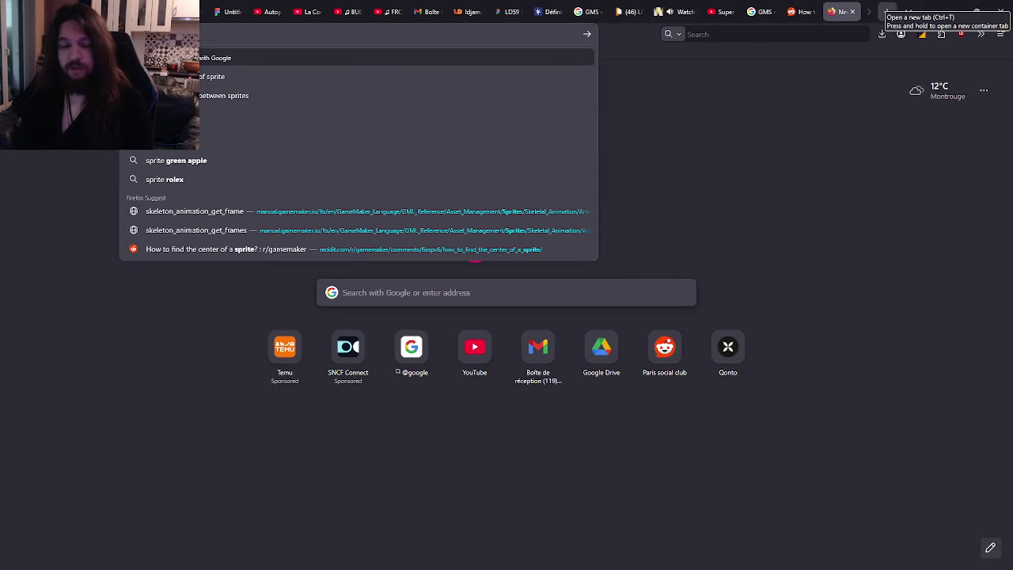
{"action": "key", "text": "BackSpace"}
{"action": "key", "text": "BackSpace"}
{"action": "key", "text": "BackSpace"}
{"action": "type", "text": "ine"}
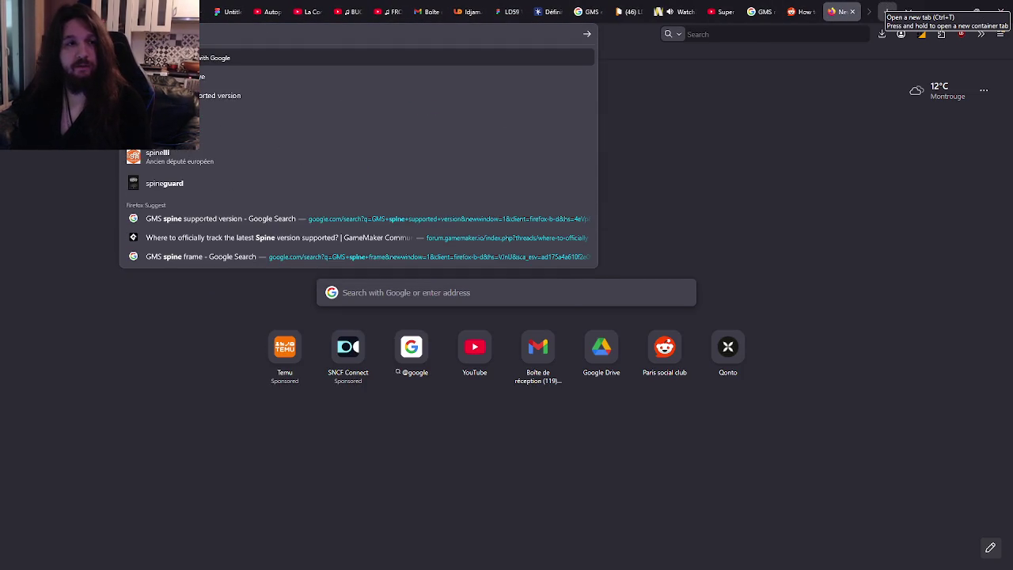
{"action": "type", "text": " 2d"}
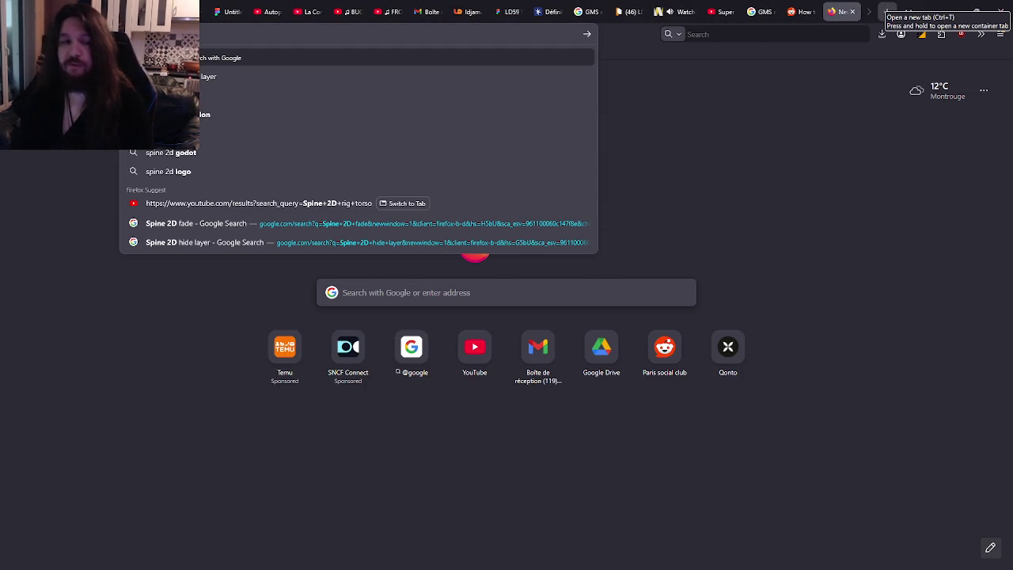
{"action": "type", "text": " invert rig"}
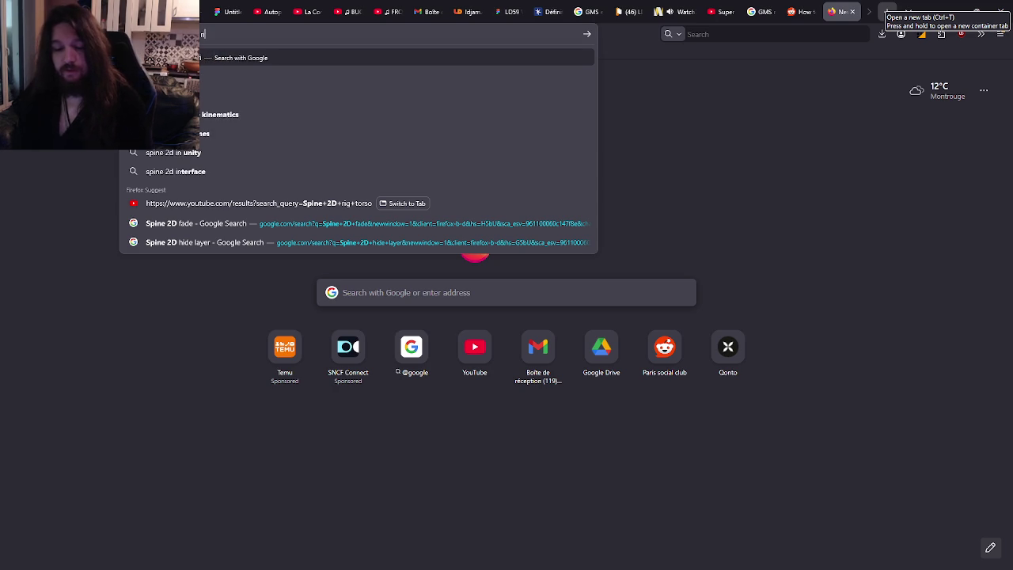
{"action": "key", "text": "Return"}
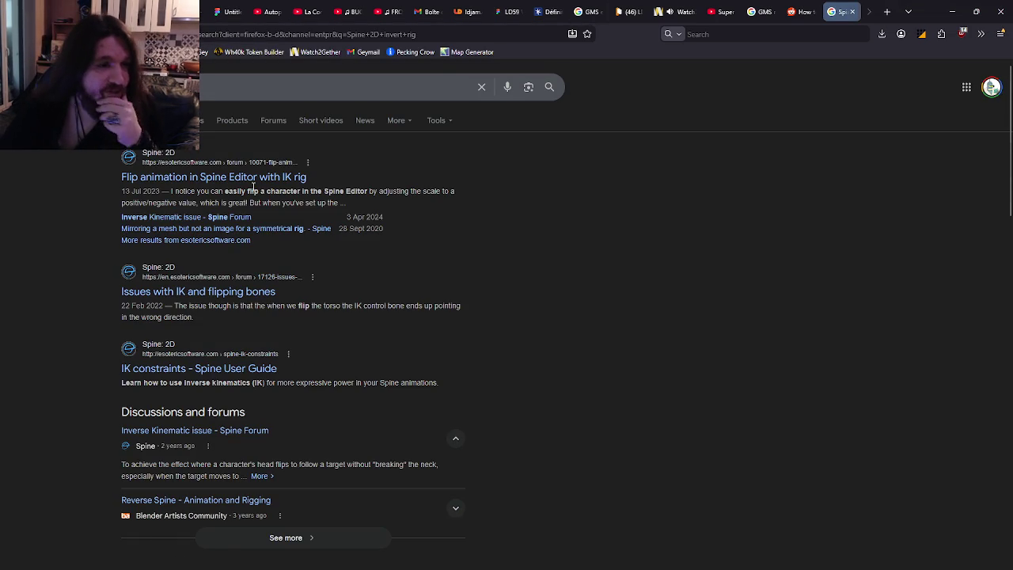
Step: Read the Spine Forum thread 'Flip animation in Spine Editor with IK rig', then close both tabs
{"action": "left_click", "coordinate": [250, 177]}
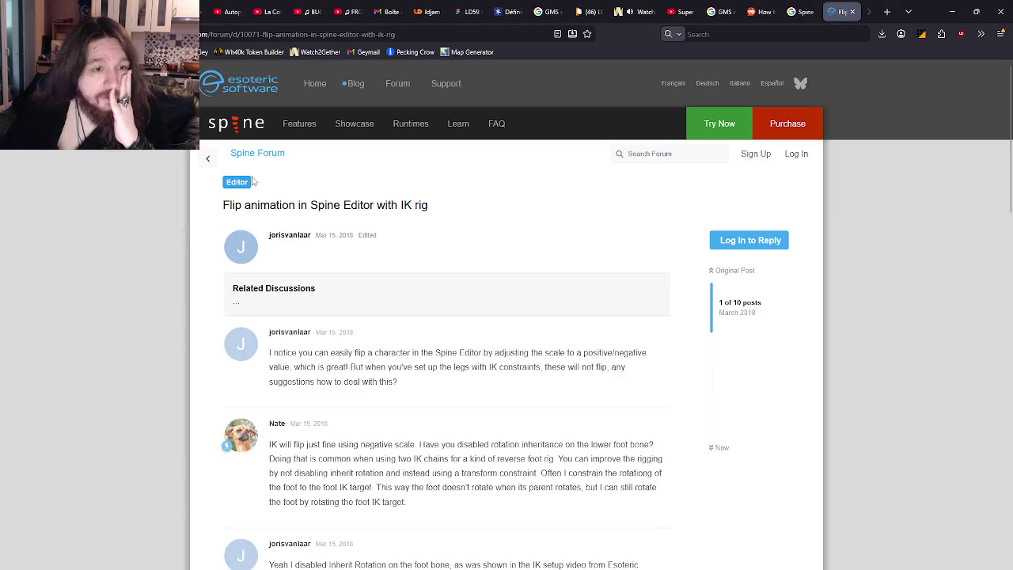
{"action": "scroll", "coordinate": [433, 245], "scroll_direction": "down", "scroll_amount": 1}
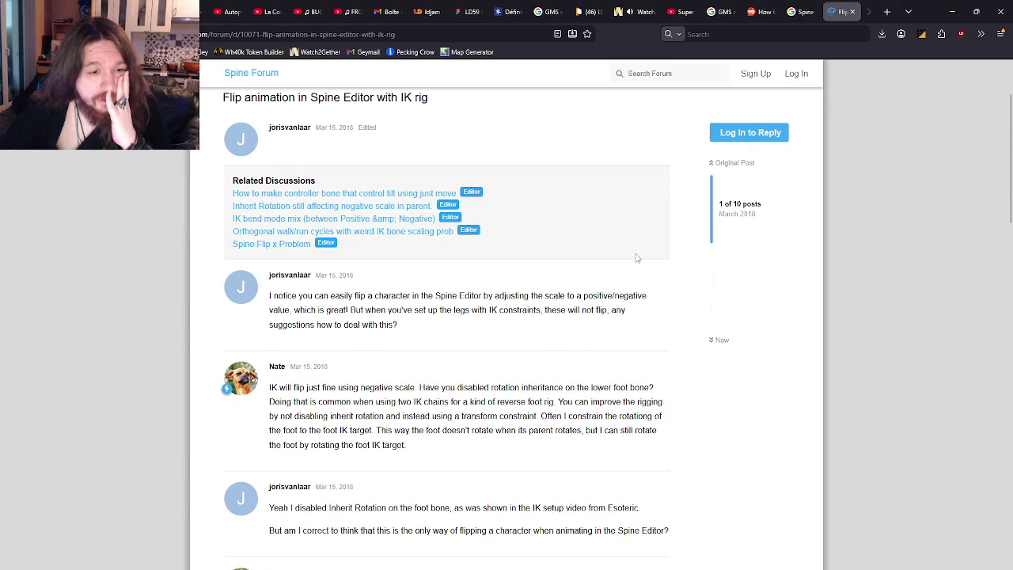
{"action": "scroll", "coordinate": [637, 257], "scroll_direction": "down", "scroll_amount": 2}
{"action": "key", "text": "ctrl+shift+Tab"}
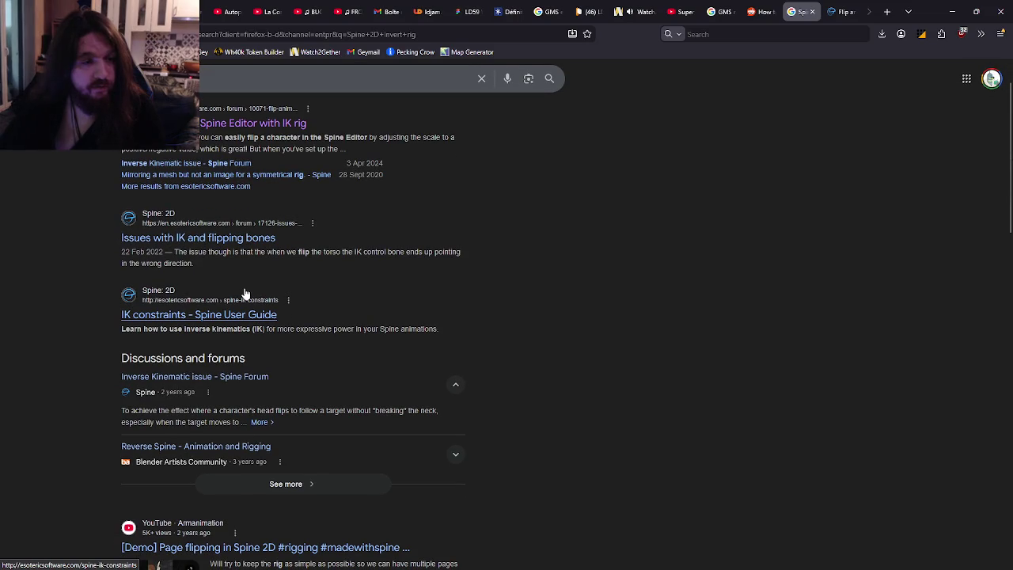
{"action": "scroll", "coordinate": [244, 293], "scroll_direction": "down", "scroll_amount": 4}
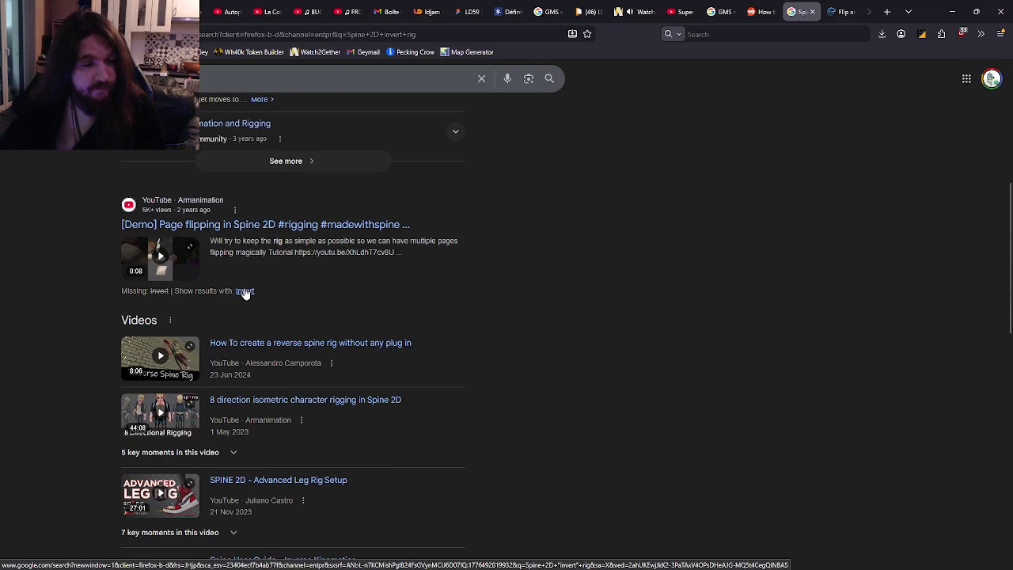
{"action": "scroll", "coordinate": [244, 291], "scroll_direction": "down", "scroll_amount": 2}
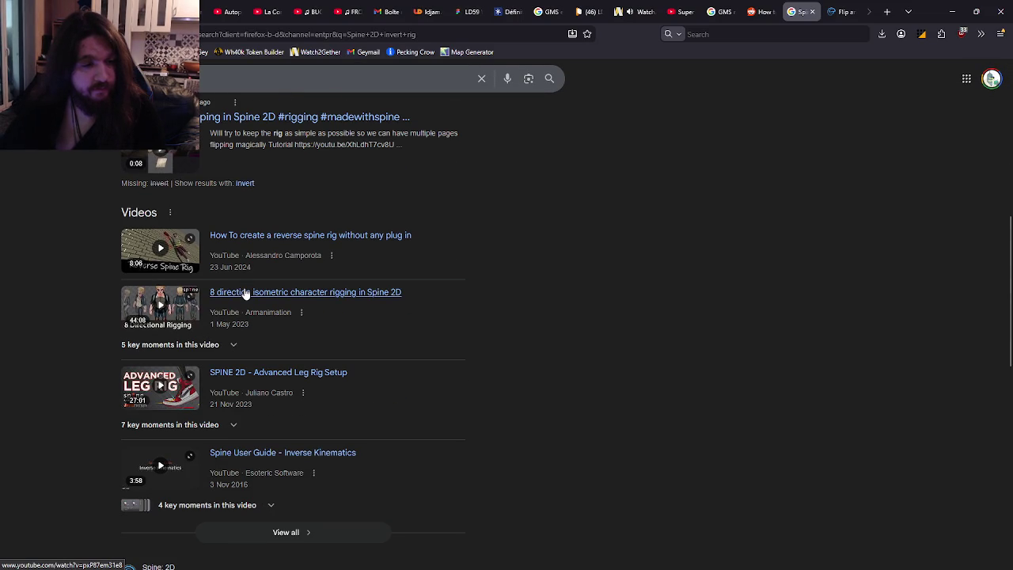
{"action": "left_click", "coordinate": [811, 11]}
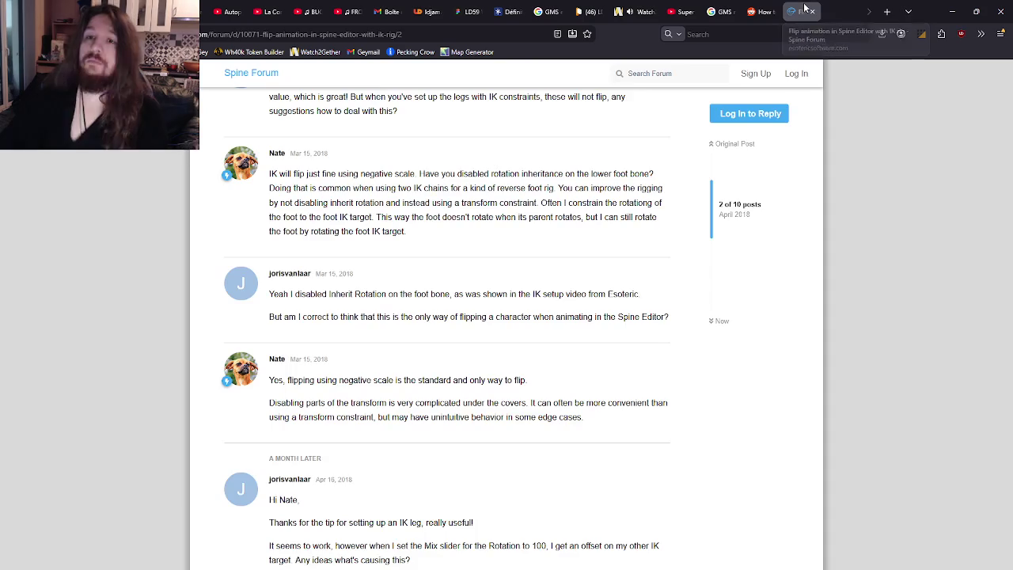
{"action": "left_click", "coordinate": [811, 10]}
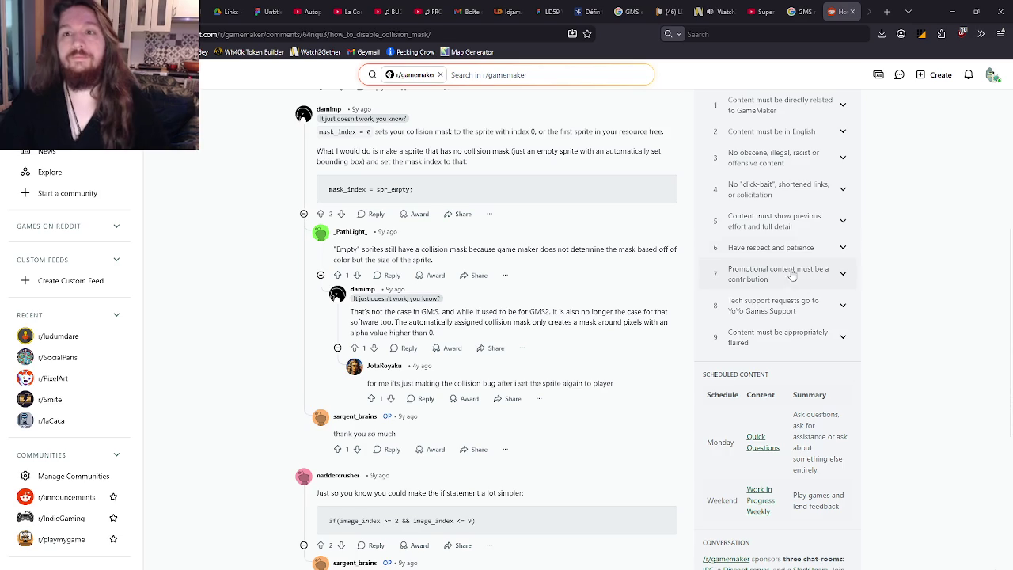
Step: Return to the r/gamemaker collision-mask thread showing the mask_index = spr_empty replies
{"action": "mouse_move", "coordinate": [485, 561]}
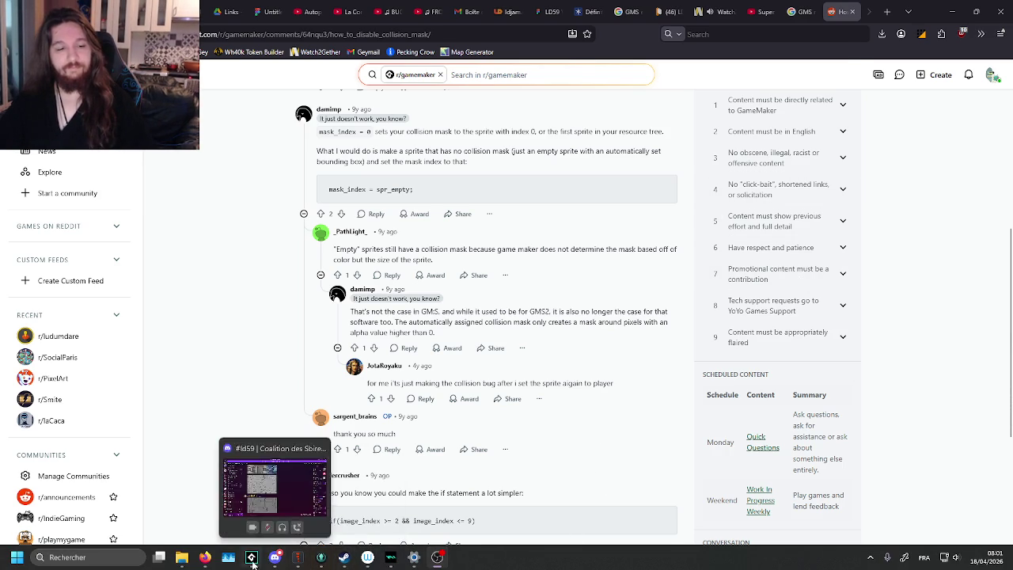
Step: Return to objRenderingCore's Draw Begin code and run the game to check the lighting
{"action": "left_click", "coordinate": [317, 487]}
{"action": "left_click", "coordinate": [540, 317]}
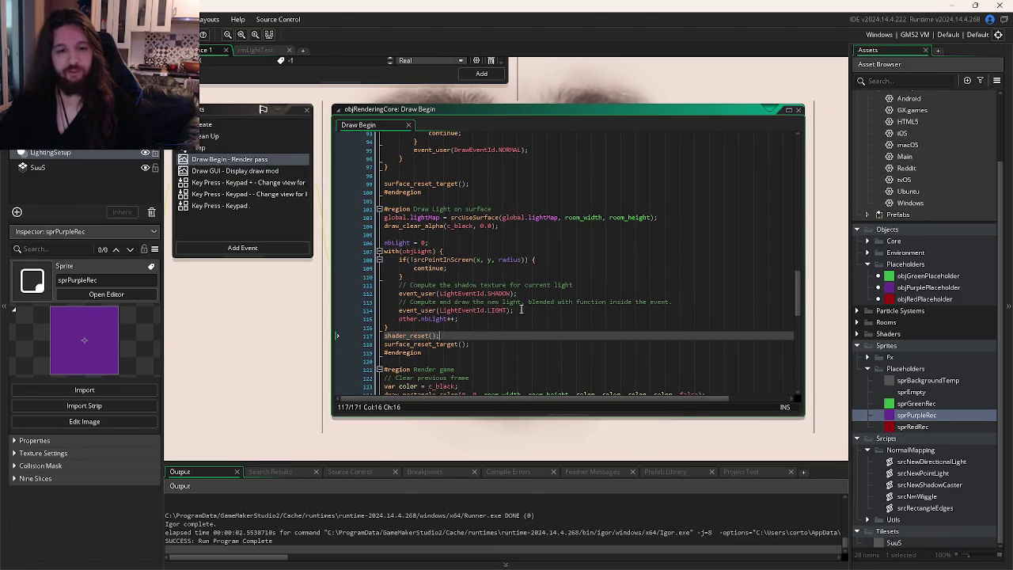
{"action": "key", "text": "F5"}
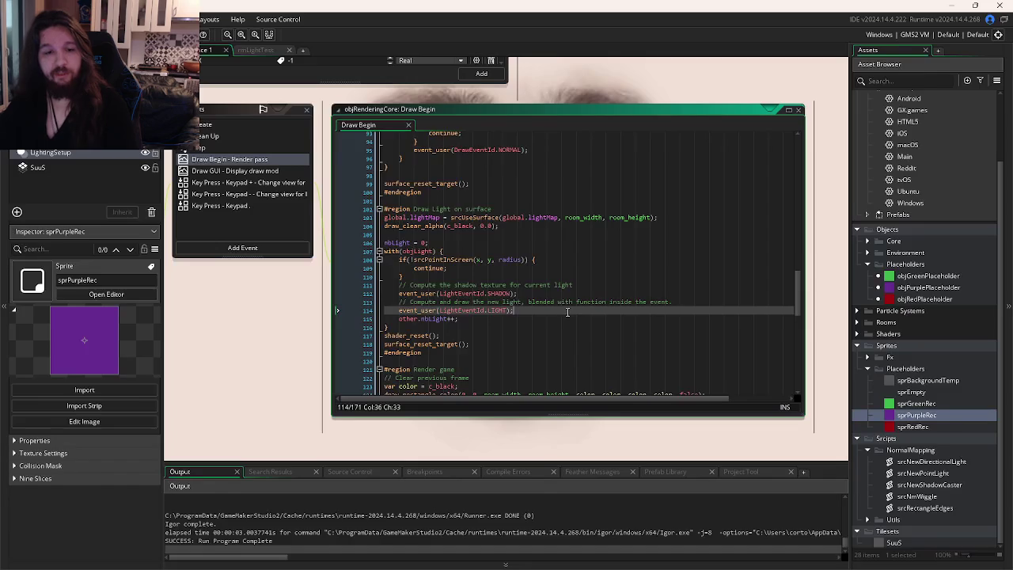
Step: Comment out line 95's normal-pass event_user call with Ctrl+K and rerun the game
{"action": "scroll", "coordinate": [563, 312], "scroll_direction": "up", "scroll_amount": 7}
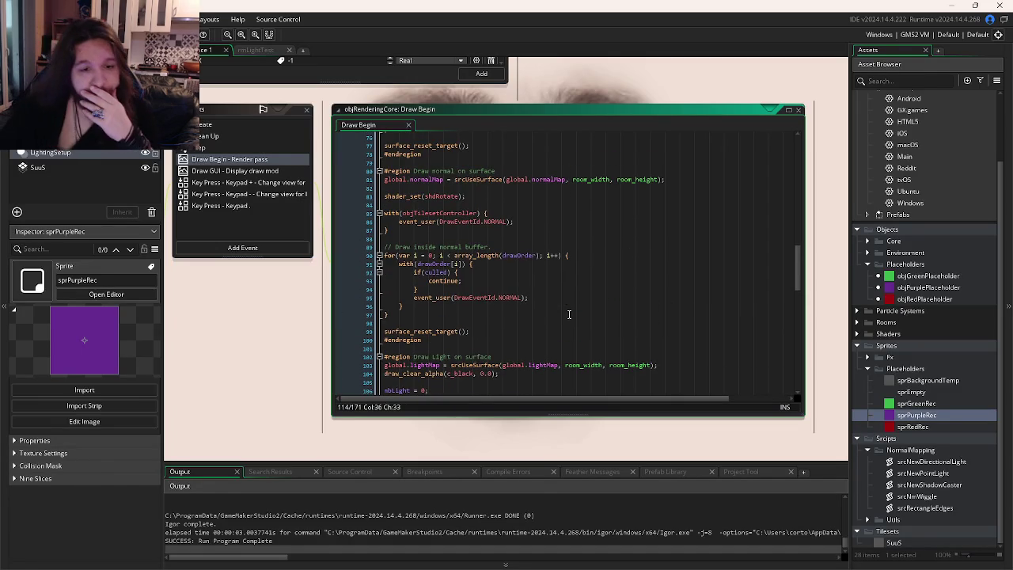
{"action": "triple_click", "coordinate": [546, 339]}
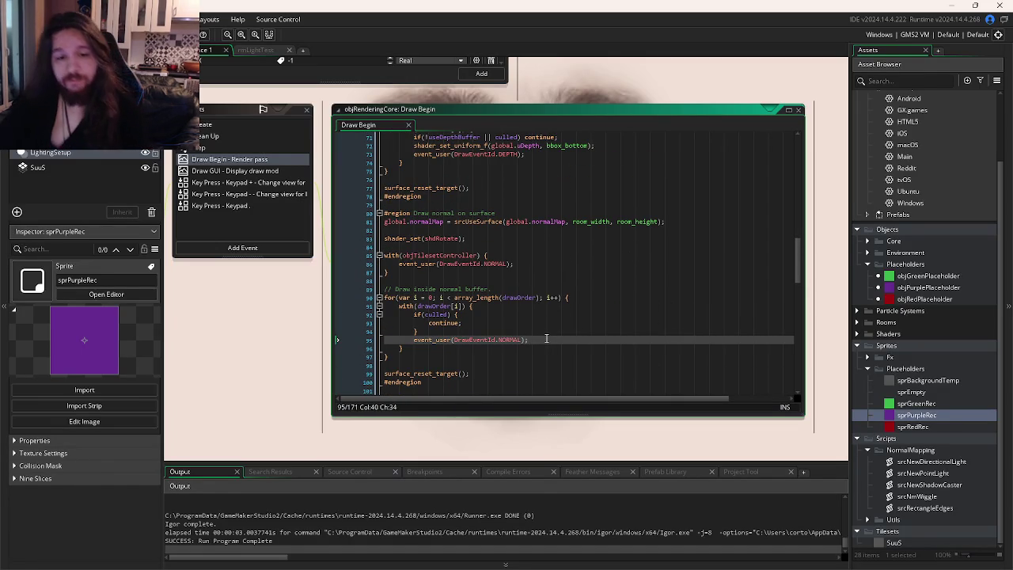
{"action": "key", "text": "ctrl+k"}
{"action": "key", "text": "F5"}
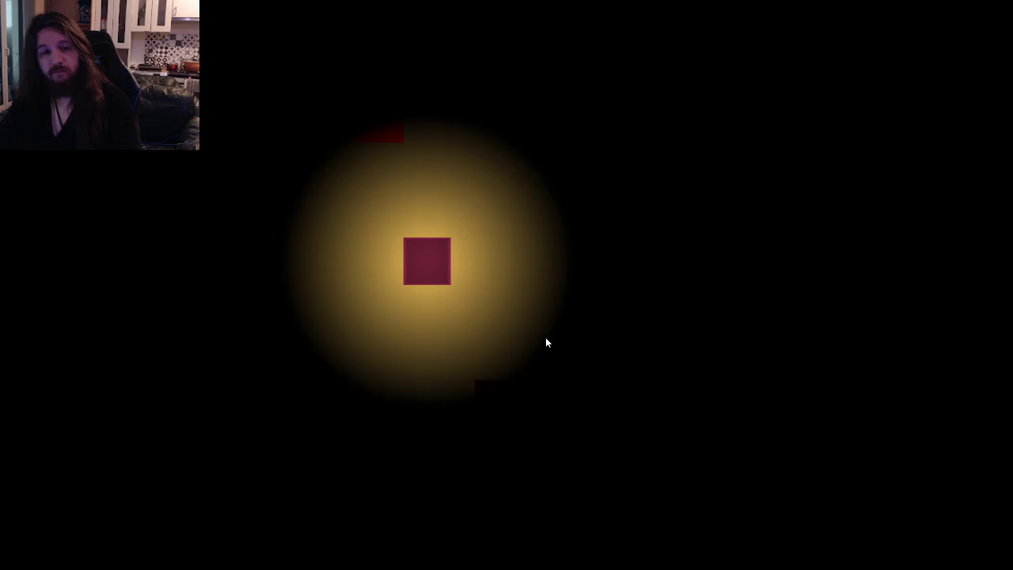
Step: Move the placeholder square two steps right so its yellow glow lights the red block
{"action": "key", "text": "Right"}
{"action": "key", "text": "Right"}
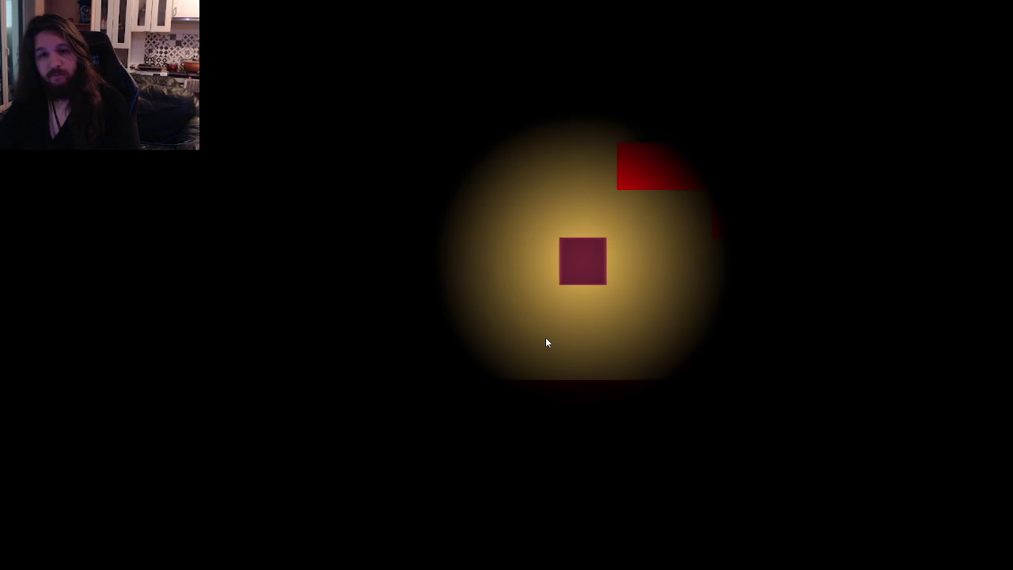
{"action": "key", "text": "Right"}
{"action": "key", "text": "Right"}
{"action": "key", "text": "Right"}
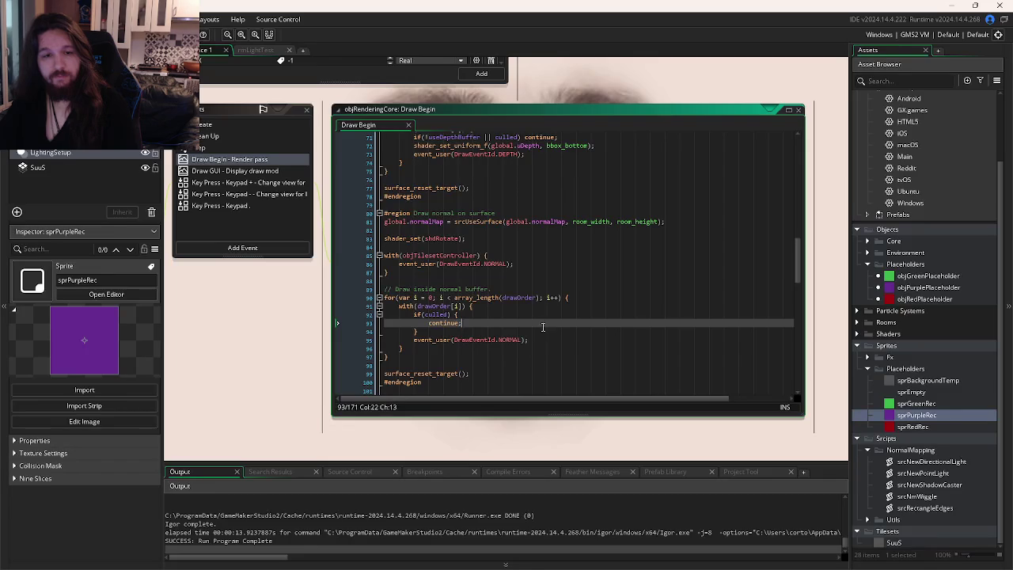
Step: Search the Draw Begin code for 'bbox' and step forward and back through the matches
{"action": "scroll", "coordinate": [537, 322], "scroll_direction": "up", "scroll_amount": 10}
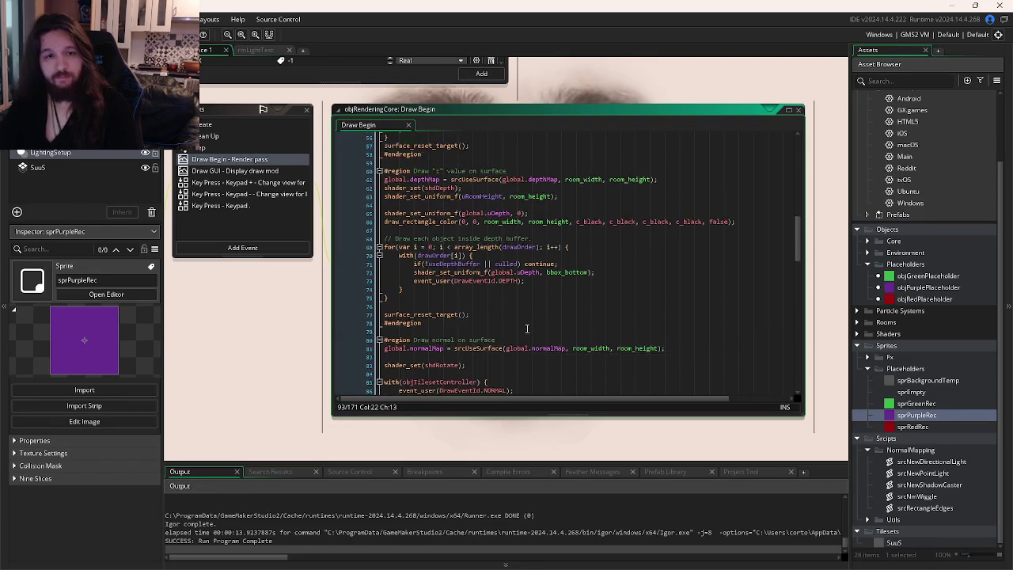
{"action": "left_click", "coordinate": [526, 326]}
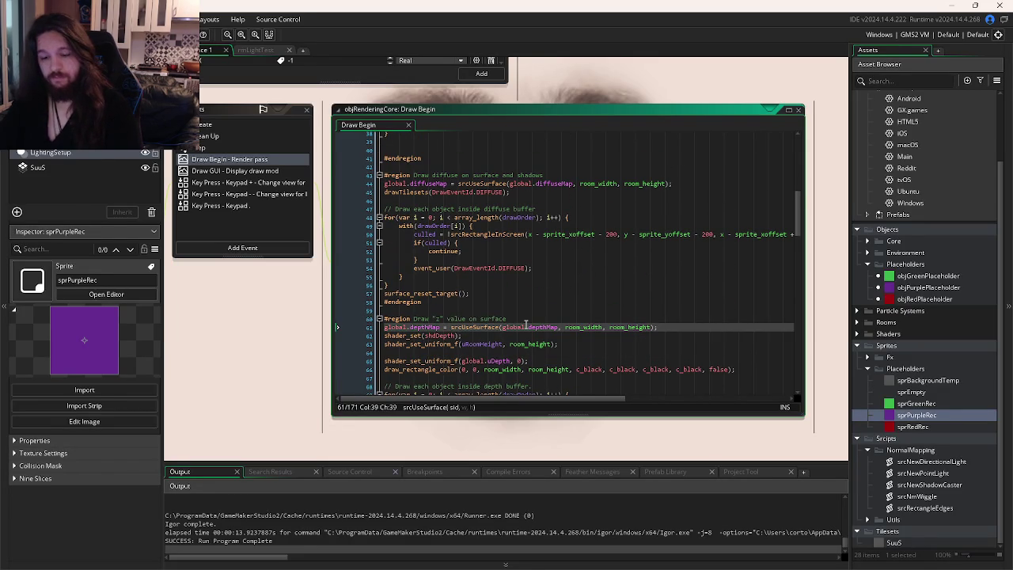
{"action": "key", "text": "ctrl+f"}
{"action": "type", "text": "bbox"}
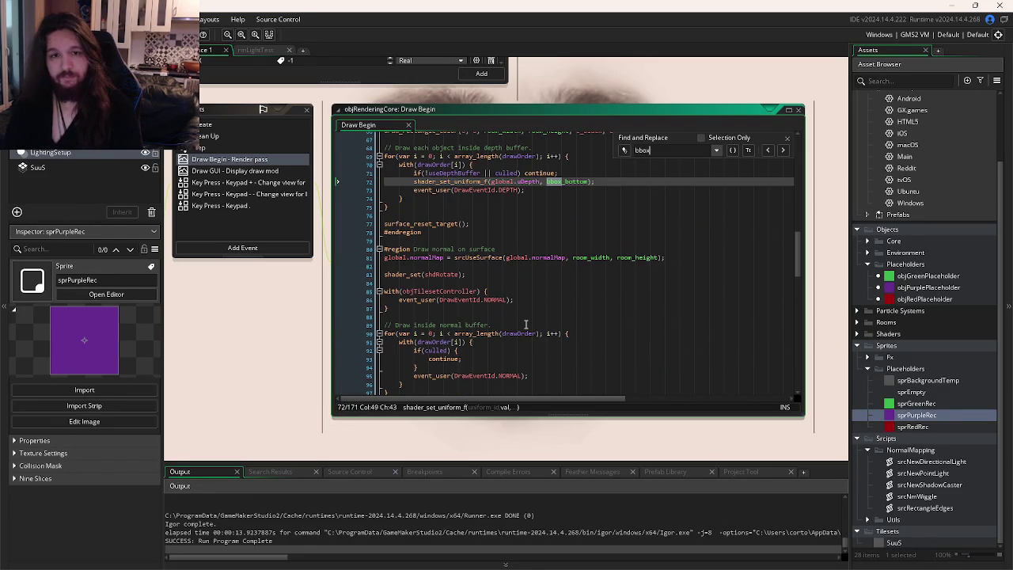
{"action": "scroll", "coordinate": [570, 301], "scroll_direction": "up", "scroll_amount": 3}
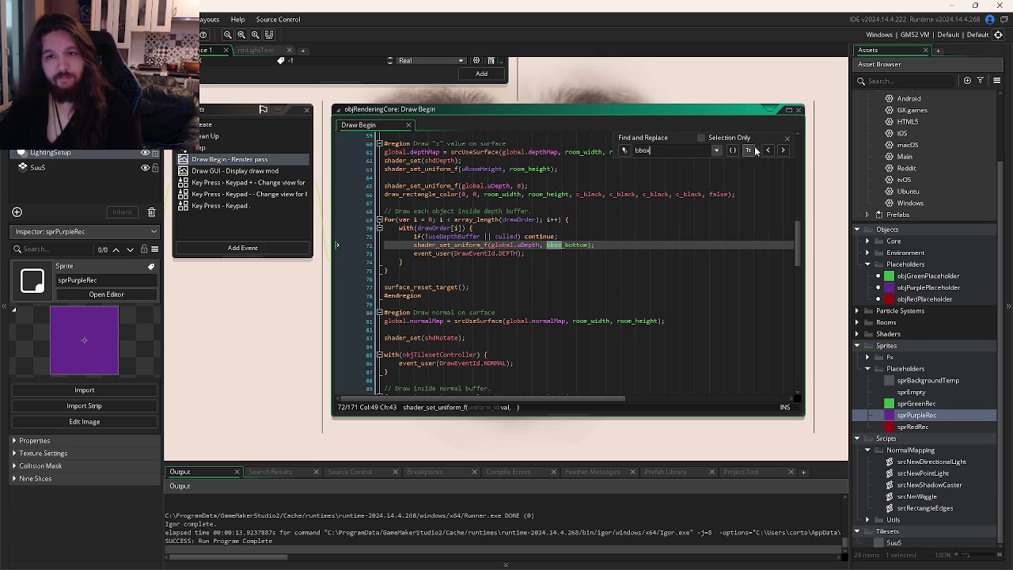
{"action": "left_click", "coordinate": [780, 152]}
{"action": "left_click", "coordinate": [782, 152]}
{"action": "left_click", "coordinate": [782, 152]}
{"action": "left_click", "coordinate": [781, 153]}
{"action": "left_click", "coordinate": [782, 154]}
{"action": "left_click", "coordinate": [780, 155]}
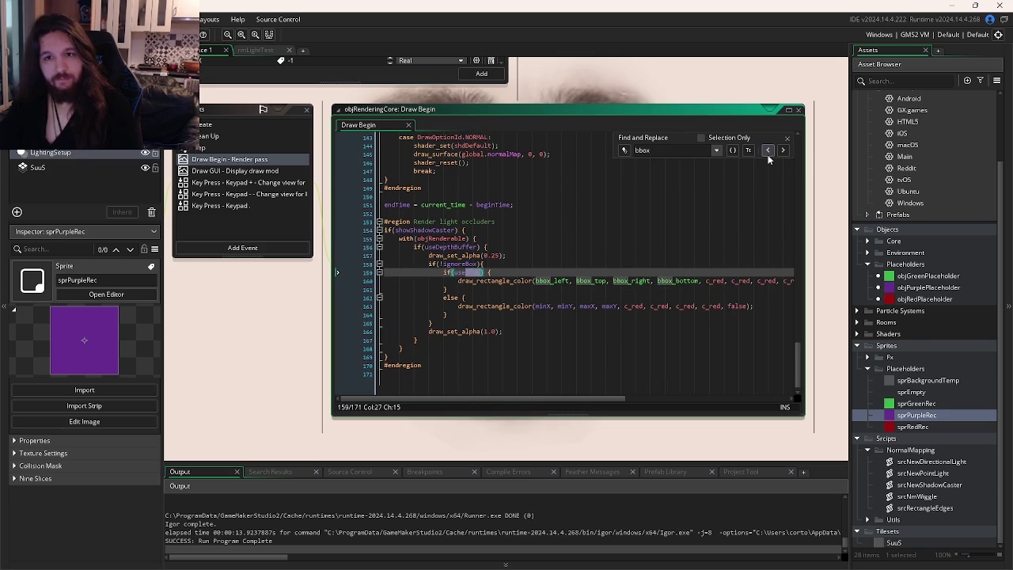
{"action": "left_click", "coordinate": [768, 154]}
{"action": "left_click", "coordinate": [769, 154]}
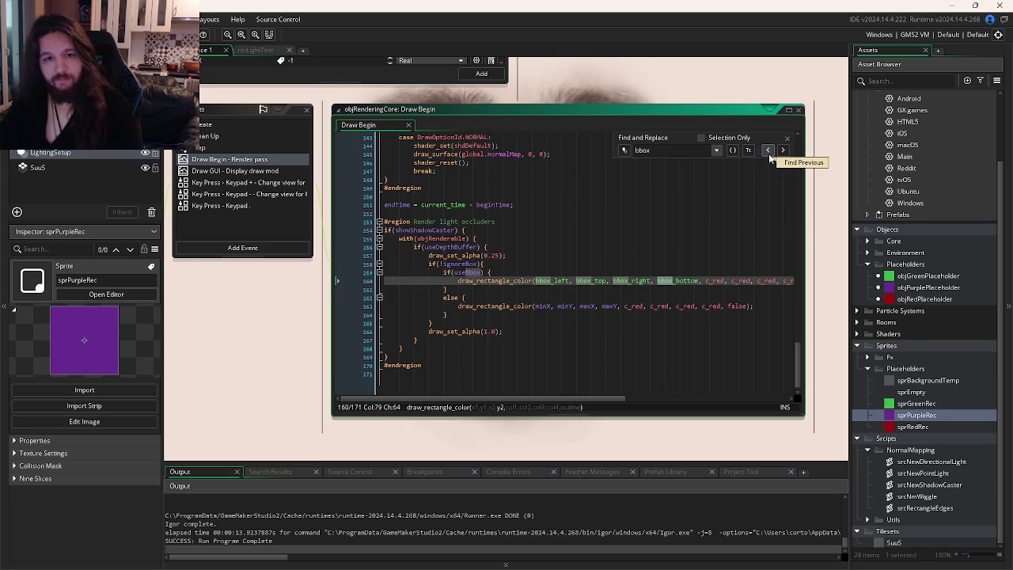
Step: Inspect bbox_bottom in the light-occluder rectangle, then run the game and close it
{"action": "left_click", "coordinate": [651, 280]}
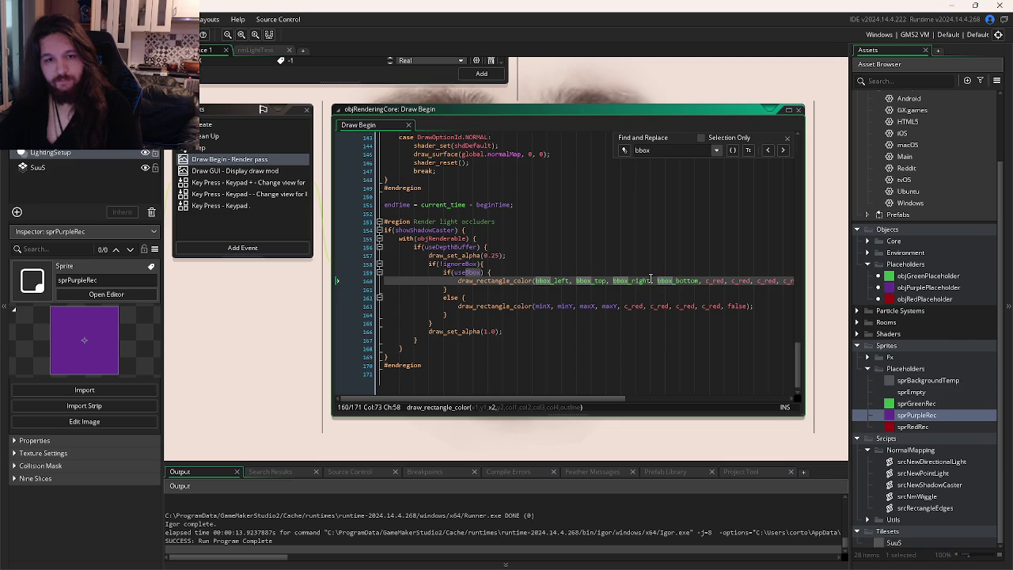
{"action": "mouse_move", "coordinate": [649, 280]}
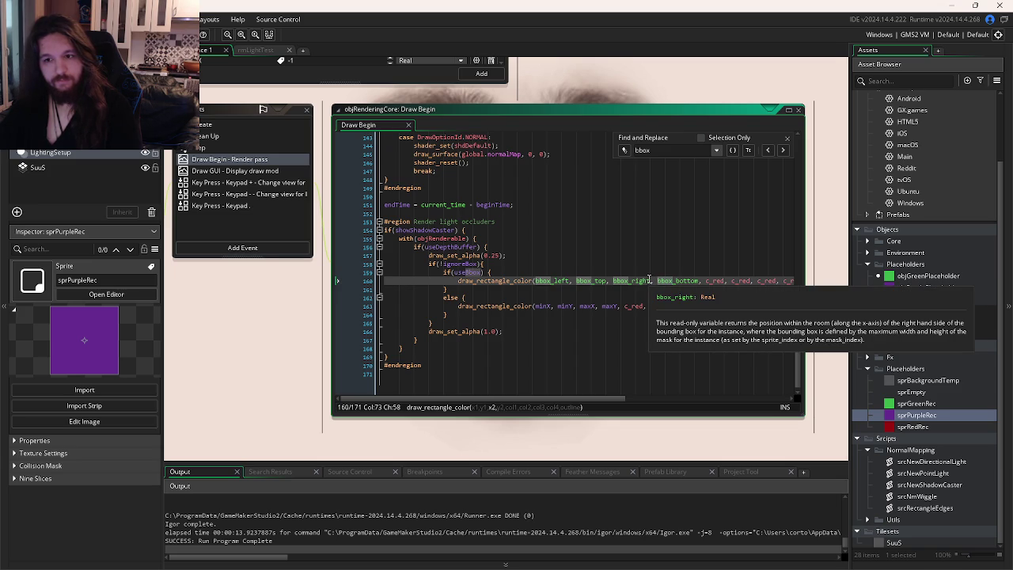
{"action": "key", "text": "F5"}
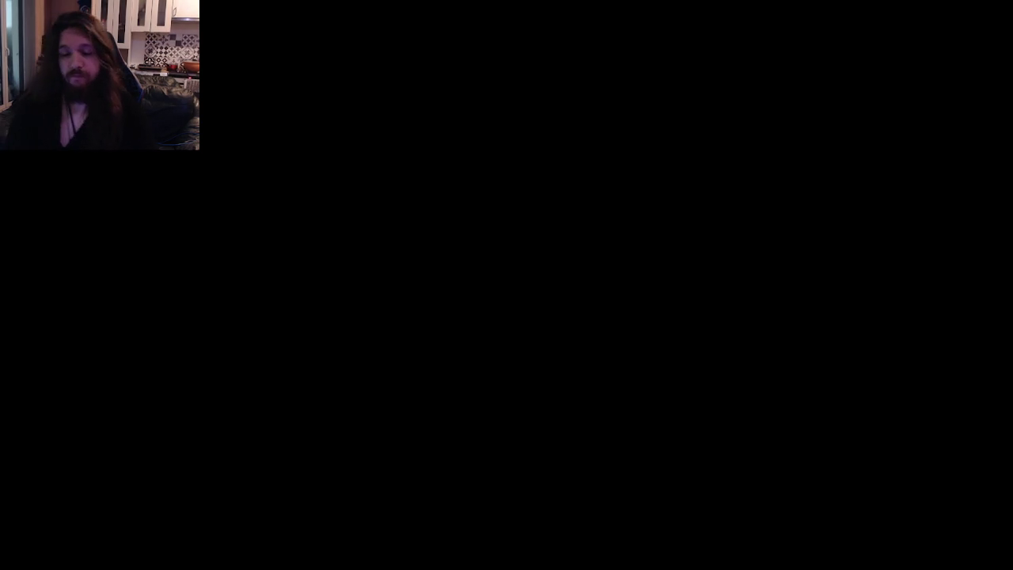
{"action": "key", "text": "Escape"}
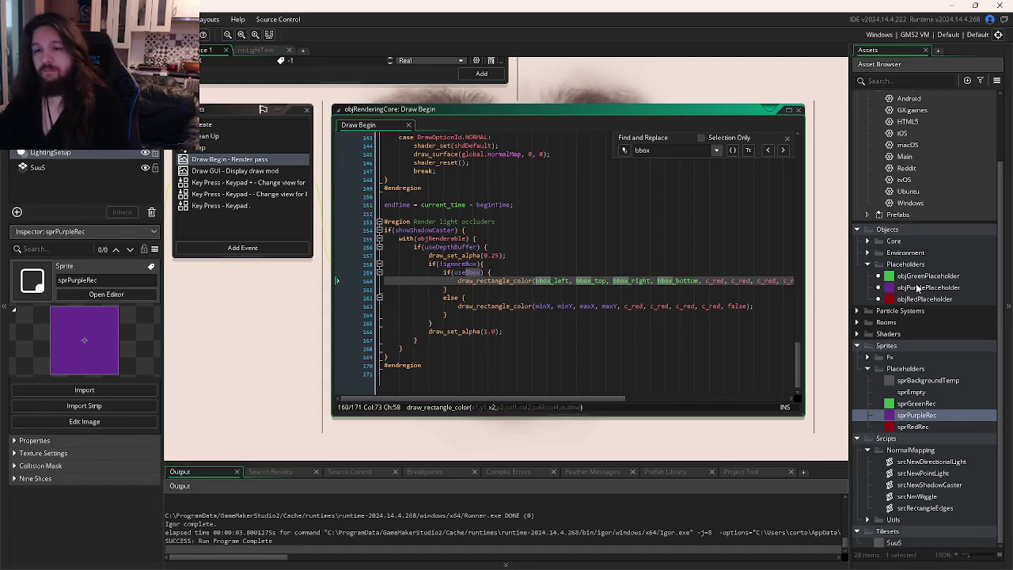
Step: Open objPurplePlaceholder and launch an app from Windows search by typing 'l'
{"action": "double_click", "coordinate": [917, 288]}
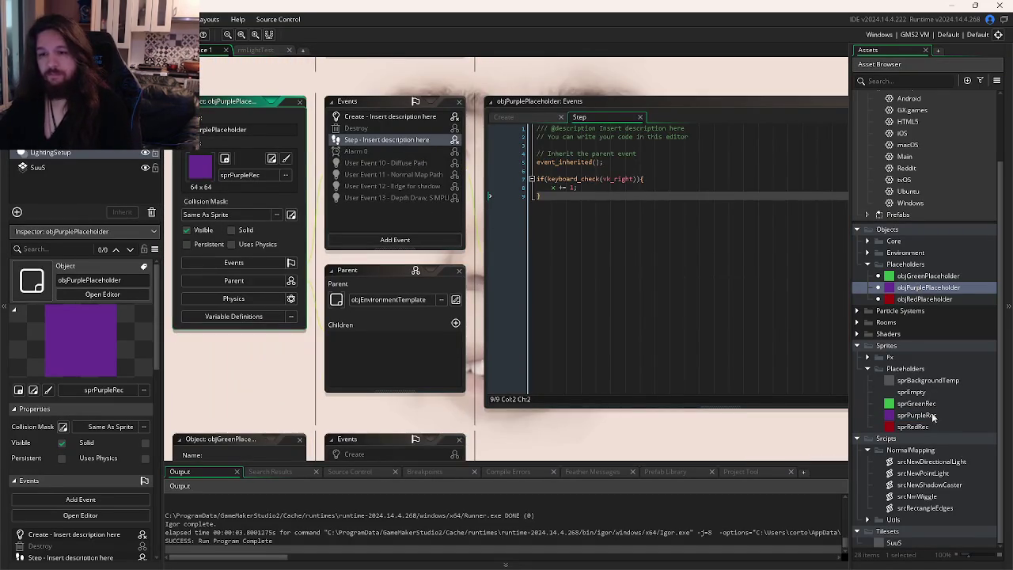
{"action": "double_click", "coordinate": [932, 416]}
{"action": "right_click", "coordinate": [932, 416]}
{"action": "left_click", "coordinate": [730, 426]}
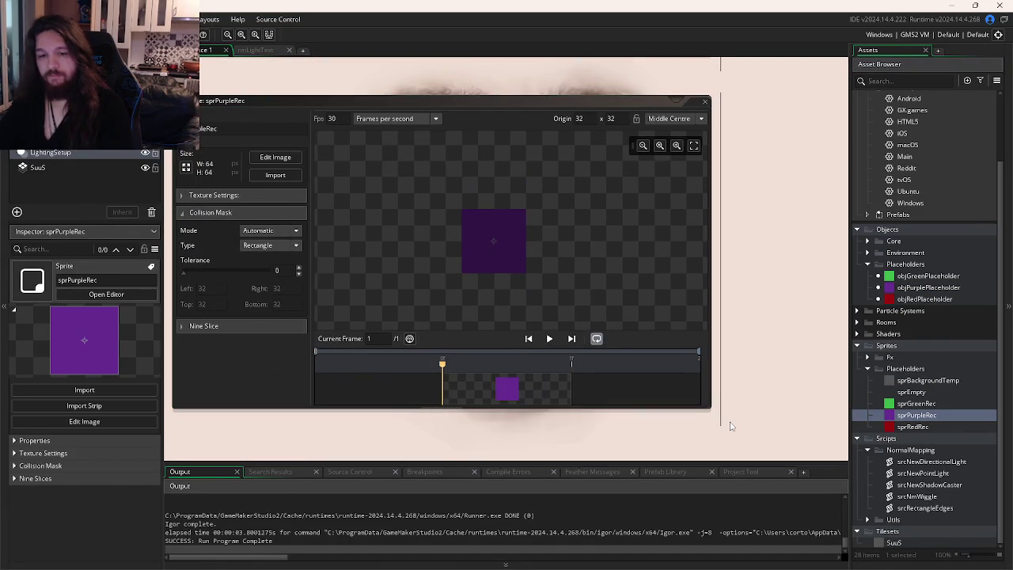
{"action": "key", "text": "super"}
{"action": "type", "text": "l"}
{"action": "key", "text": "Return"}
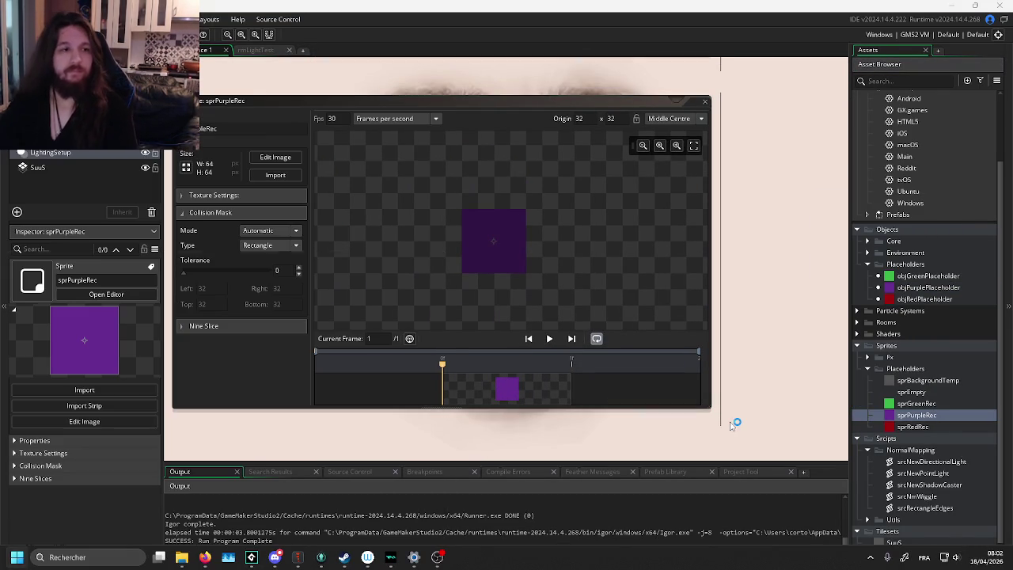
Step: Open sprPurpleRec from Sprites > Placeholders in its sprite editor
{"action": "double_click", "coordinate": [932, 417]}
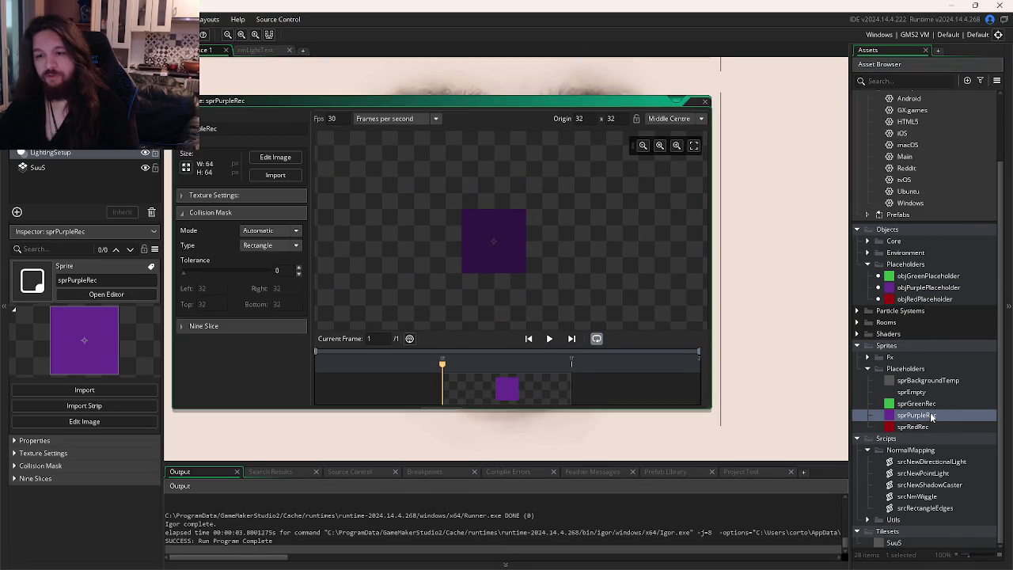
{"action": "right_click", "coordinate": [932, 417]}
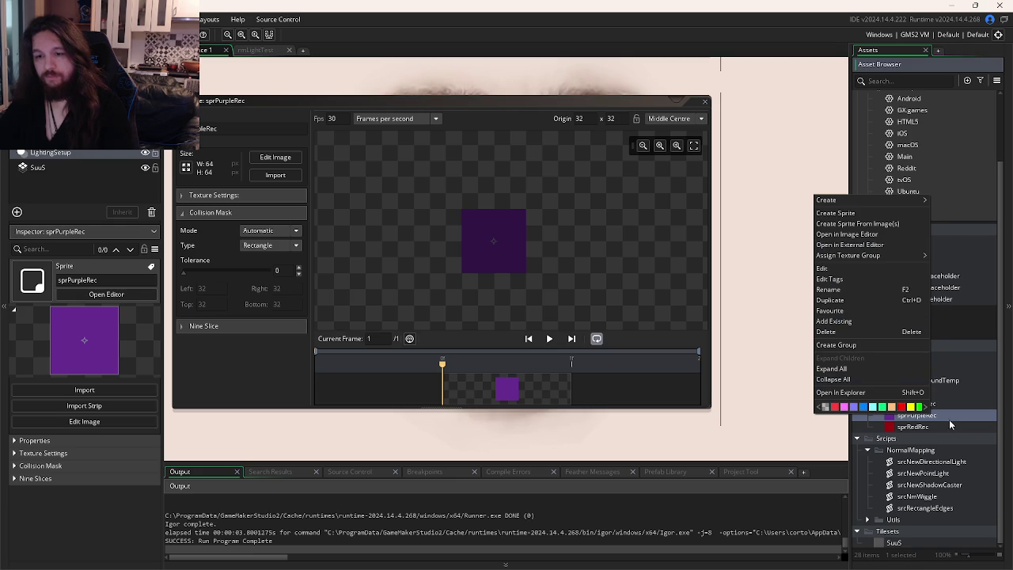
{"action": "key", "text": "Escape"}
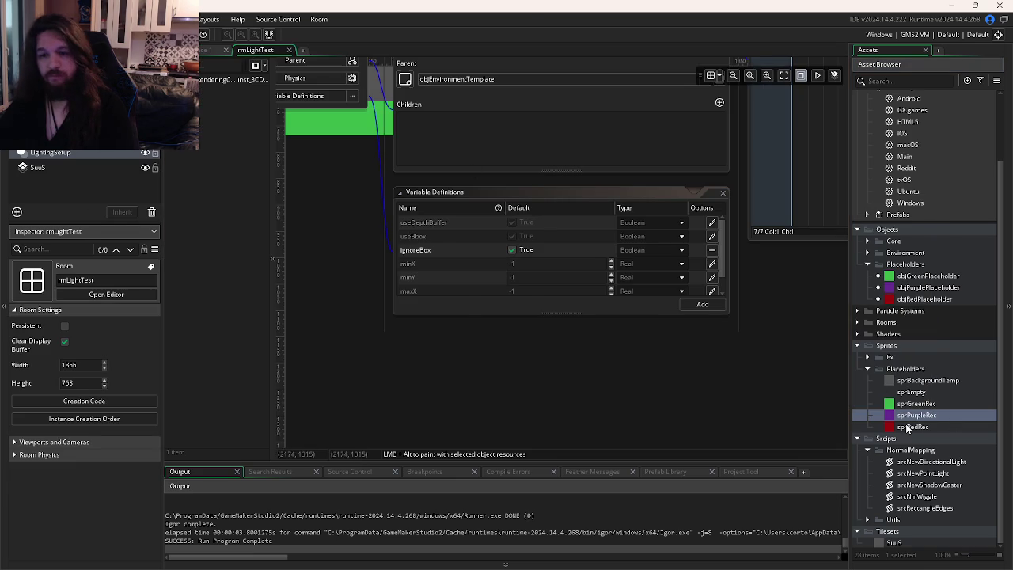
{"action": "double_click", "coordinate": [910, 416]}
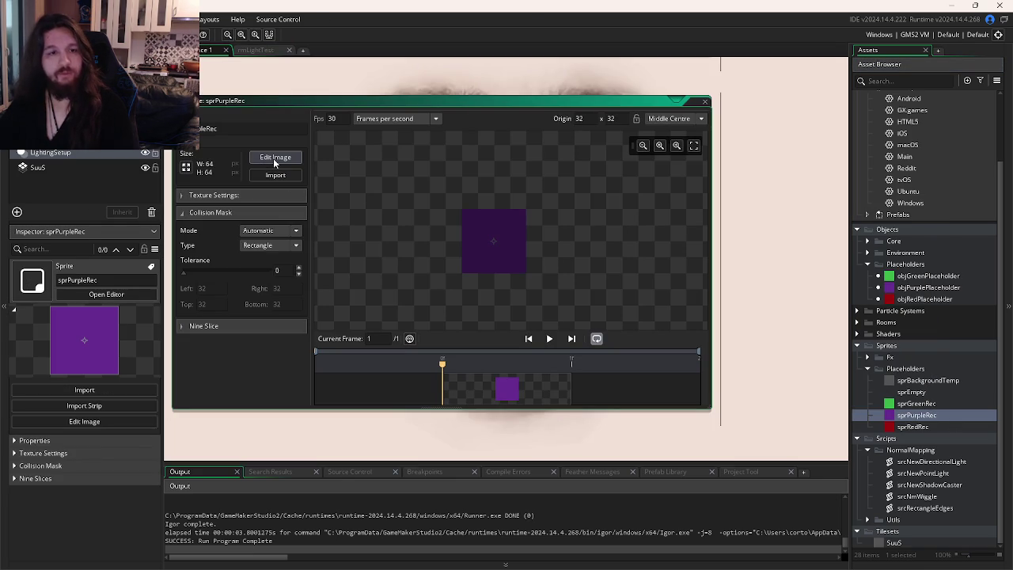
Step: Edit sprPurpleRec's image and export it as PNG into a newly created LD59 folder
{"action": "left_click", "coordinate": [275, 158]}
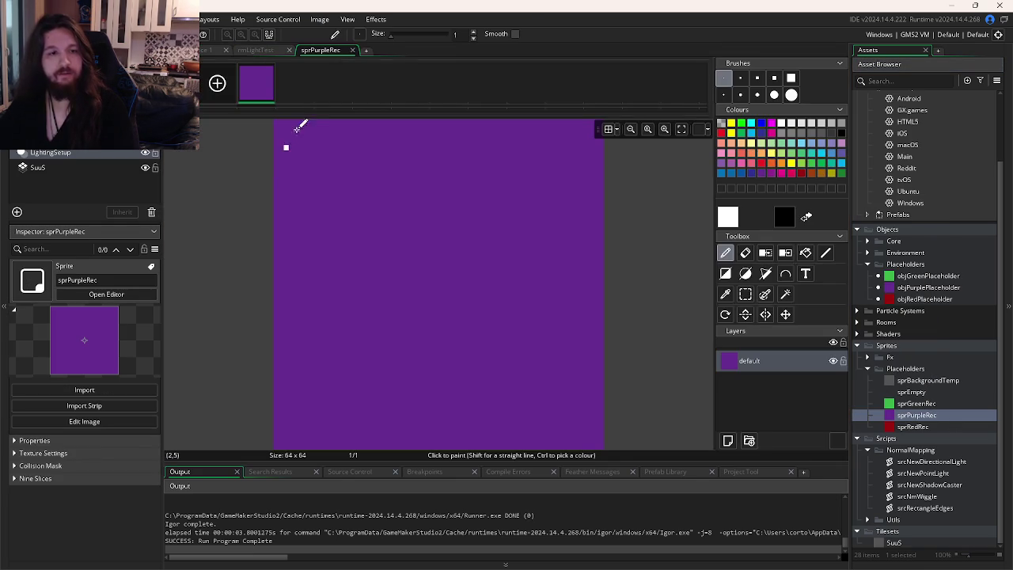
{"action": "left_click", "coordinate": [319, 19]}
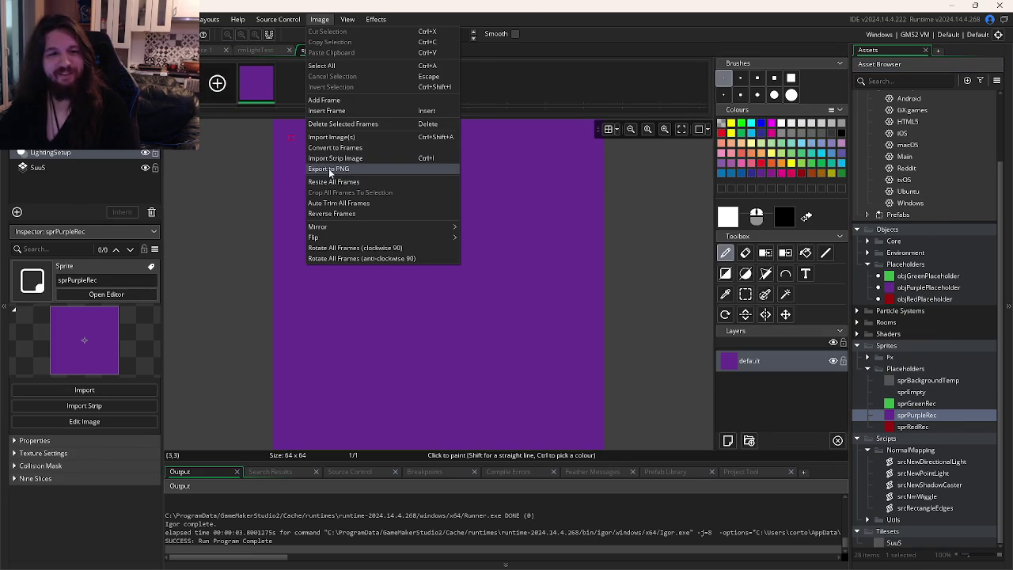
{"action": "left_click", "coordinate": [332, 169]}
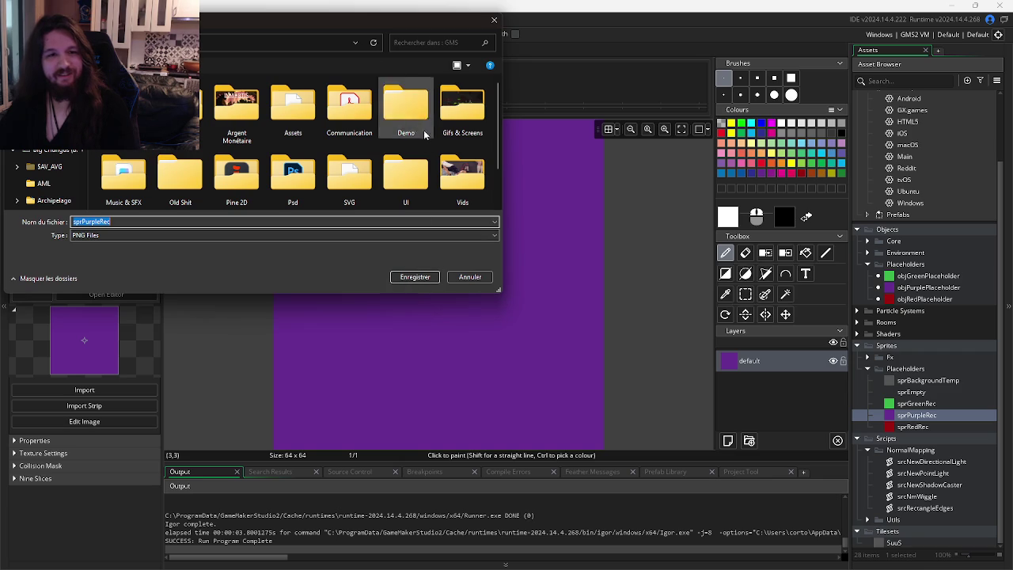
{"action": "scroll", "coordinate": [411, 158], "scroll_direction": "down", "scroll_amount": 2}
{"action": "right_click", "coordinate": [409, 190]}
{"action": "mouse_move", "coordinate": [441, 319]}
{"action": "left_click", "coordinate": [567, 321]}
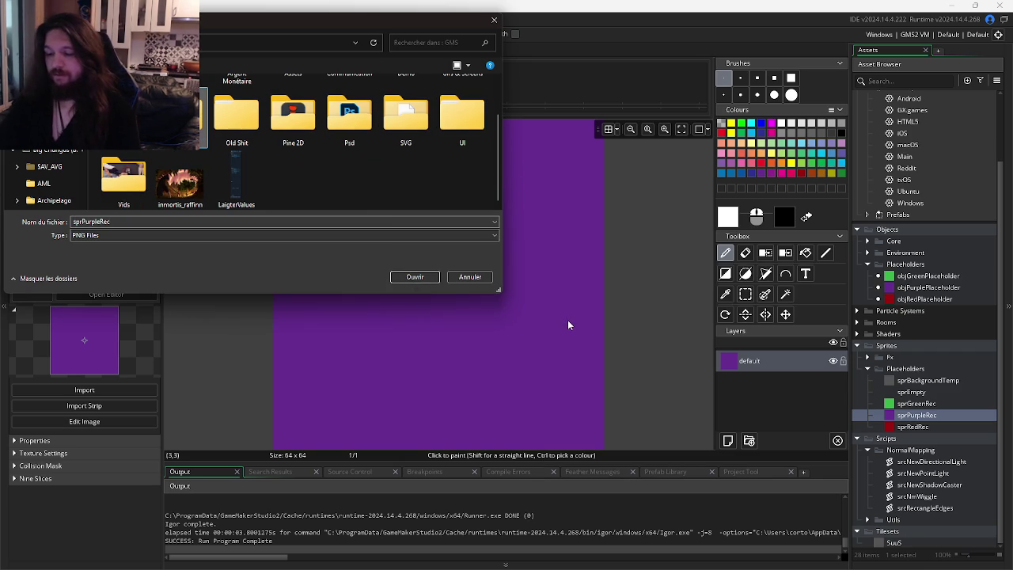
{"action": "key", "text": "Return"}
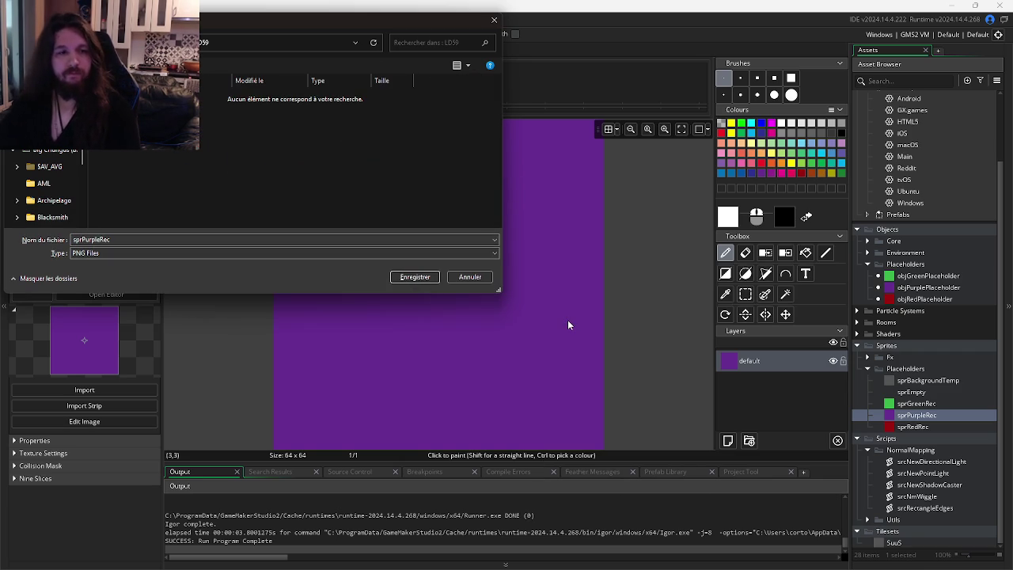
{"action": "left_click", "coordinate": [414, 276]}
{"action": "key", "text": "super"}
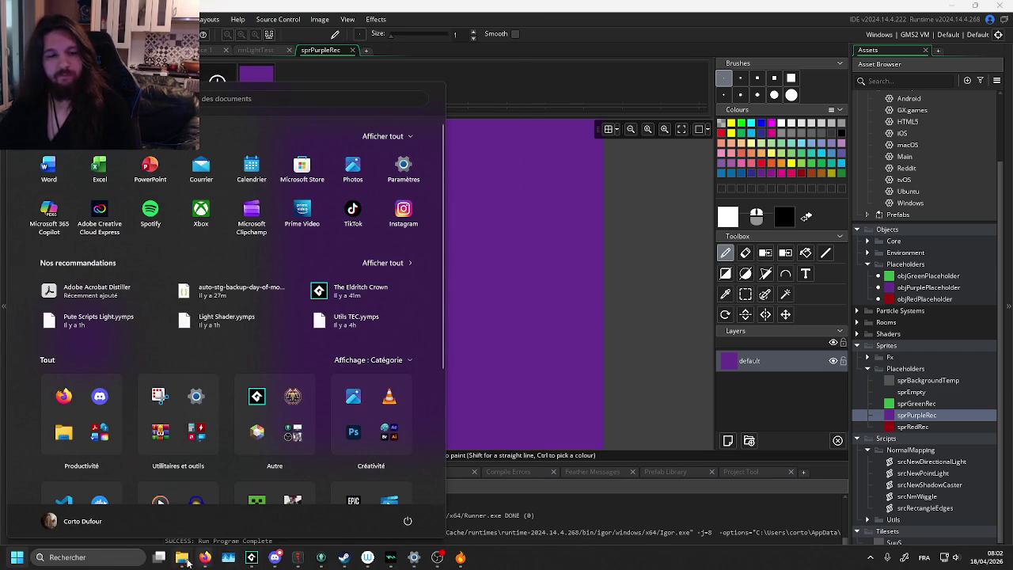
Step: Drag sprPurpleRec.png from the GMS/LD59 folder into Laigter's Textures panel
{"action": "mouse_move", "coordinate": [182, 557]}
{"action": "left_click", "coordinate": [168, 509]}
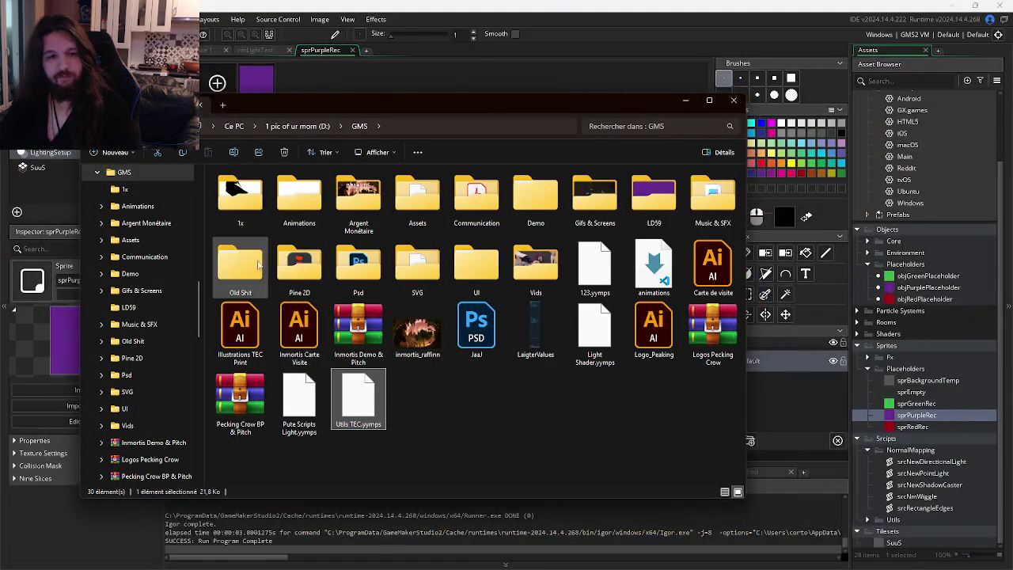
{"action": "right_click", "coordinate": [255, 201]}
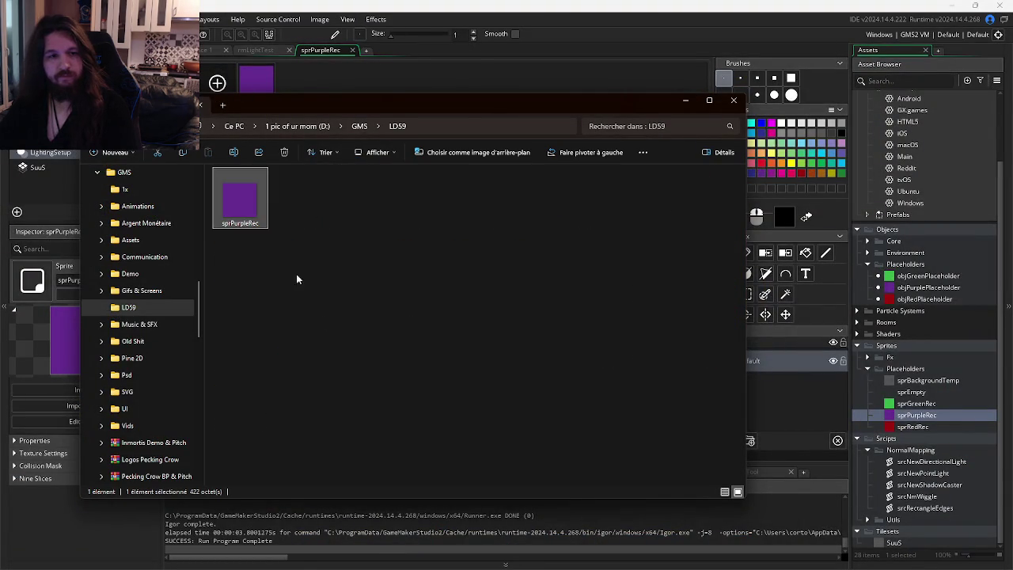
{"action": "left_click", "coordinate": [508, 423]}
{"action": "left_click", "coordinate": [463, 558]}
{"action": "key", "text": "alt+Tab"}
{"action": "left_click", "coordinate": [242, 217]}
{"action": "mouse_move", "coordinate": [242, 218]}
{"action": "left_mouse_down"}
{"action": "mouse_move", "coordinate": [823, 348]}
{"action": "mouse_move", "coordinate": [867, 391]}
{"action": "left_mouse_up"}
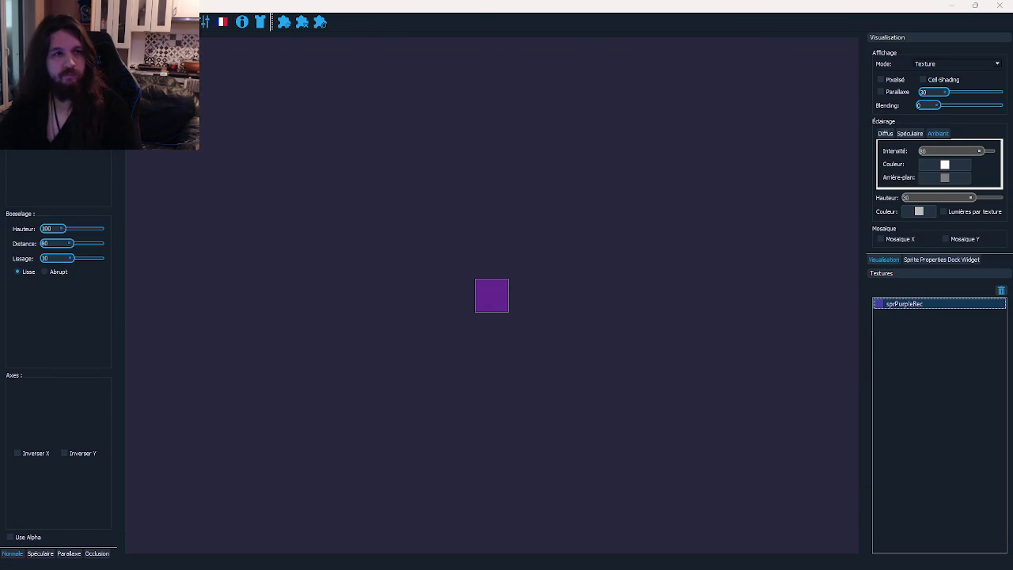
Step: Try opening 'sprPurpleRecNormal' from LD59, then dismiss the not-found error and cancel
{"action": "key", "text": "ctrl+o"}
{"action": "scroll", "coordinate": [40, 182], "scroll_direction": "up", "scroll_amount": 5}
{"action": "left_click", "coordinate": [39, 220]}
{"action": "left_click", "coordinate": [123, 174]}
{"action": "left_click", "coordinate": [401, 277]}
{"action": "left_click", "coordinate": [430, 277]}
{"action": "type", "text": "sprPurpleRecNormal"}
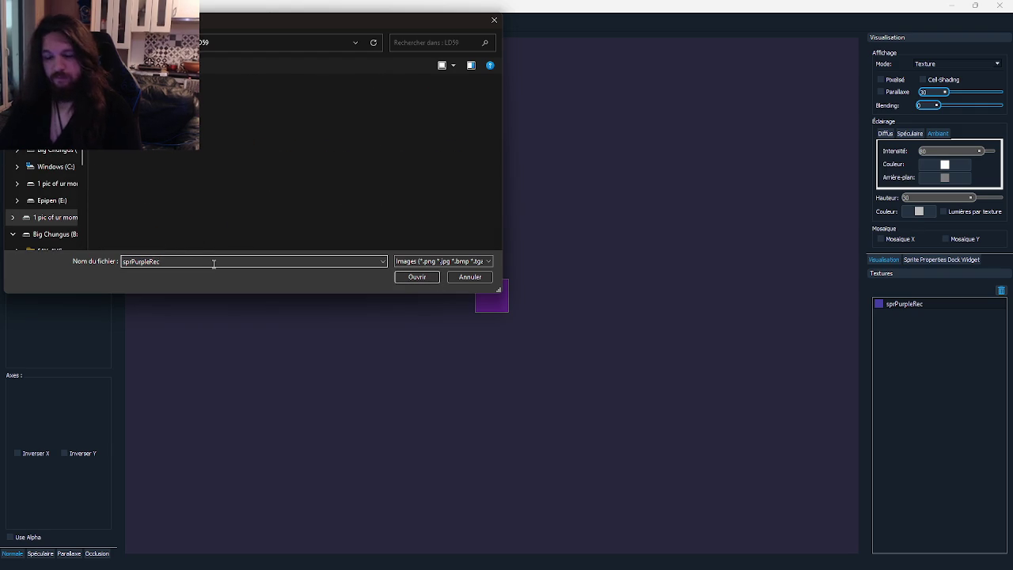
{"action": "key", "text": "Return"}
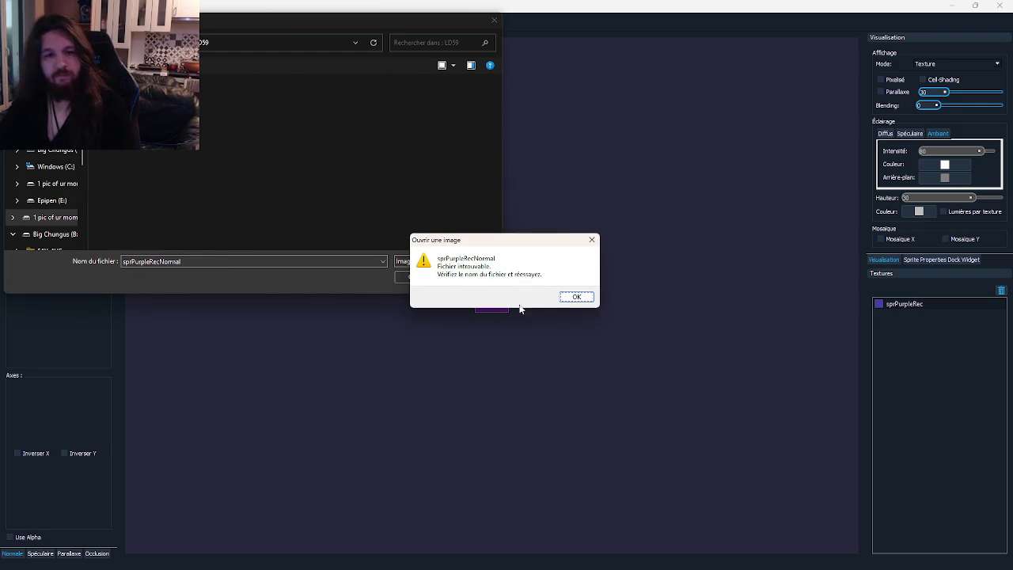
{"action": "left_click", "coordinate": [575, 296]}
{"action": "left_click", "coordinate": [477, 278]}
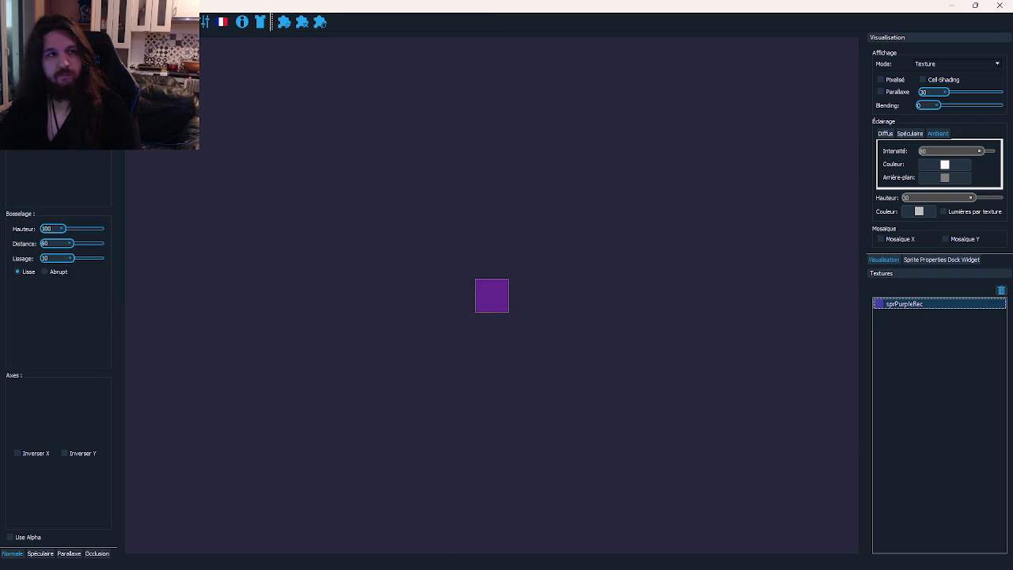
Step: Export the Normal map to the original directory and confirm sprPurpleRec_n appears in LD59
{"action": "key", "text": "ctrl+e"}
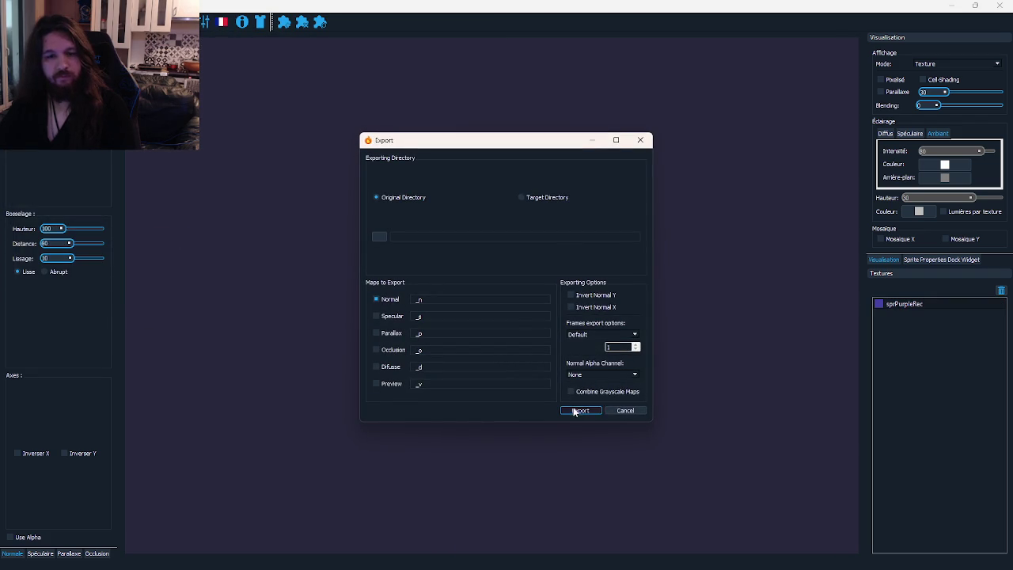
{"action": "left_click", "coordinate": [575, 411]}
{"action": "left_click", "coordinate": [546, 294]}
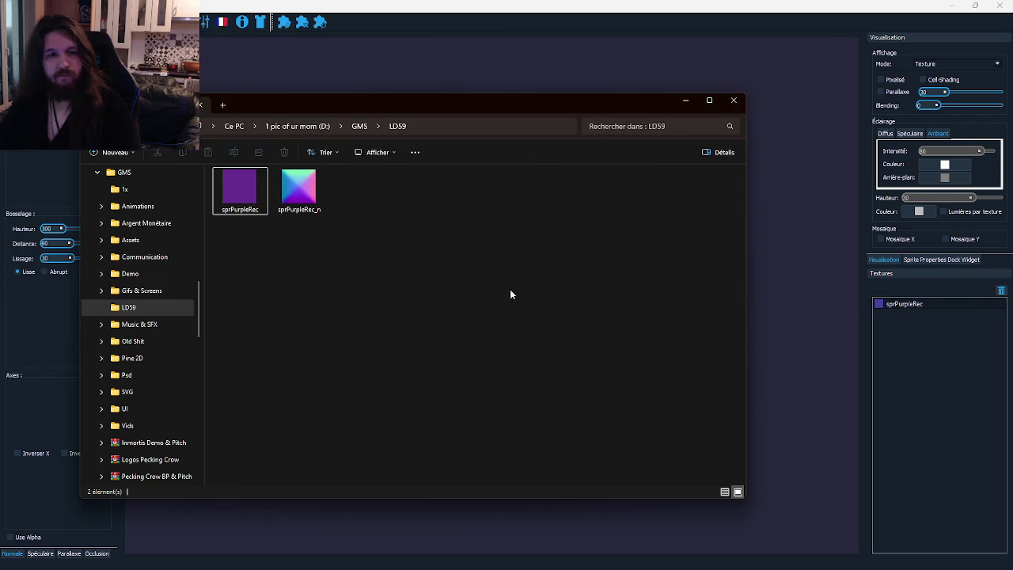
{"action": "left_click", "coordinate": [296, 189]}
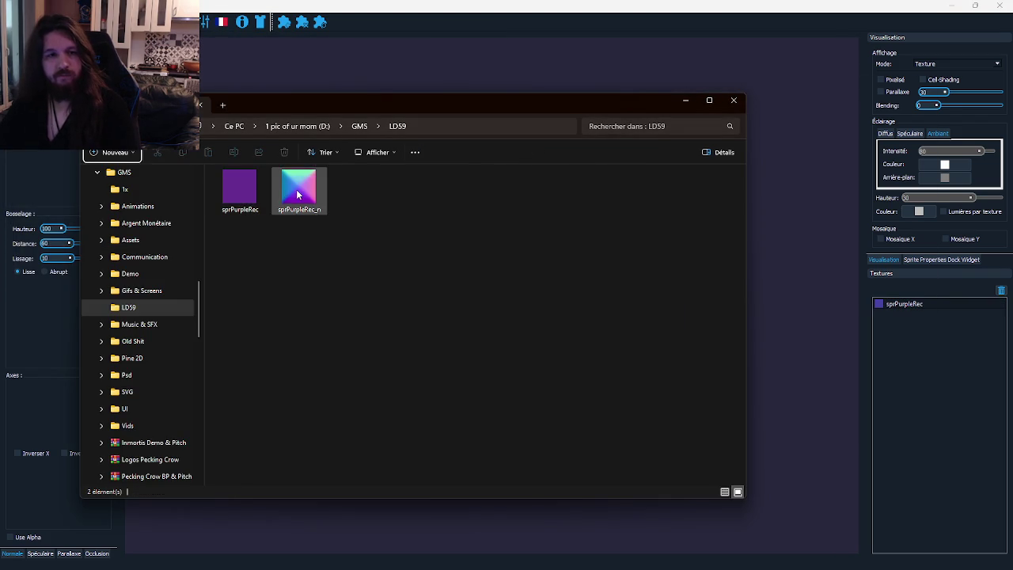
{"action": "key", "text": "alt+F4"}
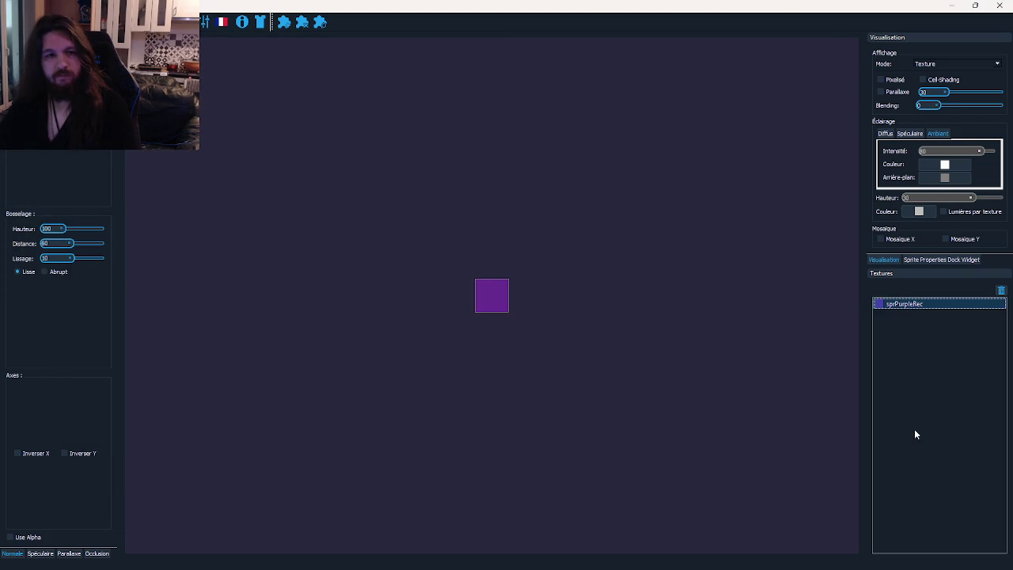
{"action": "key", "text": "alt+Tab"}
{"action": "left_click", "coordinate": [207, 50]}
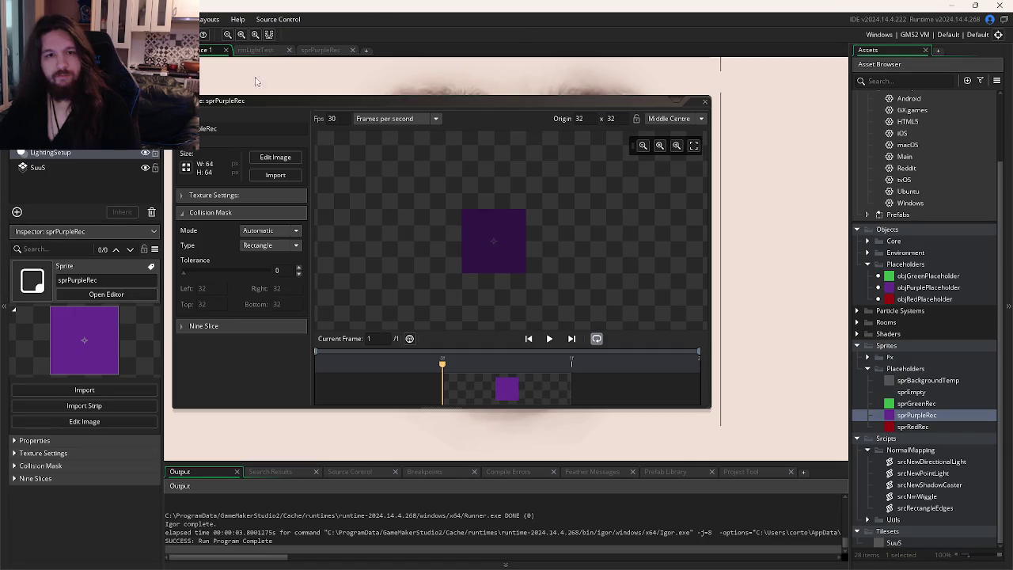
Step: Reopen The Eldritch Crown from GameMaker's taskbar recent-projects jump list
{"action": "left_click", "coordinate": [922, 290]}
{"action": "key", "text": "super"}
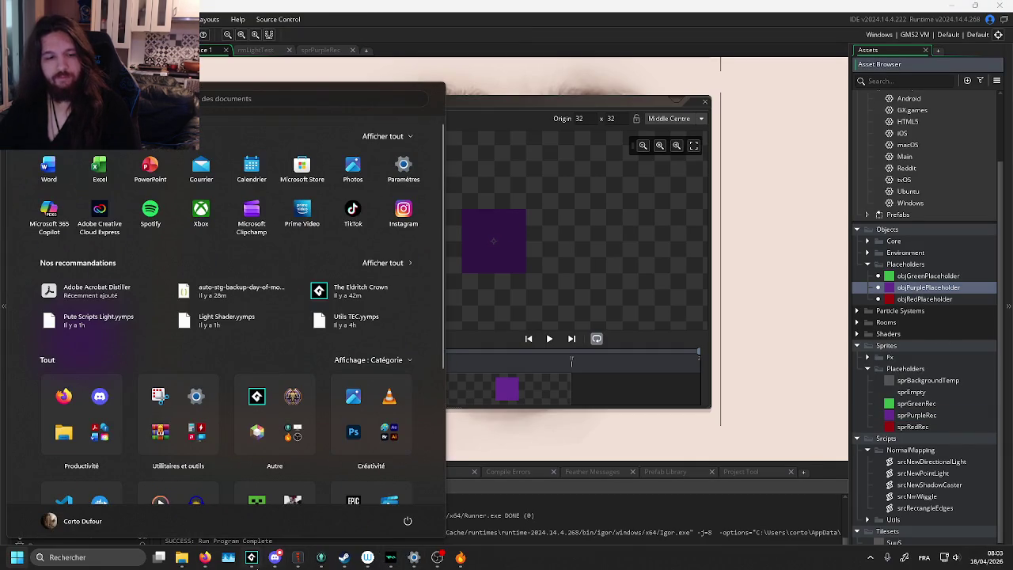
{"action": "right_click", "coordinate": [252, 557]}
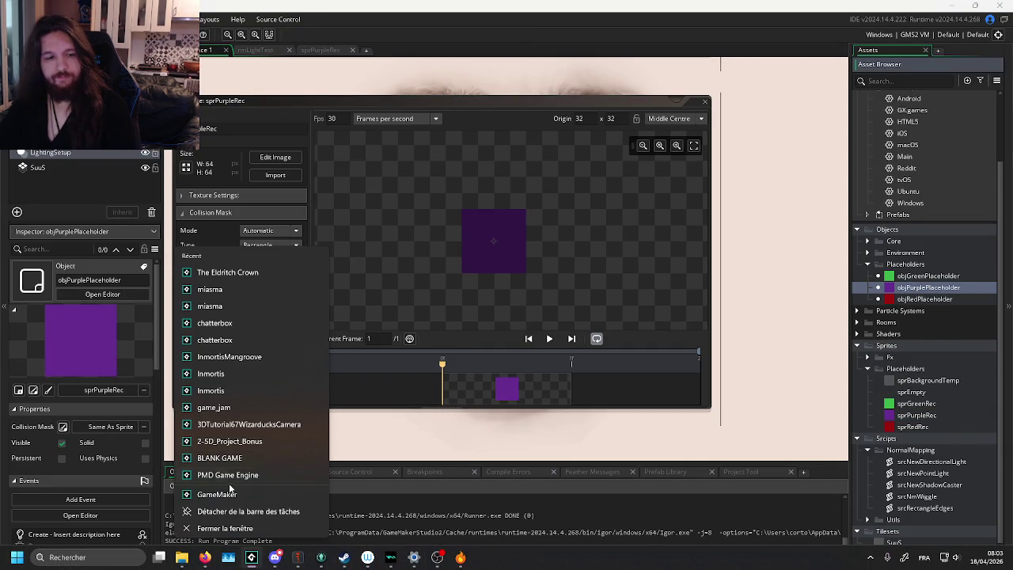
{"action": "left_click", "coordinate": [227, 272]}
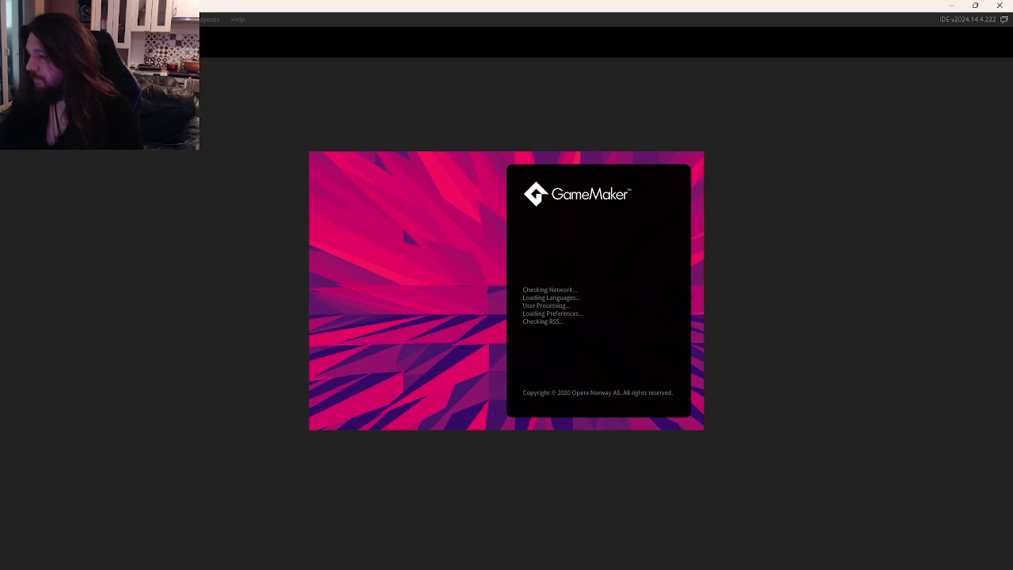
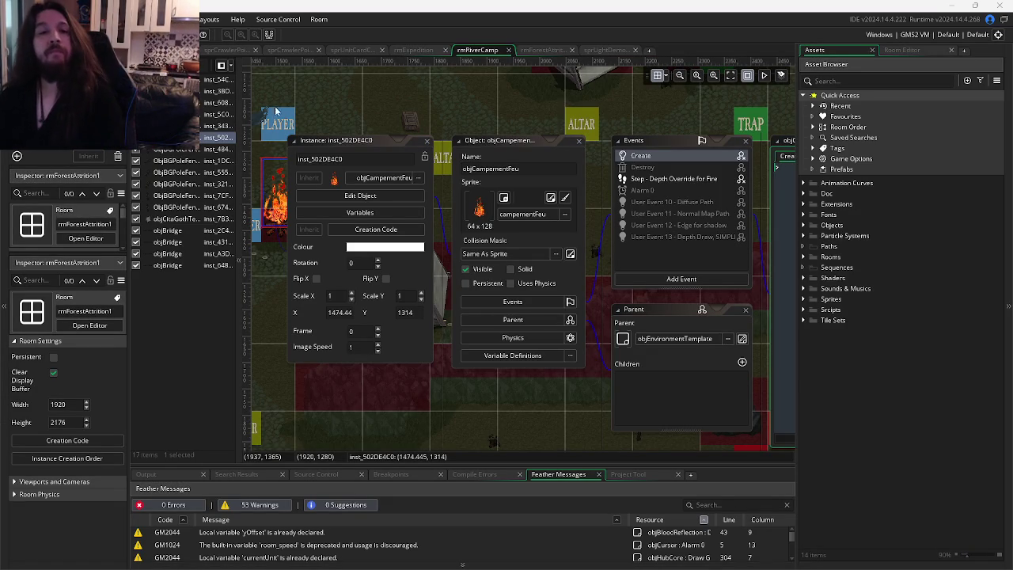
Step: Open sprLightDemo and expand Sprites > Units > Quod > Units > Armbleast > Playstates > Attack & Skills
{"action": "left_click", "coordinate": [605, 51]}
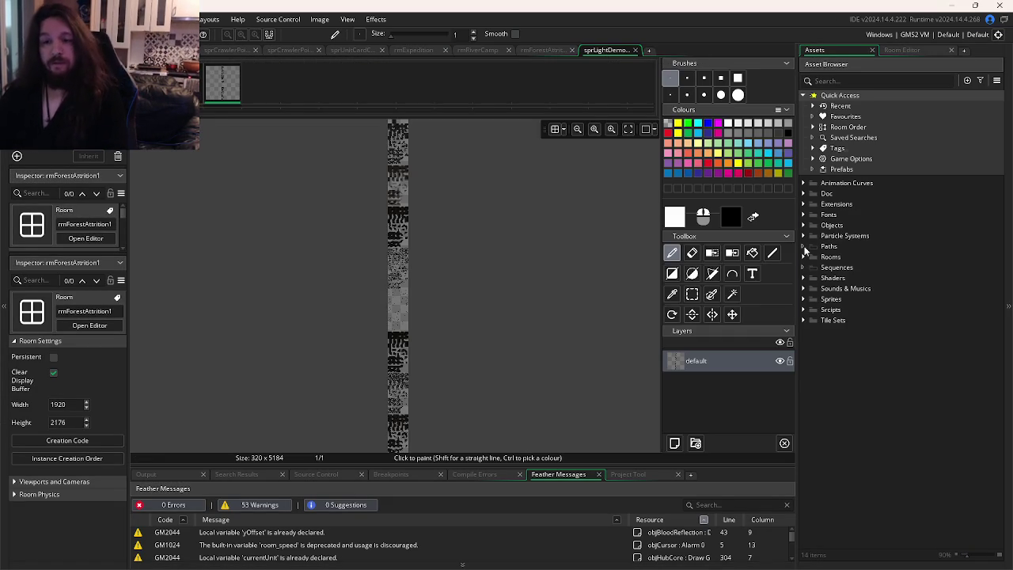
{"action": "left_click", "coordinate": [804, 301]}
{"action": "left_click", "coordinate": [813, 404]}
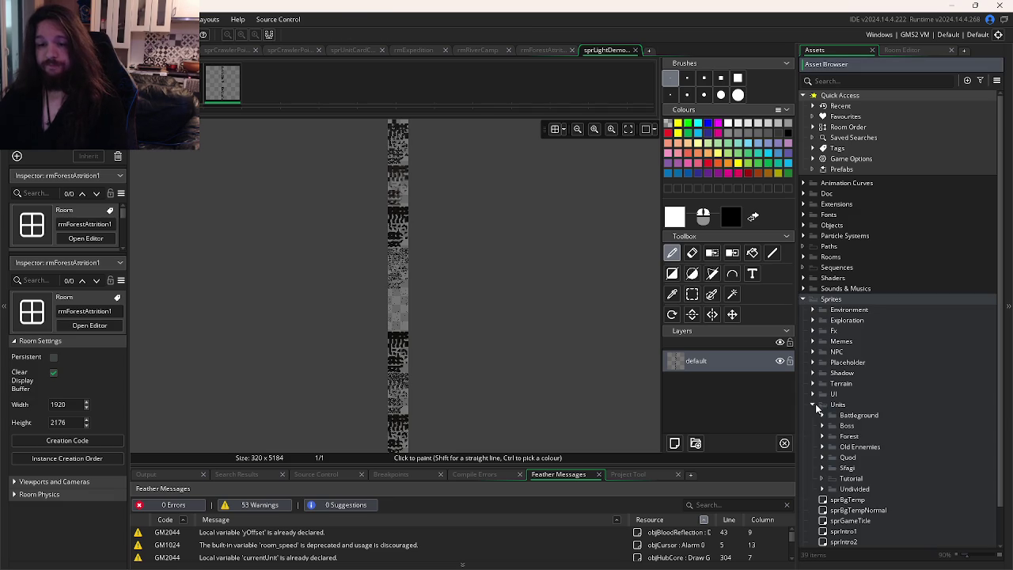
{"action": "left_click", "coordinate": [823, 459]}
{"action": "left_click", "coordinate": [832, 478]}
{"action": "left_click", "coordinate": [841, 488]}
{"action": "scroll", "coordinate": [842, 489], "scroll_direction": "down", "scroll_amount": 1}
{"action": "left_click", "coordinate": [850, 458]}
{"action": "left_click", "coordinate": [860, 467]}
Step: Rename the left-facing crossbow attack sprite and expand the Idle & Walk folder
{"action": "left_click", "coordinate": [954, 489]}
{"action": "left_click", "coordinate": [962, 500]}
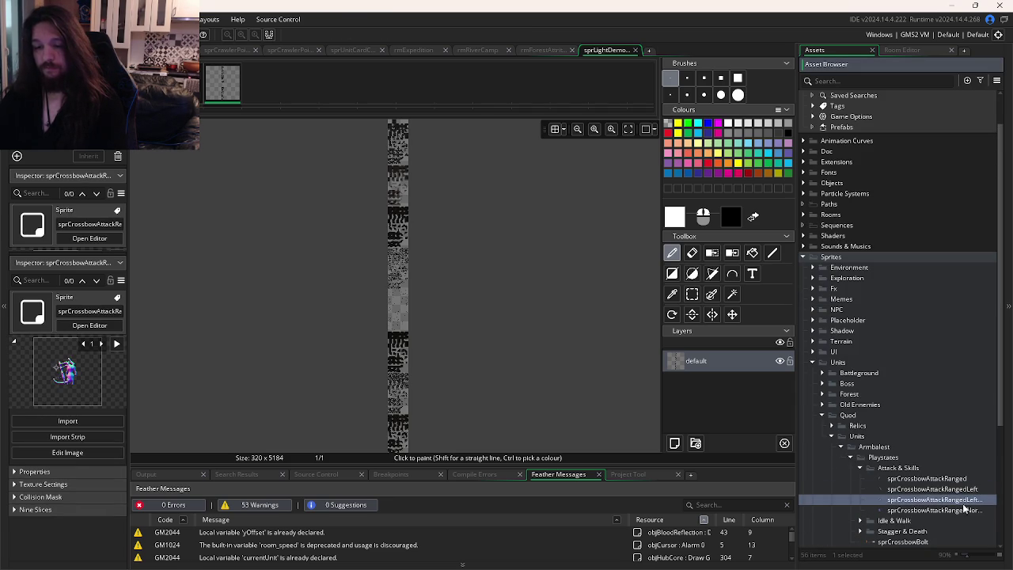
{"action": "left_click", "coordinate": [963, 510]}
{"action": "left_click", "coordinate": [962, 511]}
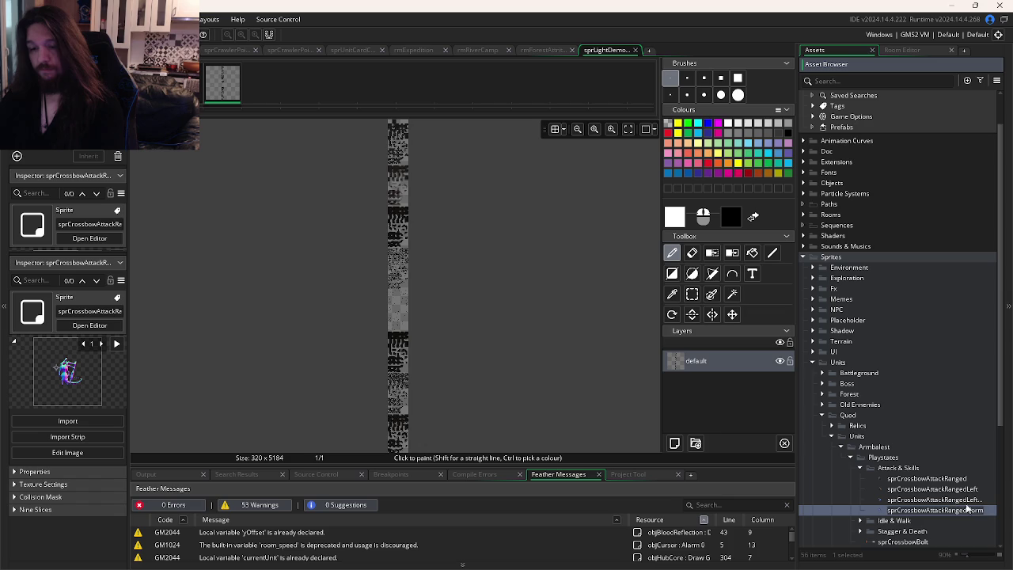
{"action": "left_click", "coordinate": [958, 500]}
{"action": "scroll", "coordinate": [940, 497], "scroll_direction": "down", "scroll_amount": 2}
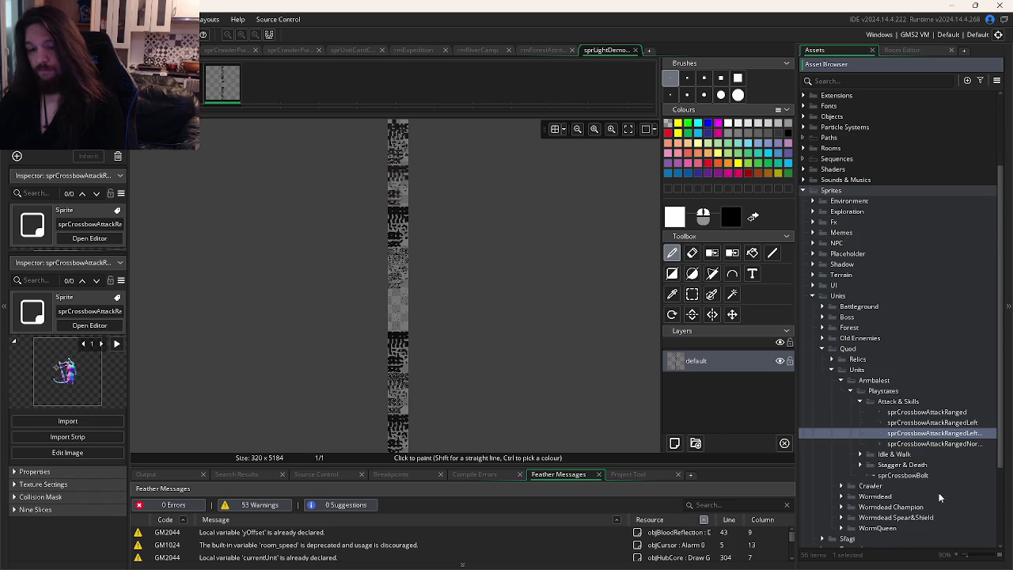
{"action": "left_click", "coordinate": [950, 422]}
{"action": "left_click", "coordinate": [945, 433]}
{"action": "left_click", "coordinate": [954, 433]}
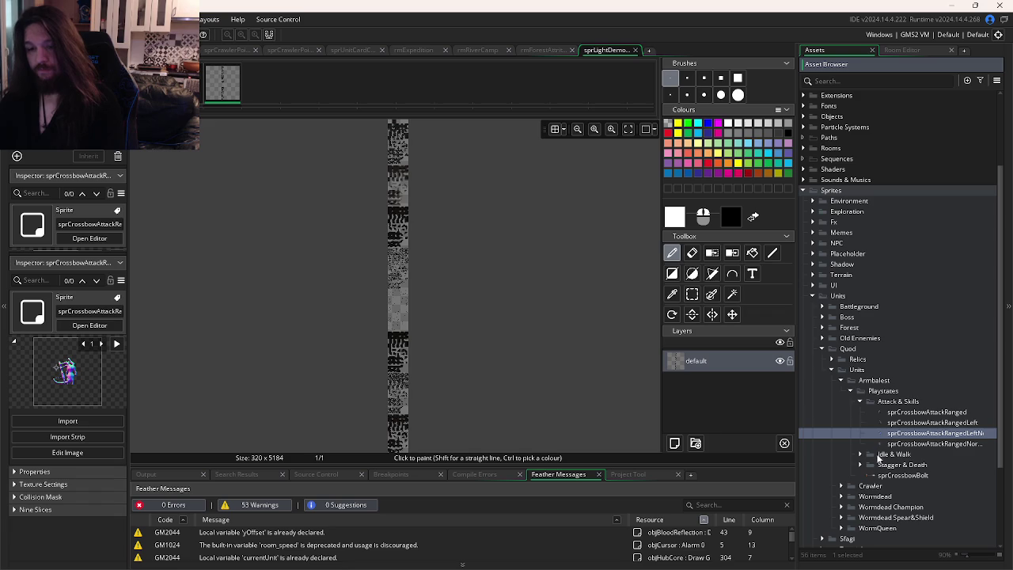
{"action": "left_click", "coordinate": [860, 455]}
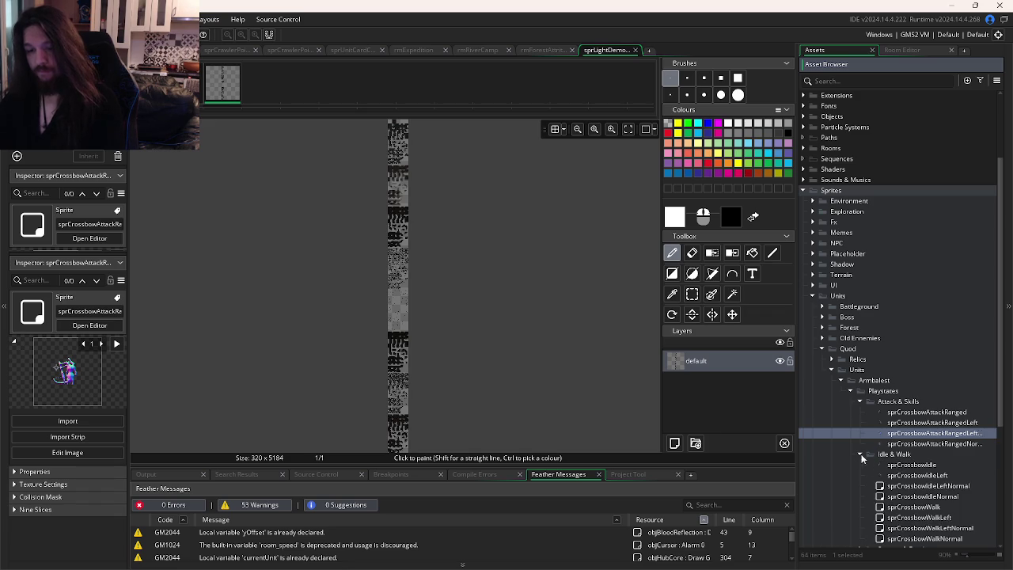
{"action": "scroll", "coordinate": [862, 459], "scroll_direction": "down", "scroll_amount": 3}
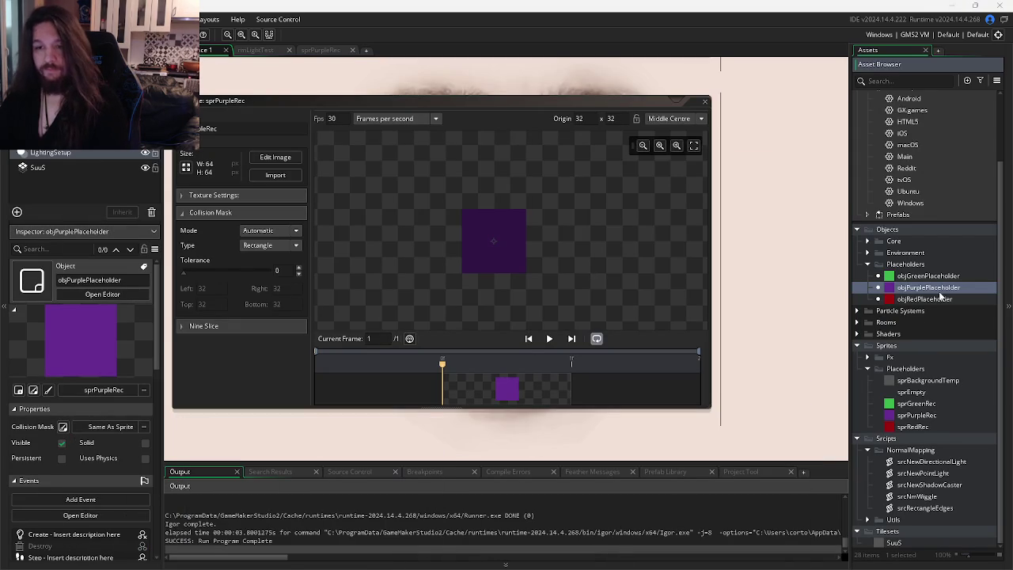
Step: Duplicate sprPurpleRec and name the copy sprPurpleRecNormal
{"action": "left_click", "coordinate": [923, 416]}
{"action": "key", "text": "ctrl+d"}
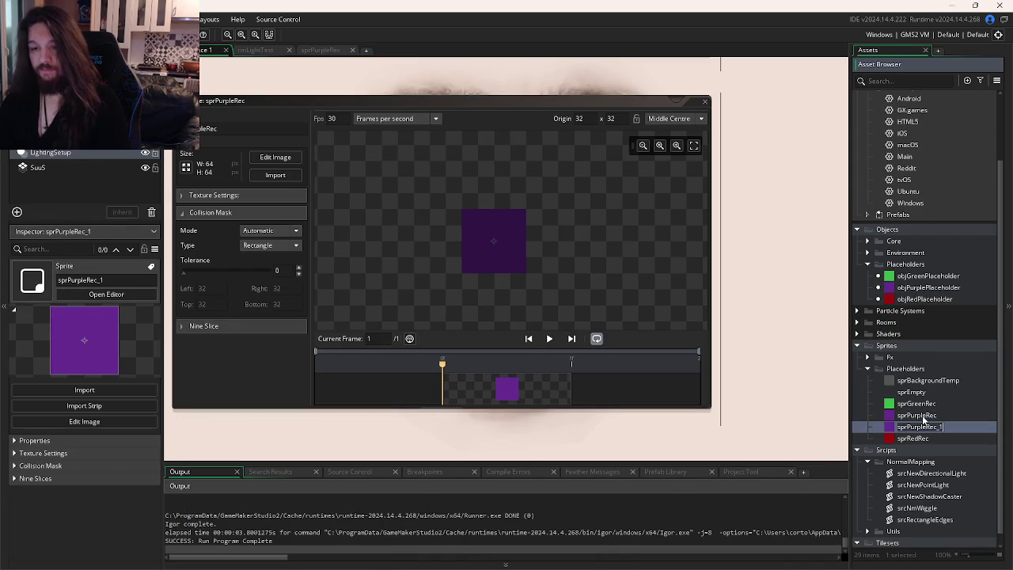
{"action": "key", "text": "BackSpace"}
{"action": "key", "text": "BackSpace"}
{"action": "type", "text": "Normal"}
{"action": "key", "text": "Return"}
Step: Import the normal-map gradient image into sprPurpleRecNormal and run the game
{"action": "double_click", "coordinate": [906, 427]}
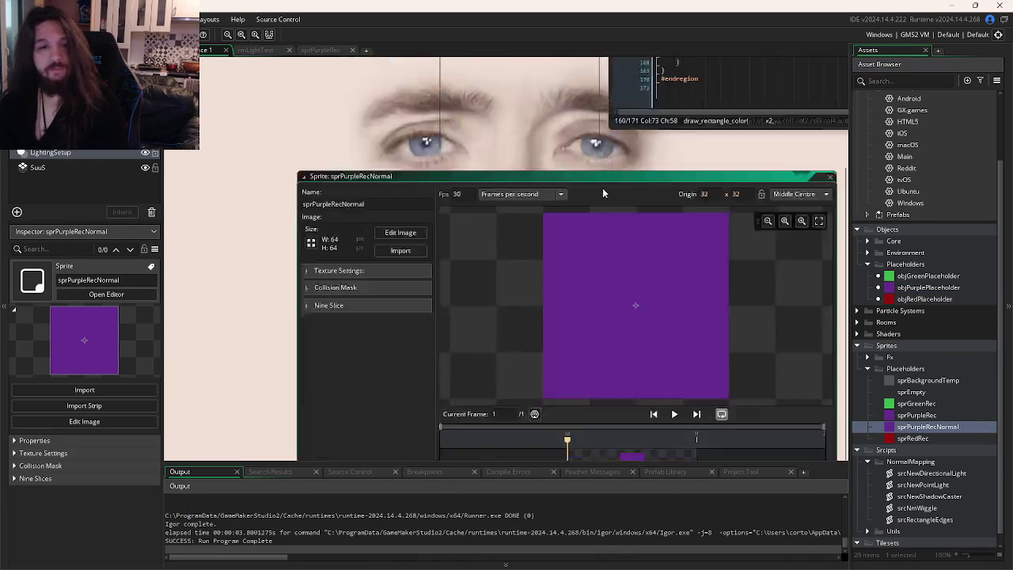
{"action": "left_click", "coordinate": [386, 179]}
{"action": "double_click", "coordinate": [246, 82]}
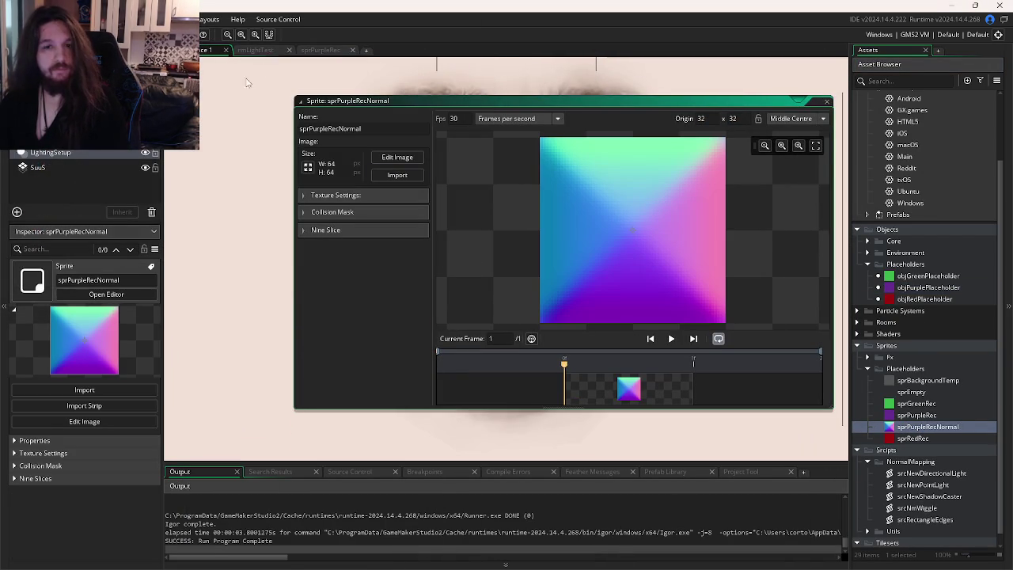
{"action": "key", "text": "F5"}
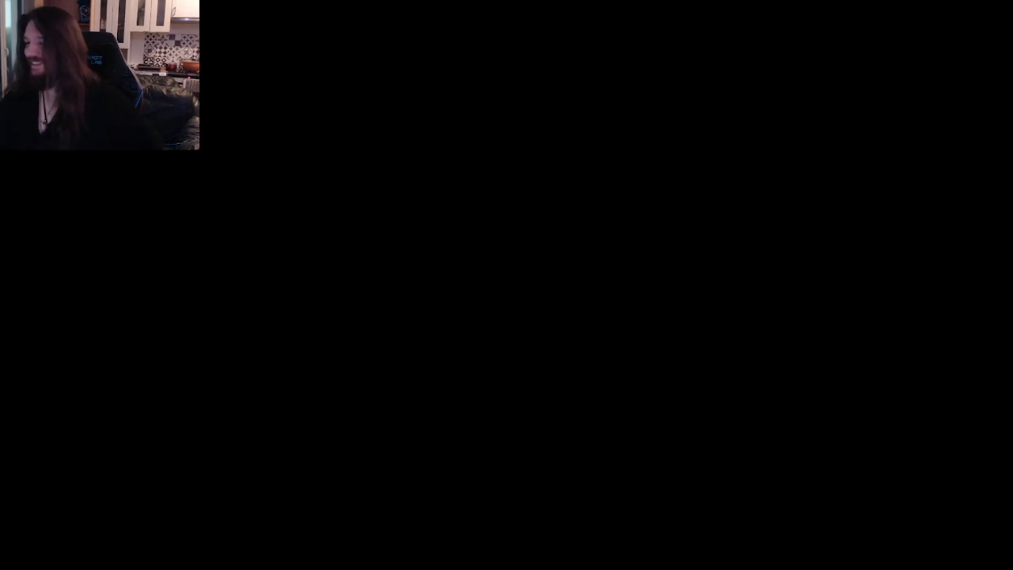
Step: Move the square right in the running game to watch the light, then return to the Draw Begin code
{"action": "key", "text": "alt+Tab"}
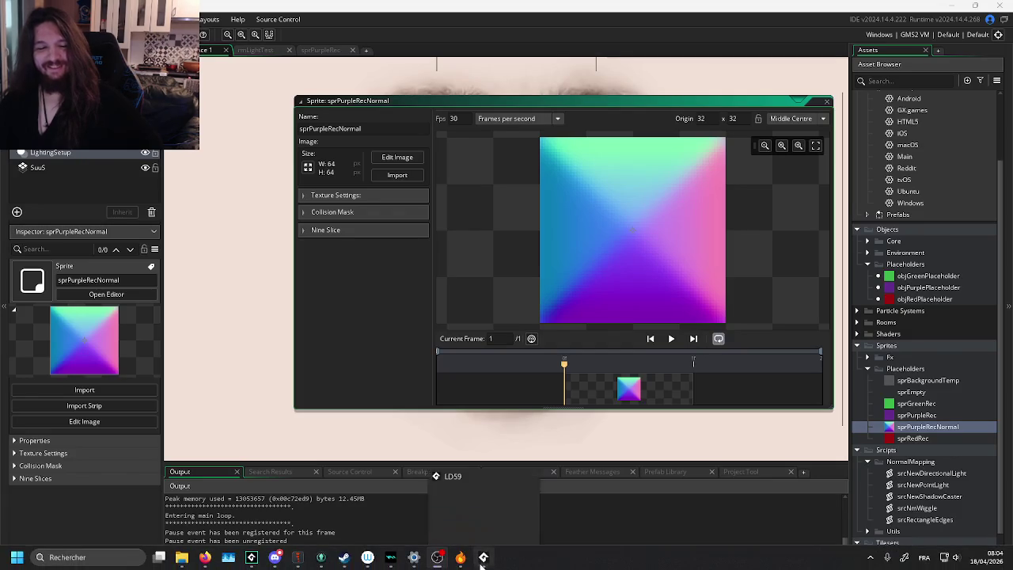
{"action": "left_click", "coordinate": [484, 558]}
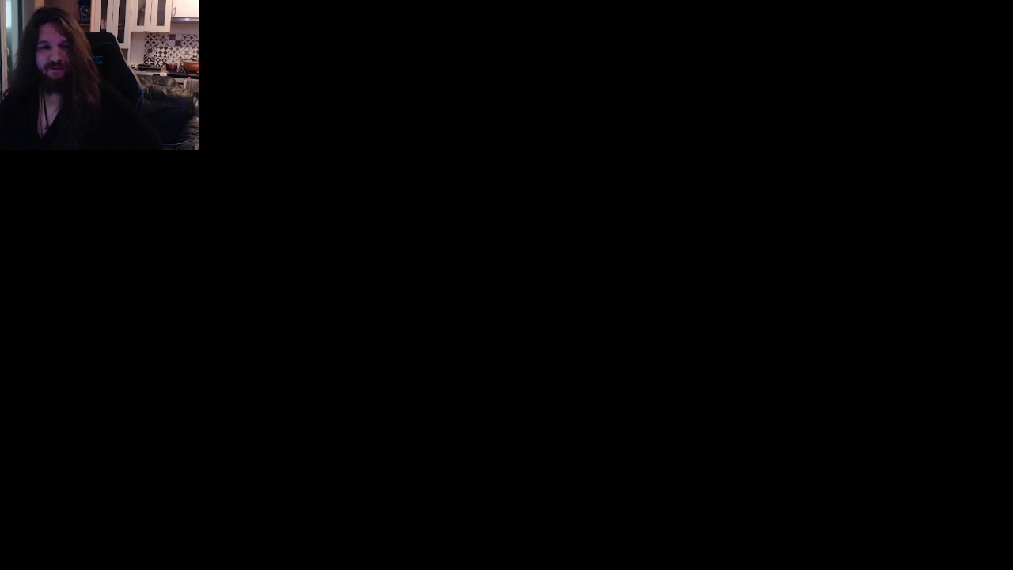
{"action": "key", "text": "Right"}
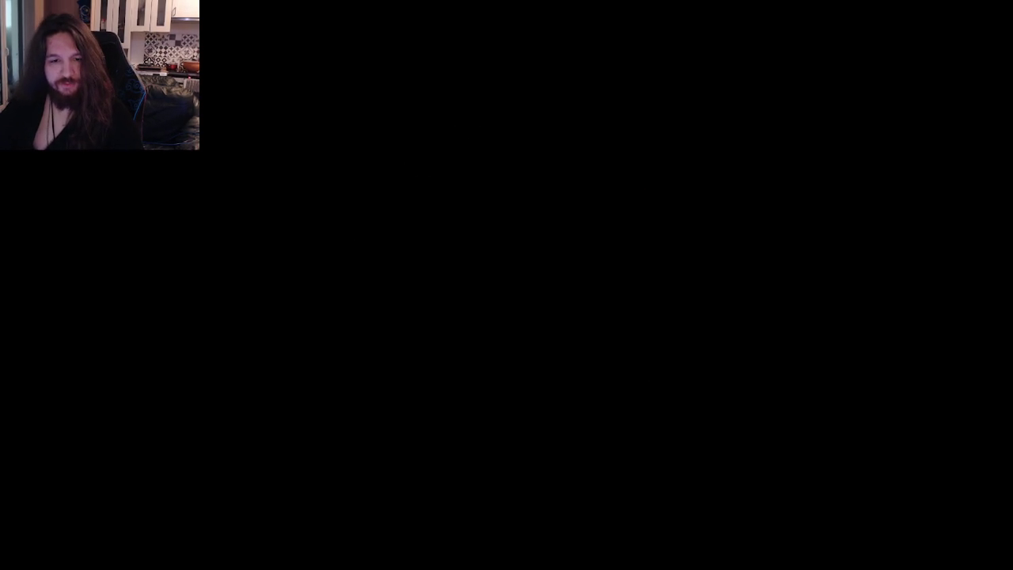
{"action": "key", "text": "ctrl+Tab"}
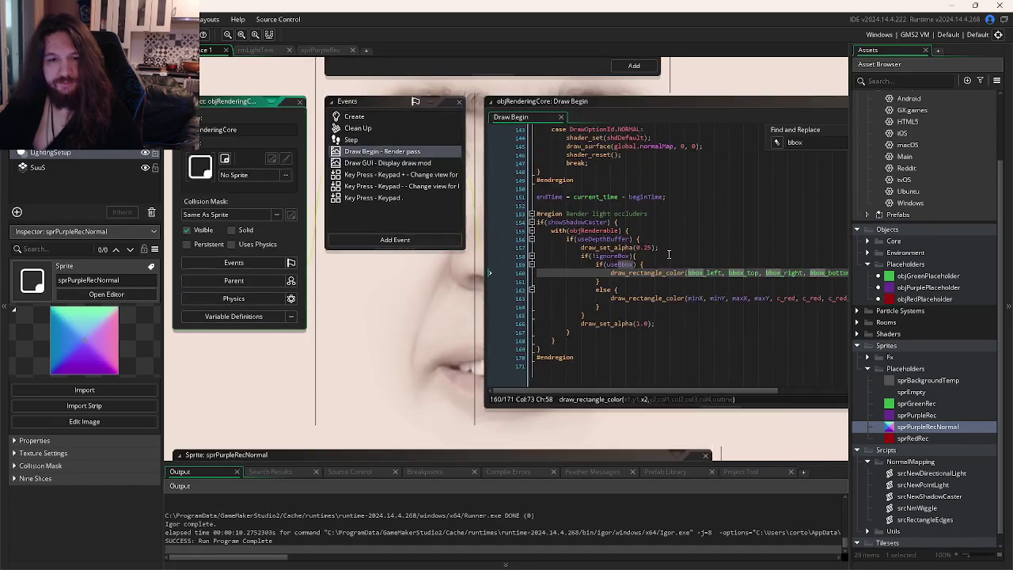
Step: Select the light-occluder block (lines 154–169) checking ignoreBox, run the game, then open objRedPlaceholder
{"action": "left_click", "coordinate": [669, 251]}
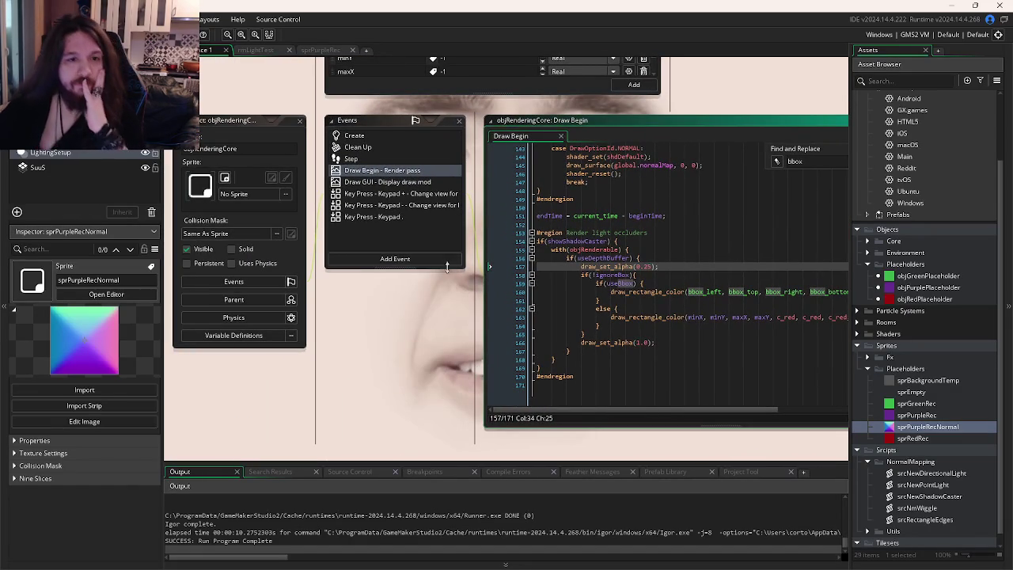
{"action": "left_click", "coordinate": [678, 232]}
{"action": "scroll", "coordinate": [678, 233], "scroll_direction": "right", "scroll_amount": 3}
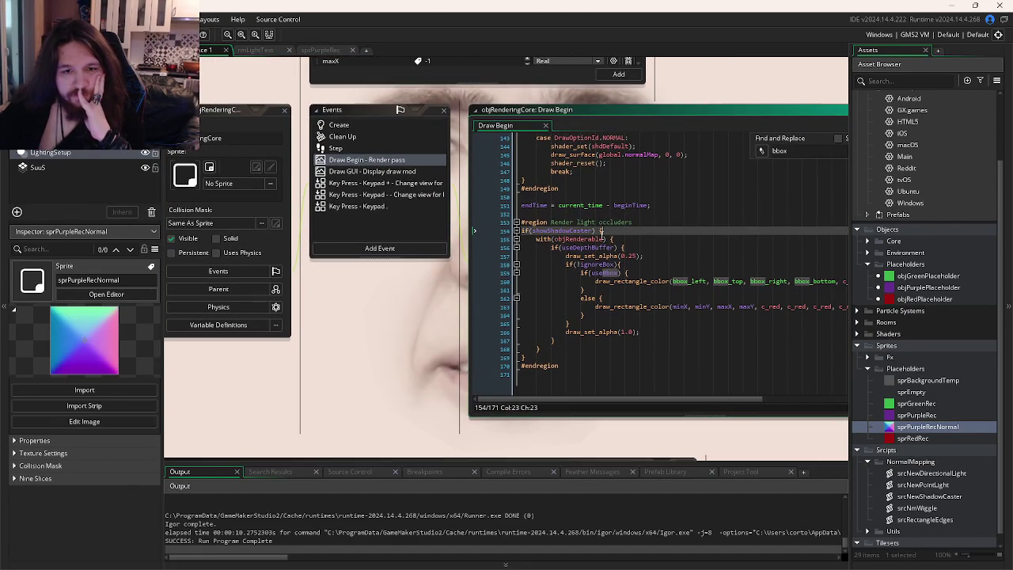
{"action": "mouse_move", "coordinate": [560, 358]}
{"action": "left_mouse_down"}
{"action": "mouse_move", "coordinate": [538, 238]}
{"action": "mouse_move", "coordinate": [515, 242]}
{"action": "left_mouse_up"}
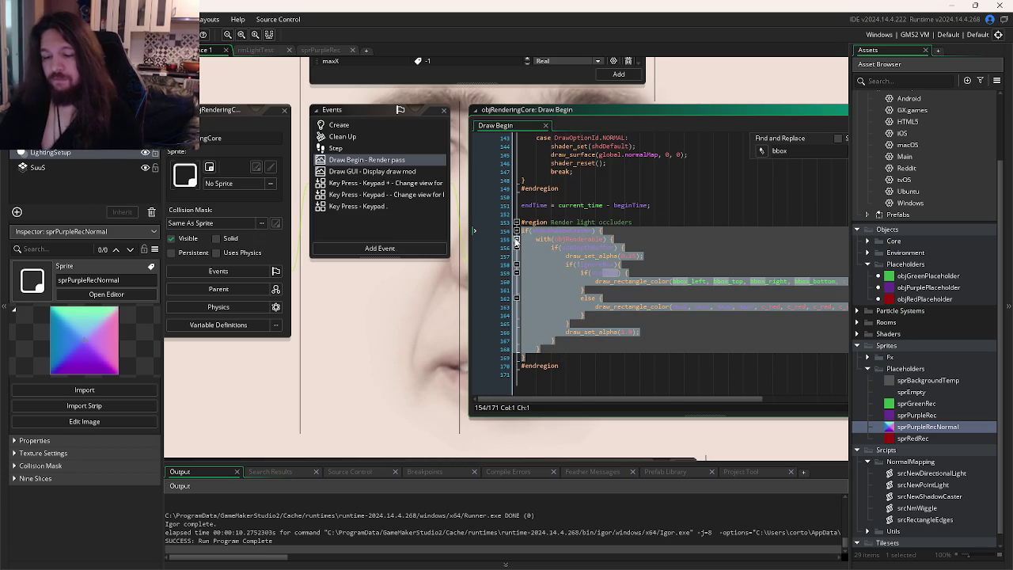
{"action": "key", "text": "F5"}
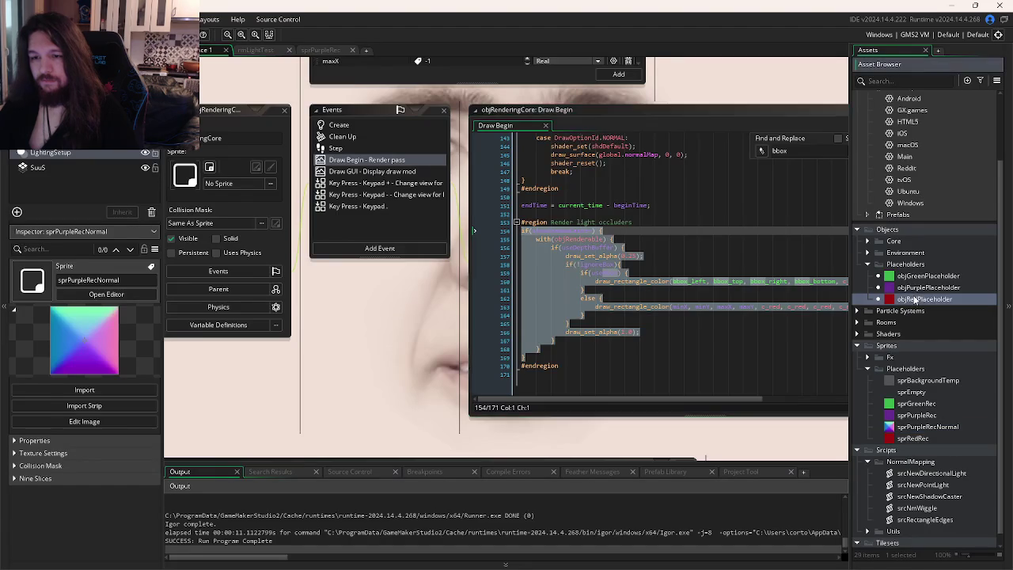
{"action": "double_click", "coordinate": [924, 299]}
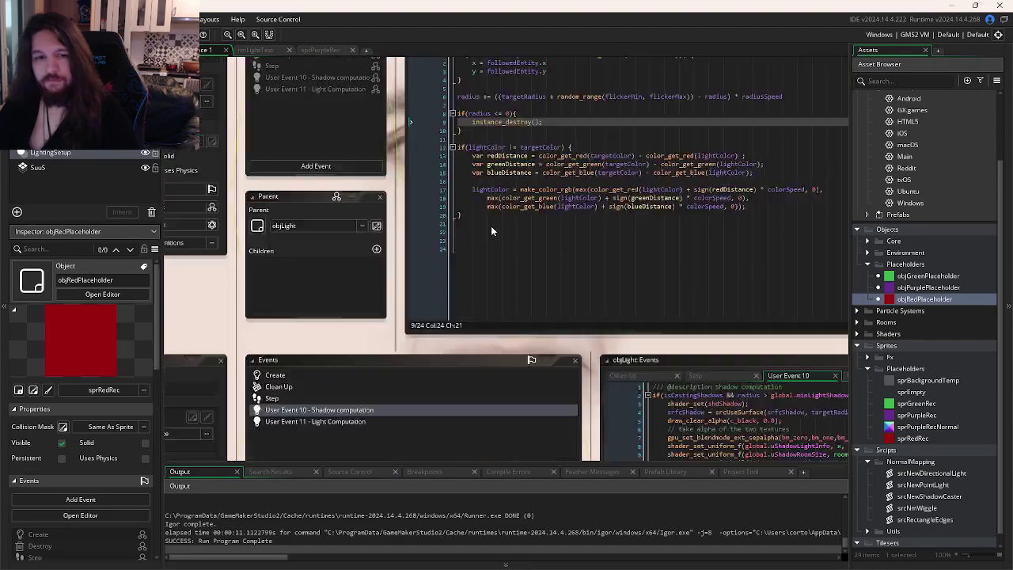
Step: Inspect the sprRedRec sprite's texture and collision-mask settings, then return to objRedPlaceholder
{"action": "double_click", "coordinate": [910, 437]}
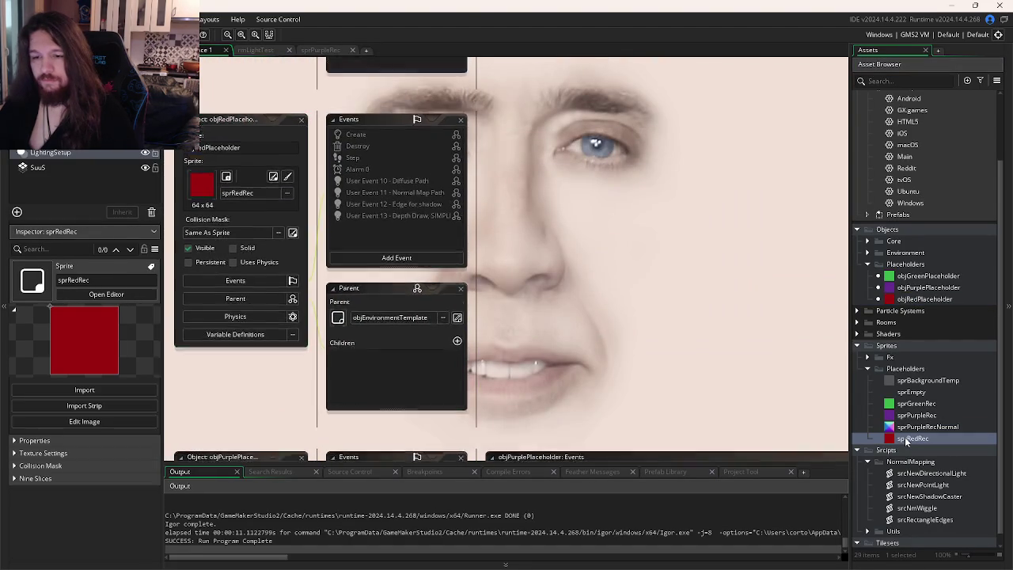
{"action": "left_click", "coordinate": [212, 195]}
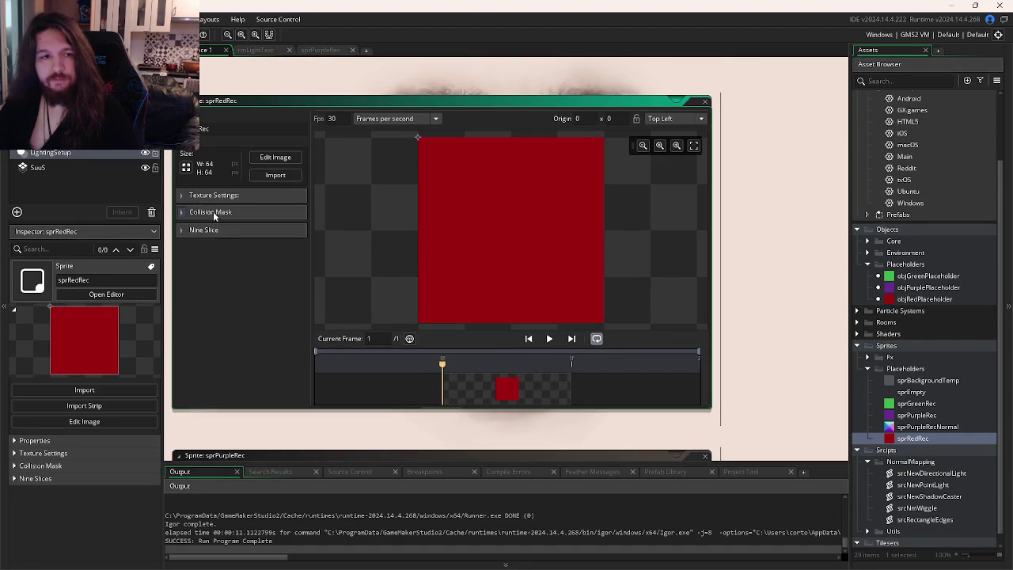
{"action": "left_click", "coordinate": [212, 214]}
{"action": "left_click", "coordinate": [212, 214]}
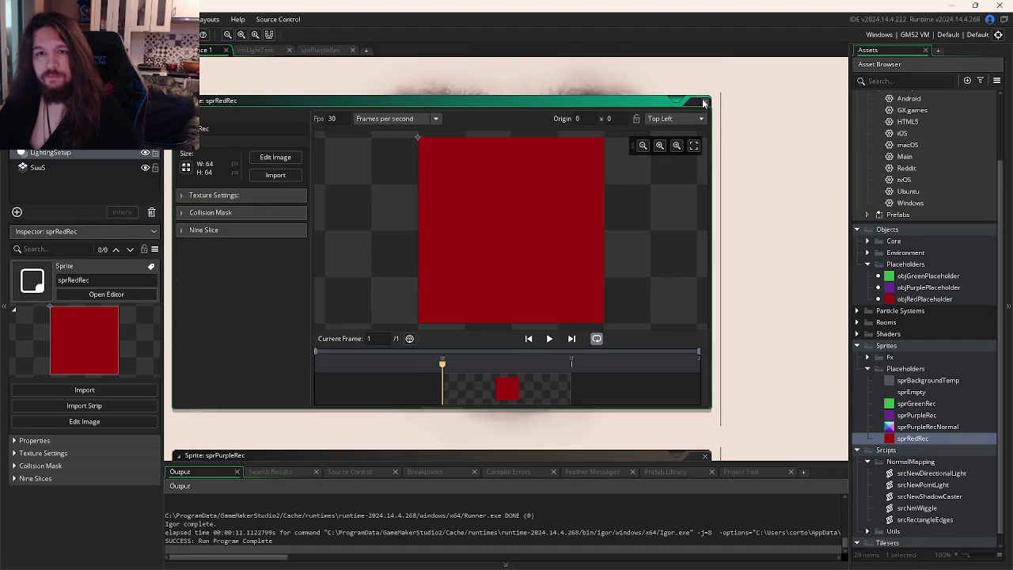
{"action": "key", "text": "ctrl+Tab"}
{"action": "key", "text": "ctrl+Tab"}
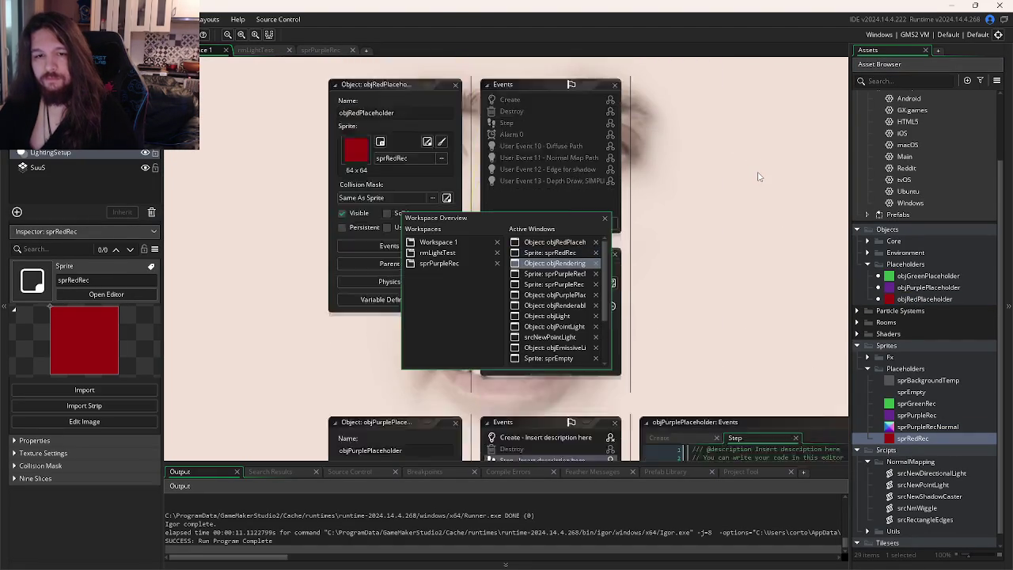
Step: Review Draw Begin lines 112, 103 and 81 of objRenderingCore and launch a test run
{"action": "left_click", "coordinate": [688, 227]}
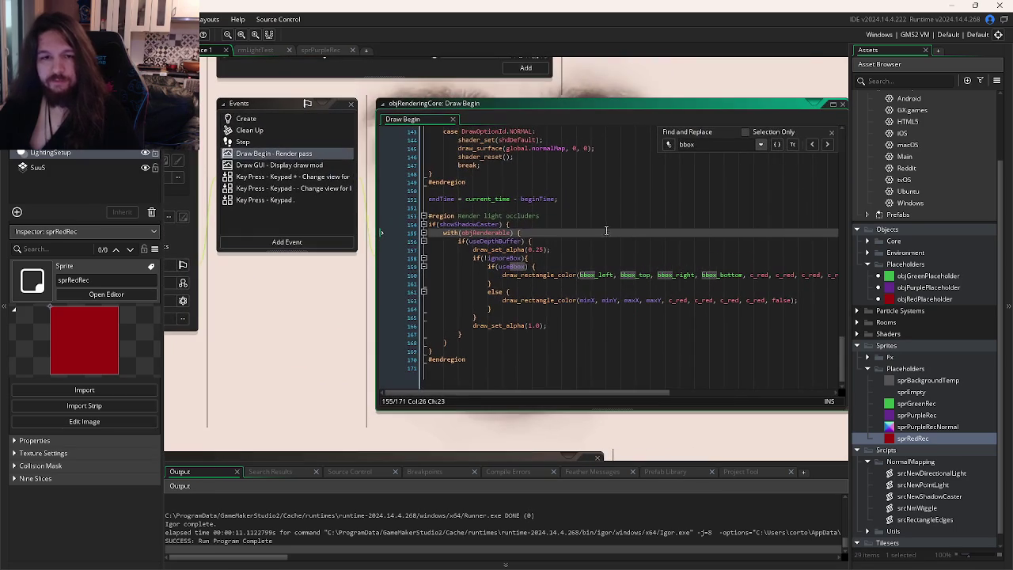
{"action": "scroll", "coordinate": [607, 231], "scroll_direction": "up", "scroll_amount": 5}
{"action": "scroll", "coordinate": [606, 231], "scroll_direction": "down", "scroll_amount": 5}
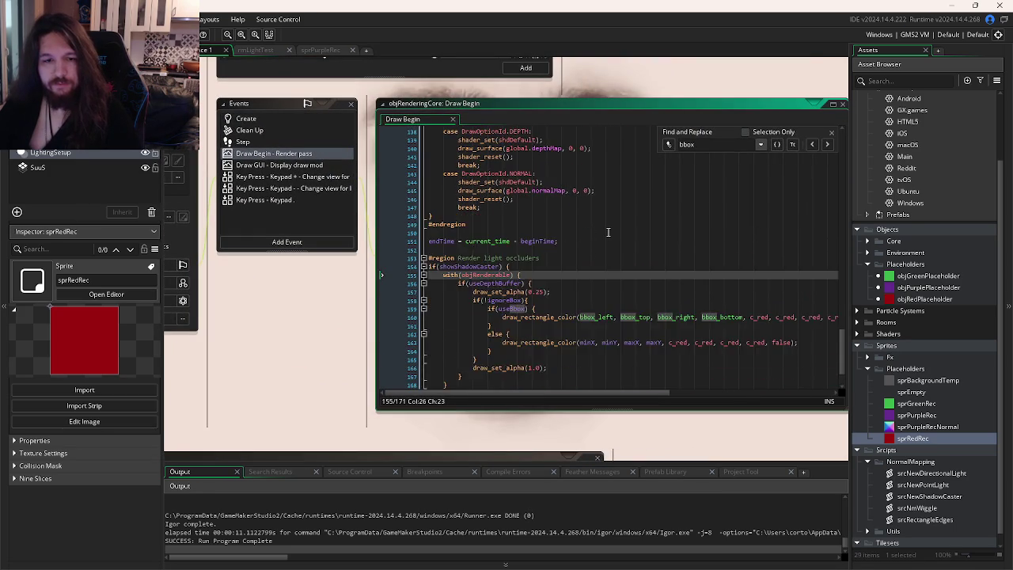
{"action": "scroll", "coordinate": [607, 237], "scroll_direction": "up", "scroll_amount": 14}
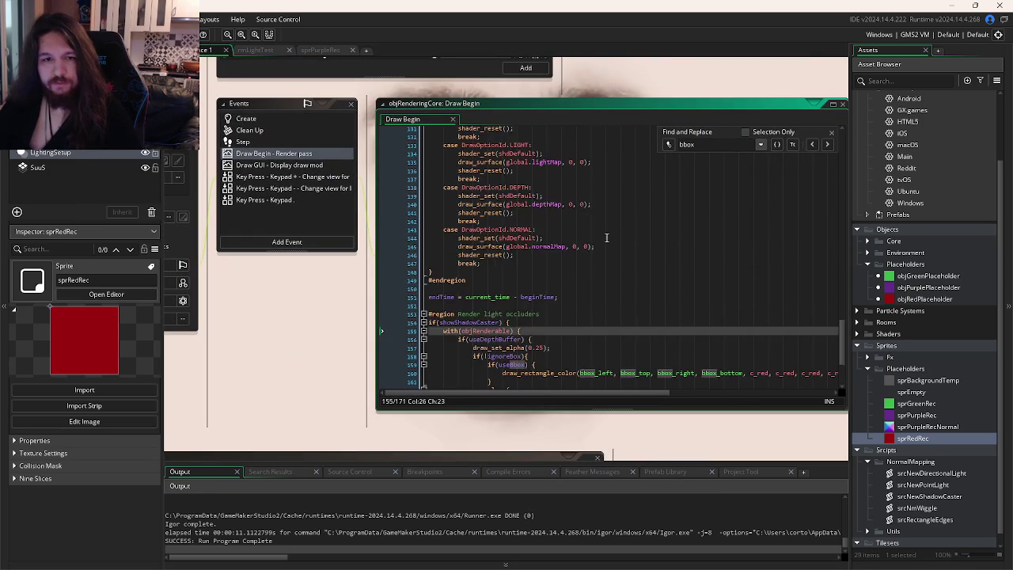
{"action": "scroll", "coordinate": [607, 238], "scroll_direction": "up", "scroll_amount": 3}
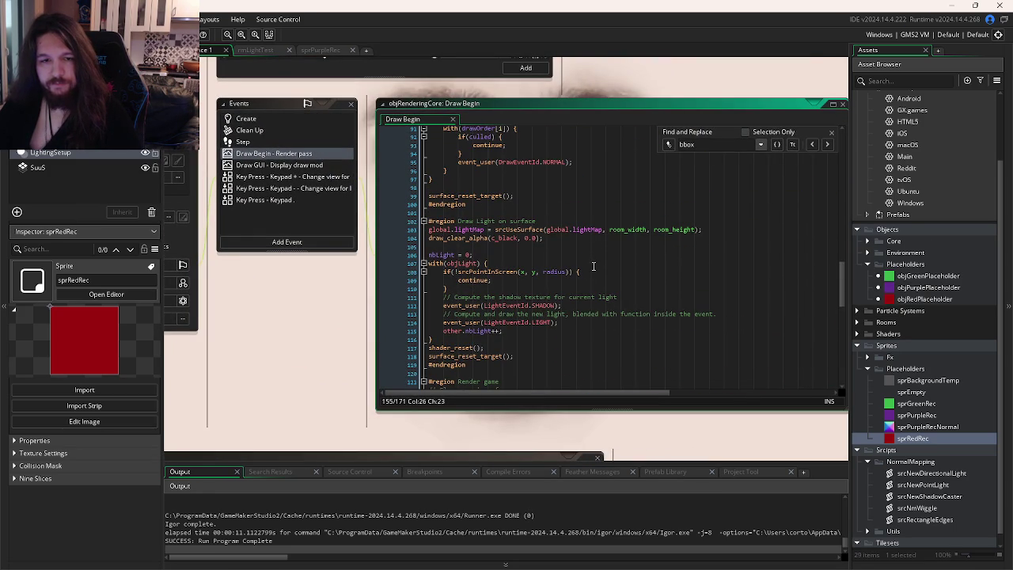
{"action": "left_click", "coordinate": [567, 307]}
{"action": "scroll", "coordinate": [569, 292], "scroll_direction": "up", "scroll_amount": 3}
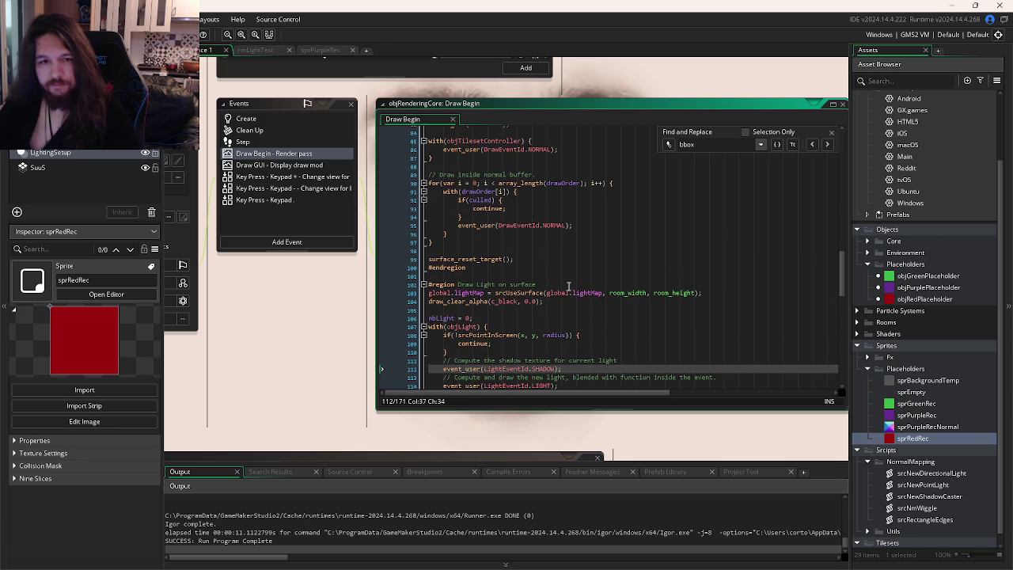
{"action": "left_click", "coordinate": [723, 297]}
{"action": "scroll", "coordinate": [712, 299], "scroll_direction": "up", "scroll_amount": 1}
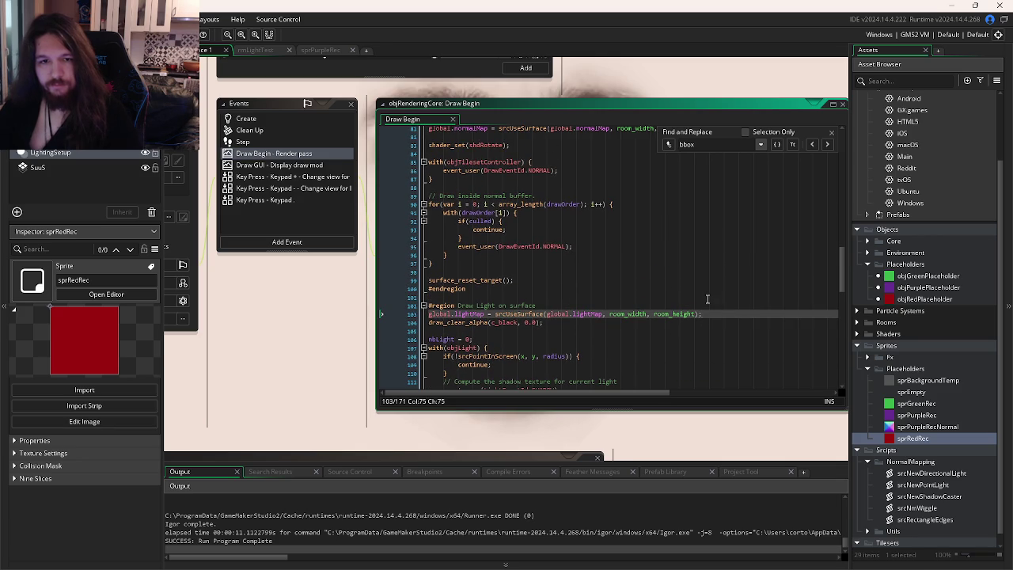
{"action": "scroll", "coordinate": [692, 302], "scroll_direction": "up", "scroll_amount": 3}
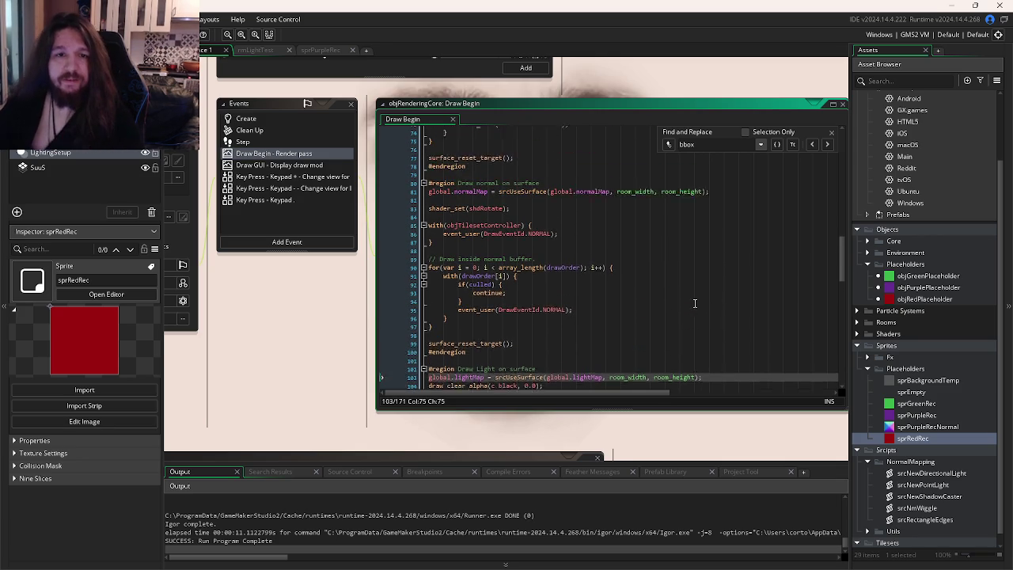
{"action": "left_click", "coordinate": [726, 212]}
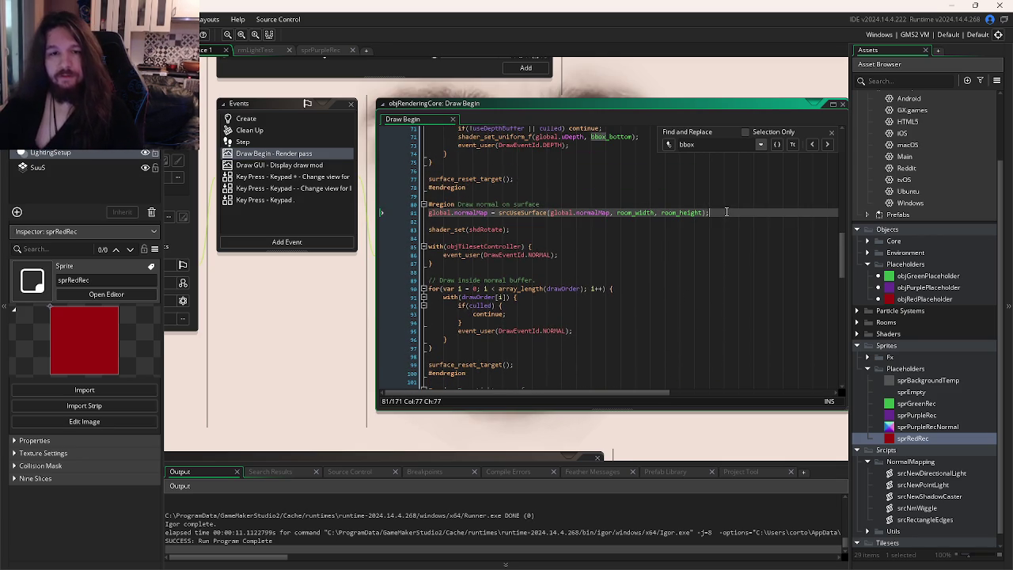
{"action": "key", "text": "F5"}
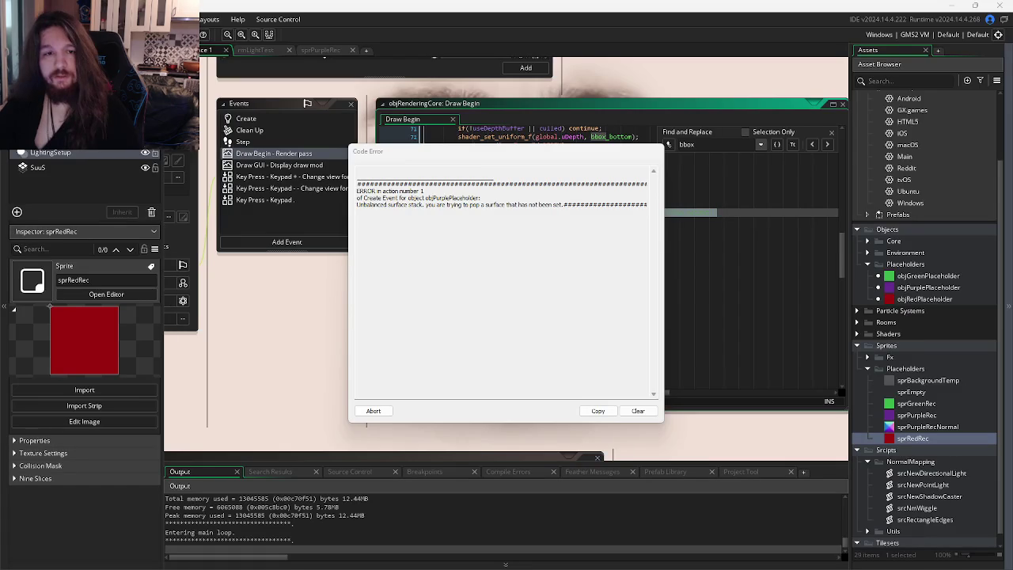
Step: Abort the surface-stack crash, comment out line 83 shader_set(shdRotate), and rerun the game
{"action": "left_click", "coordinate": [373, 411]}
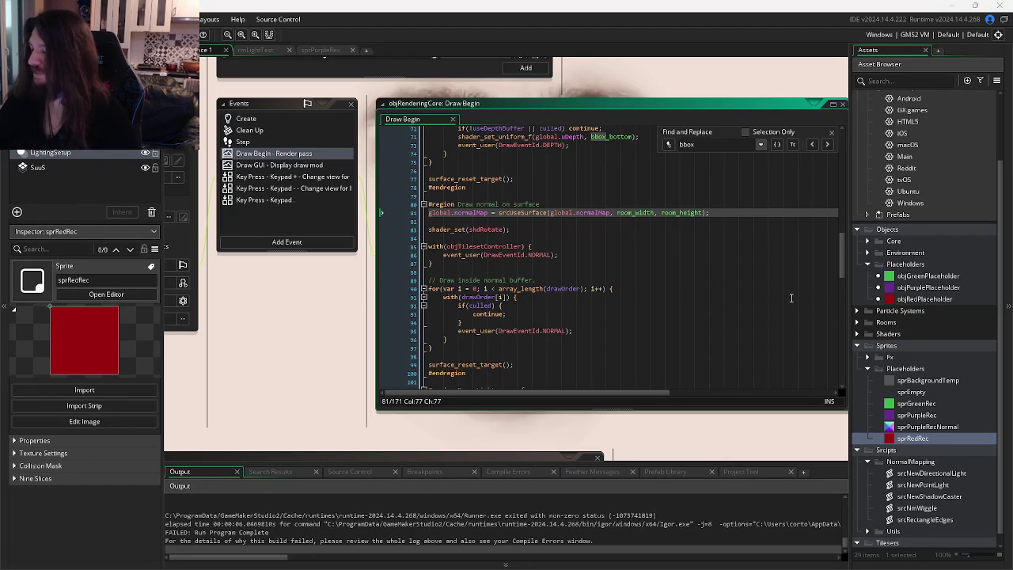
{"action": "key", "text": "Down"}
{"action": "key", "text": "Down"}
{"action": "scroll", "coordinate": [607, 261], "scroll_direction": "up", "scroll_amount": 3}
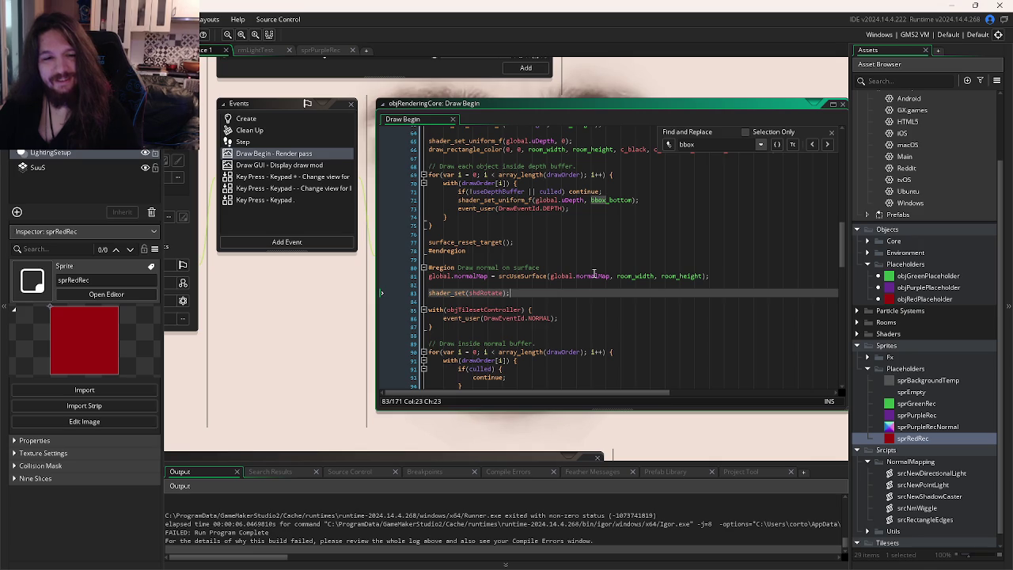
{"action": "key", "text": "ctrl+k"}
{"action": "key", "text": "F5"}
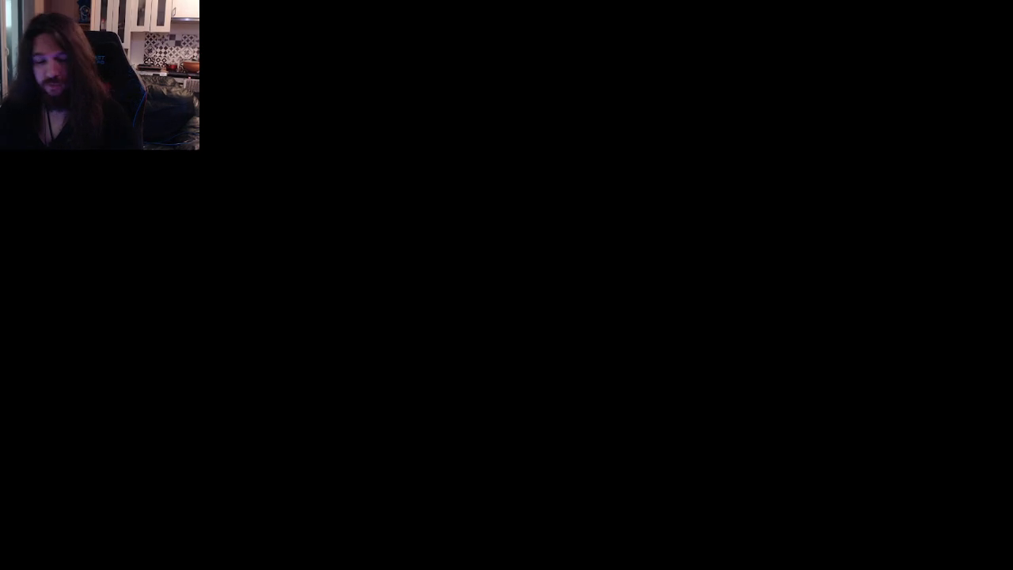
{"action": "key", "text": "alt+F4"}
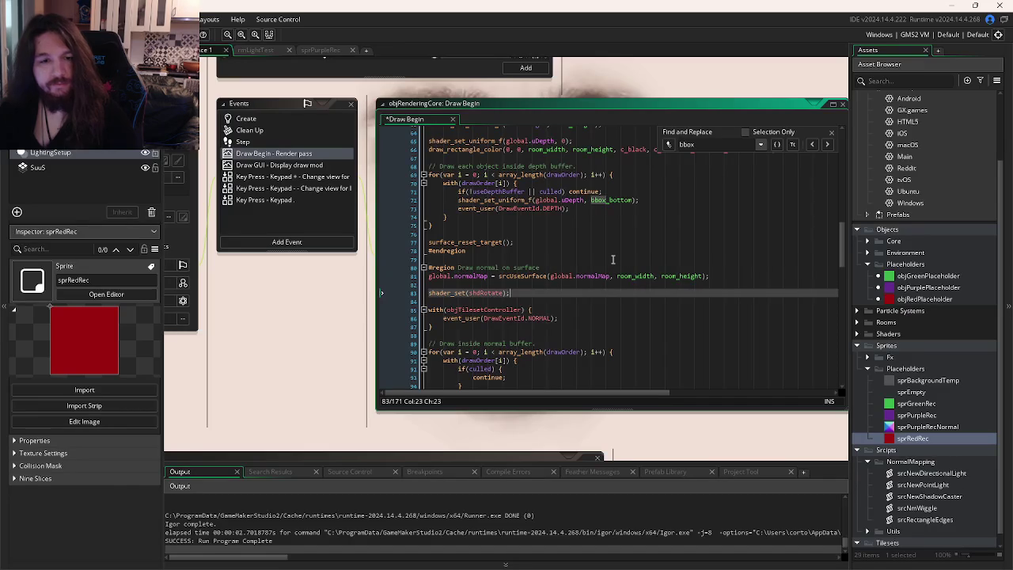
Step: Uncomment line 83 shader_set(shdRotate) and check the bbox_bottom depth uniform line
{"action": "key", "text": "ctrl+shift+k"}
{"action": "scroll", "coordinate": [612, 257], "scroll_direction": "up", "scroll_amount": 1}
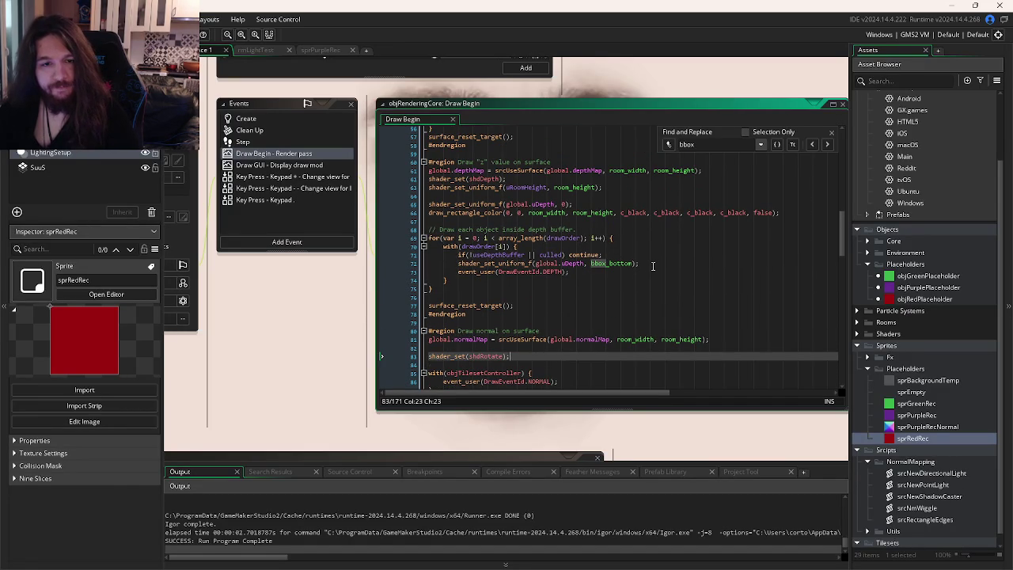
{"action": "left_click", "coordinate": [653, 266]}
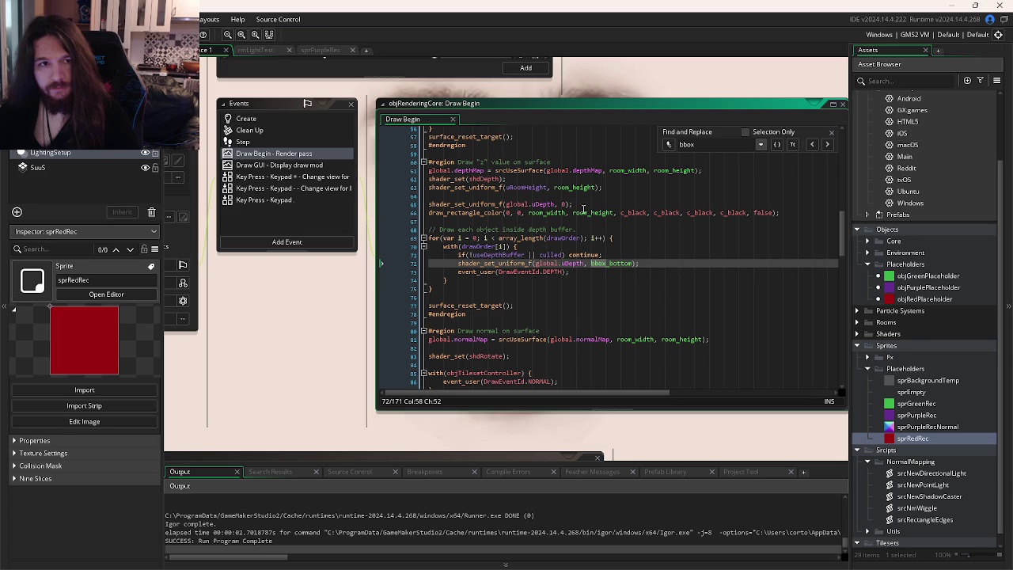
Step: View objPurplePlaceholder's Create code in the rmLightTest workspace, then return to Workspace 1
{"action": "left_click", "coordinate": [324, 49]}
{"action": "left_click", "coordinate": [264, 49]}
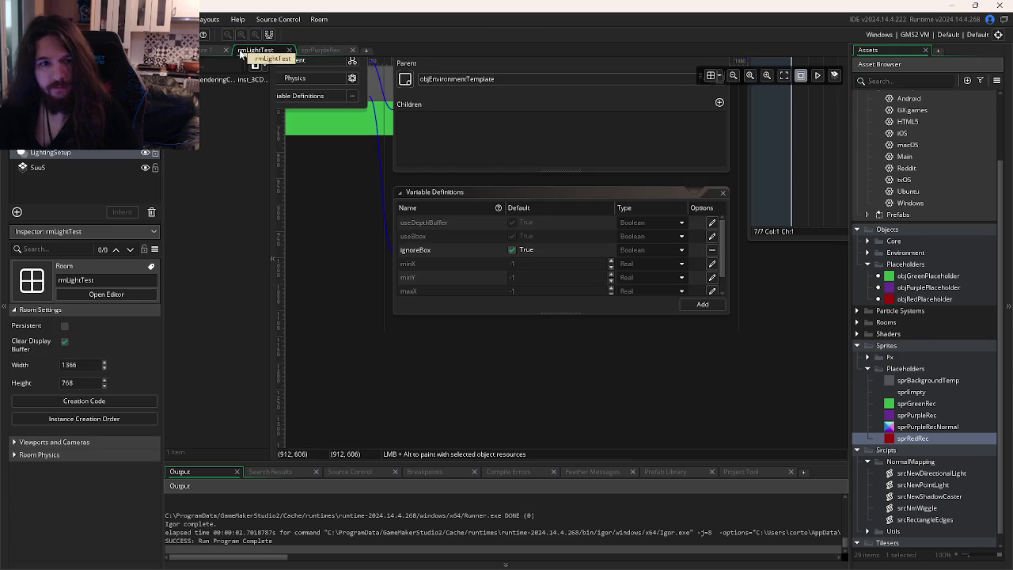
{"action": "scroll", "coordinate": [564, 447], "scroll_direction": "right", "scroll_amount": 3}
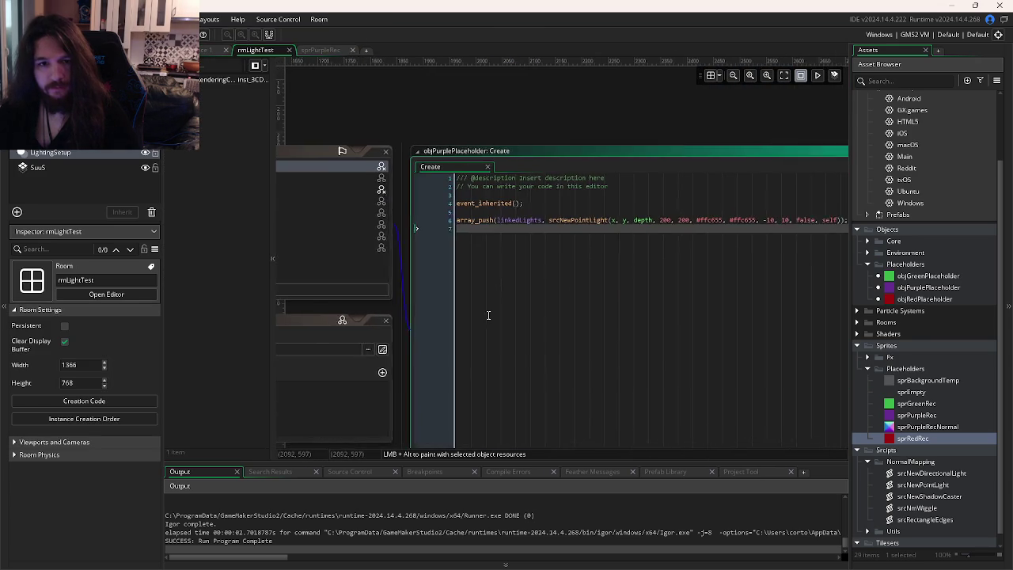
{"action": "scroll", "coordinate": [703, 308], "scroll_direction": "left", "scroll_amount": 8}
{"action": "scroll", "coordinate": [702, 308], "scroll_direction": "right", "scroll_amount": 3}
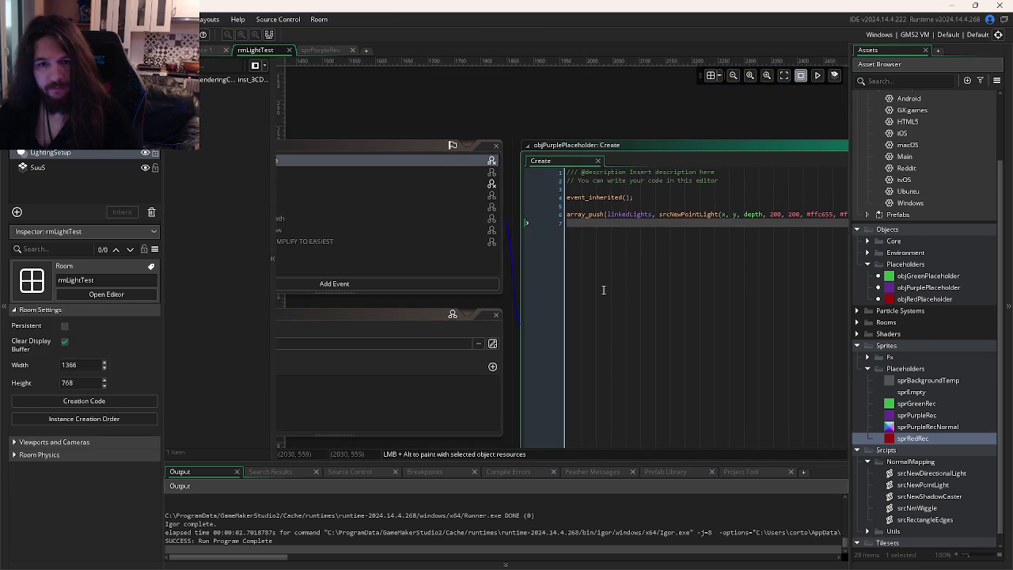
{"action": "scroll", "coordinate": [522, 106], "scroll_direction": "left", "scroll_amount": 7}
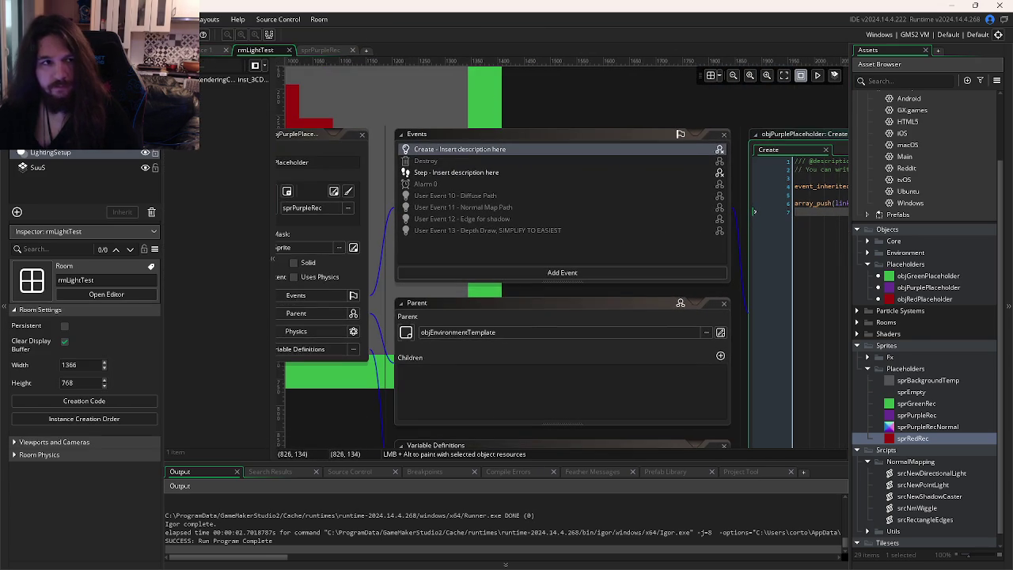
{"action": "key", "text": "ctrl+Tab"}
{"action": "key", "text": "ctrl+Tab"}
{"action": "key", "text": "ctrl+Tab"}
{"action": "key", "text": "ctrl+Tab"}
{"action": "key", "text": "ctrl+Tab"}
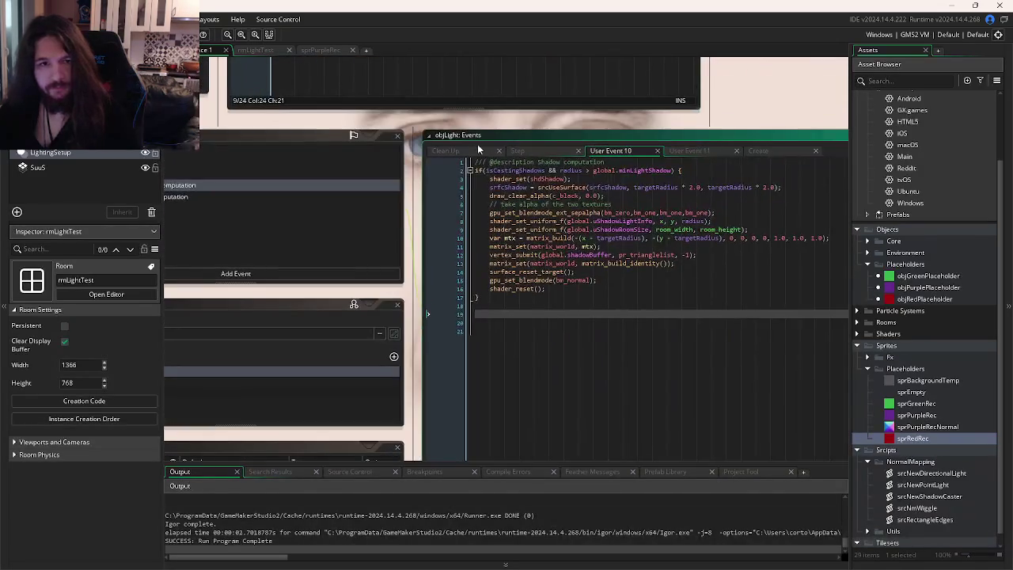
Step: Move objLight's Create event editor to the front of its open event tabs
{"action": "left_click", "coordinate": [519, 151]}
{"action": "left_click", "coordinate": [704, 150]}
{"action": "left_click", "coordinate": [770, 149]}
{"action": "left_click_drag", "start_coordinate": [770, 150], "coordinate": [443, 150]}
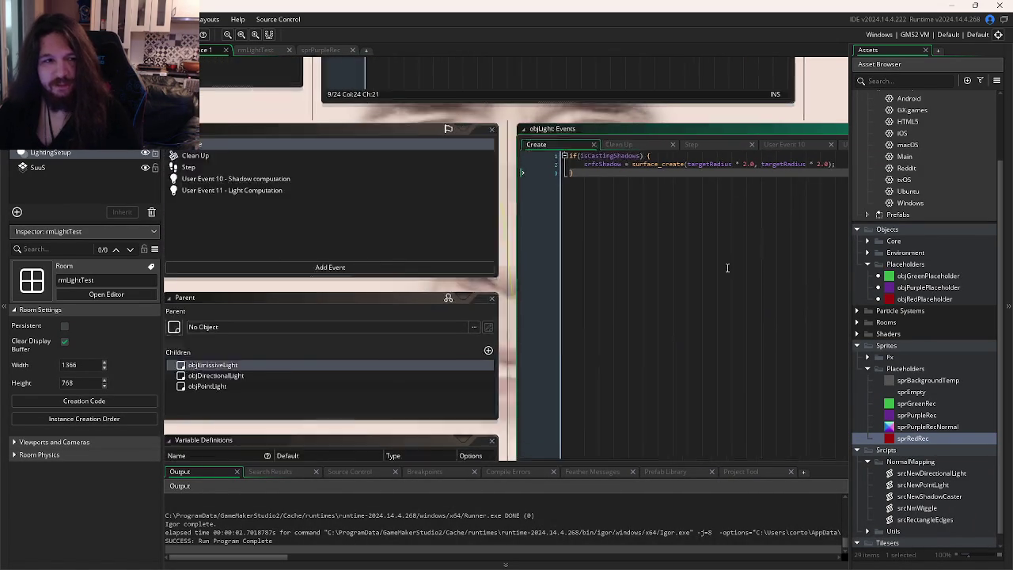
Step: Jump to objRenderingCore via the window overview and show its Parent settings
{"action": "key", "text": "ctrl+Tab"}
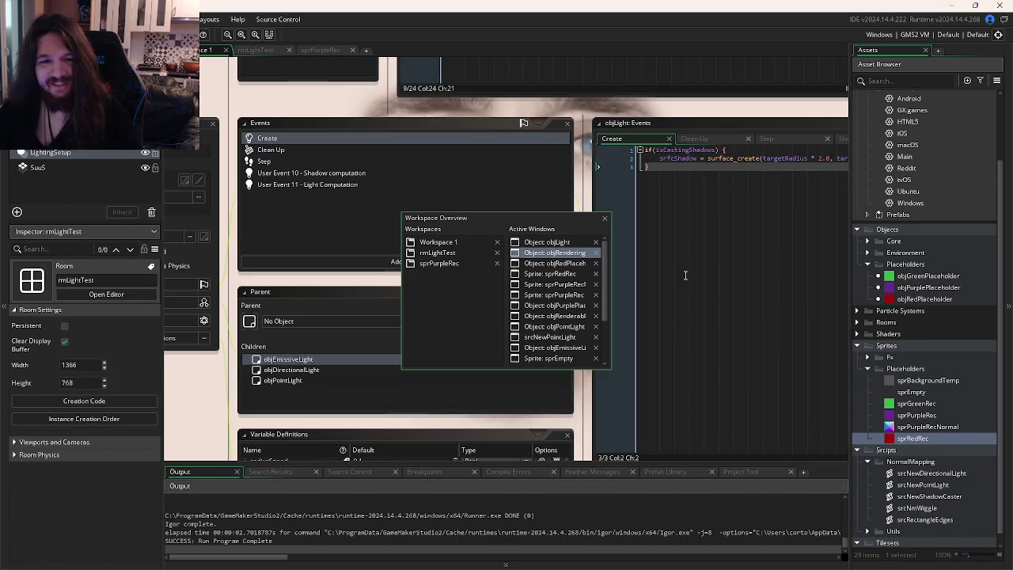
{"action": "left_click", "coordinate": [693, 262]}
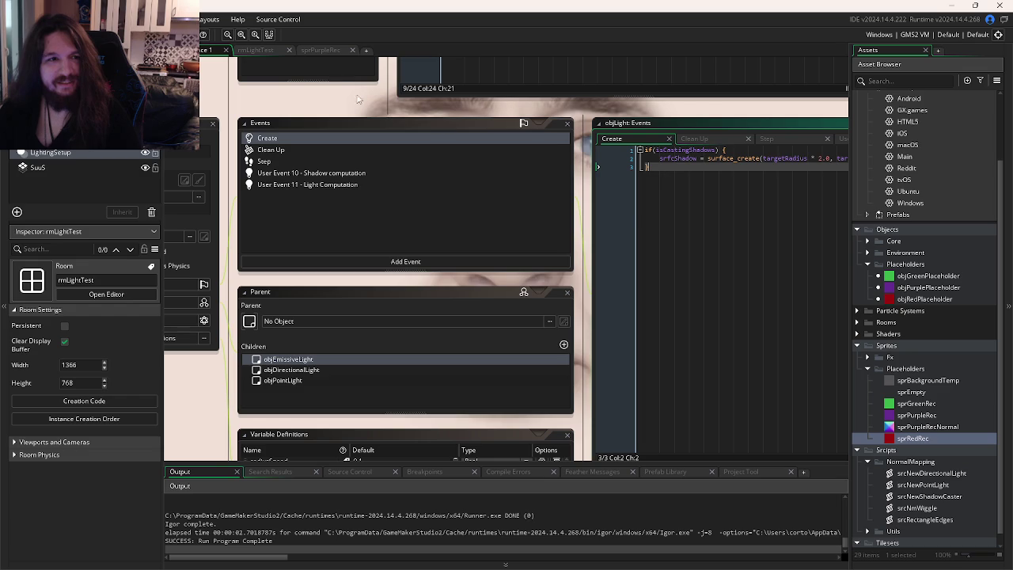
{"action": "key", "text": "ctrl+Tab"}
{"action": "key", "text": "ctrl+Tab"}
{"action": "key", "text": "ctrl+Tab"}
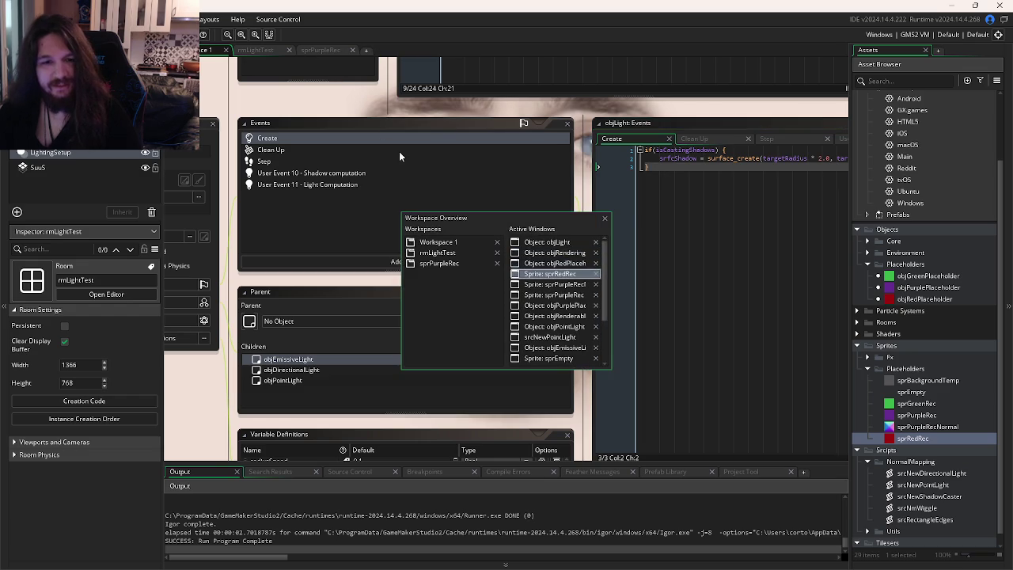
{"action": "key", "text": "ctrl+Tab"}
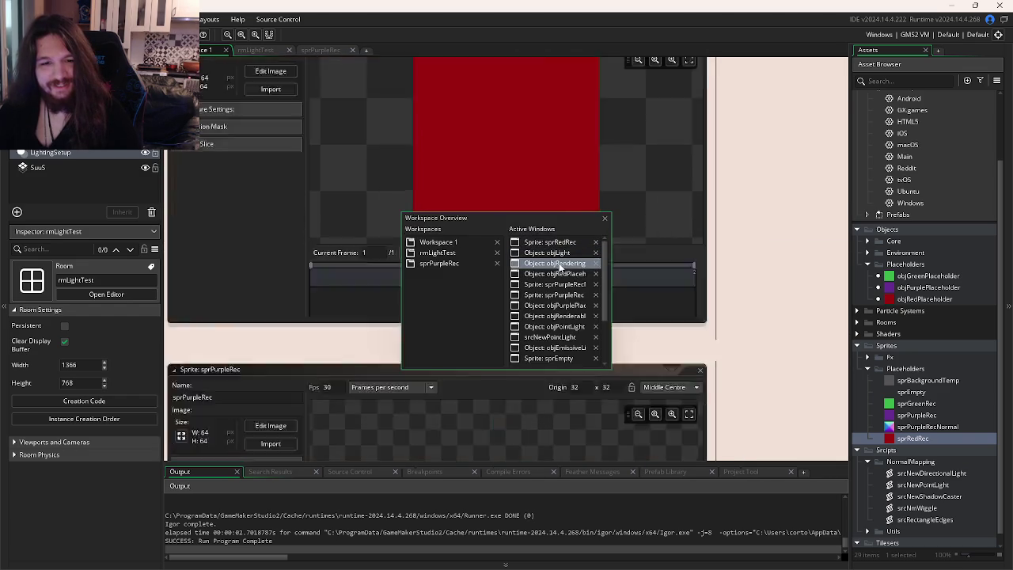
{"action": "left_click", "coordinate": [559, 265]}
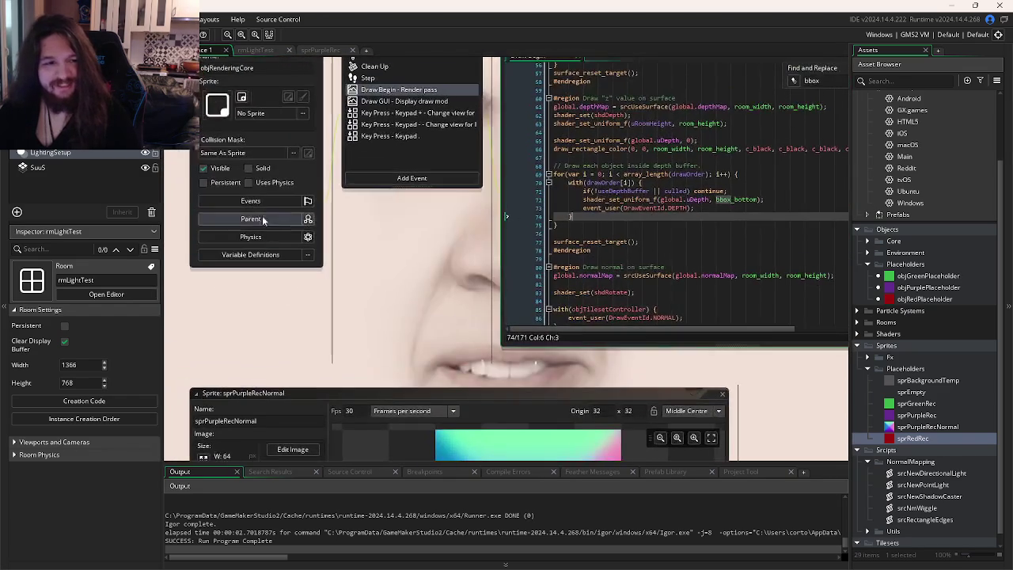
{"action": "left_click", "coordinate": [264, 220]}
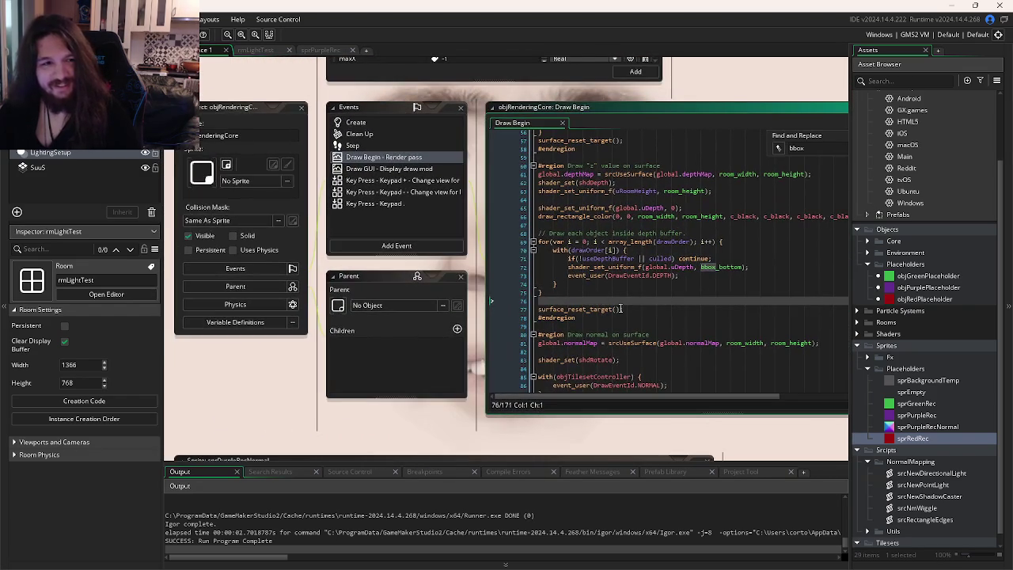
{"action": "scroll", "coordinate": [923, 316], "scroll_direction": "up", "scroll_amount": 2}
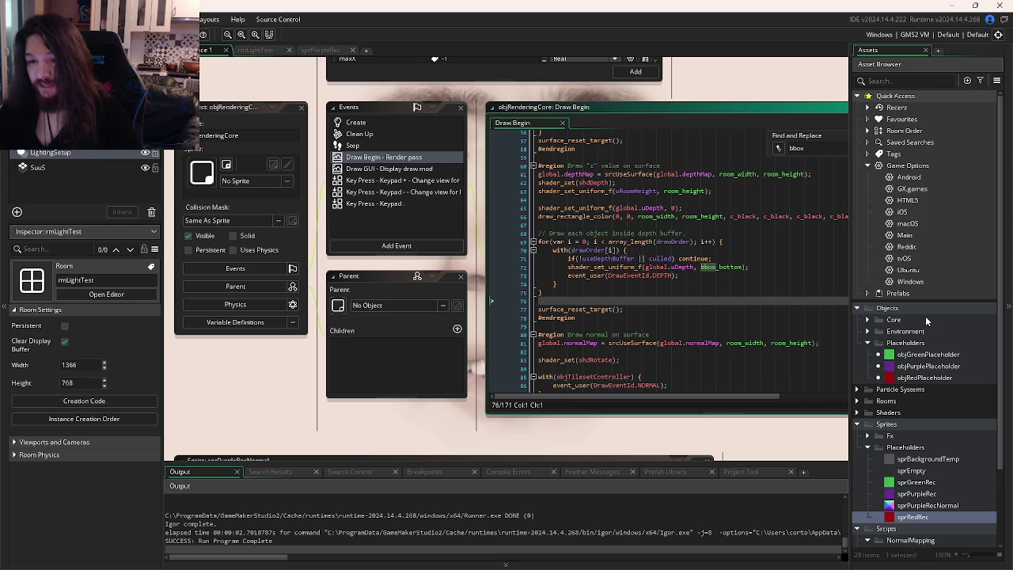
Step: Collapse Objects > Placeholders and expand Core with its Fx subfolder
{"action": "scroll", "coordinate": [915, 292], "scroll_direction": "down", "scroll_amount": 2}
{"action": "scroll", "coordinate": [879, 316], "scroll_direction": "up", "scroll_amount": 2}
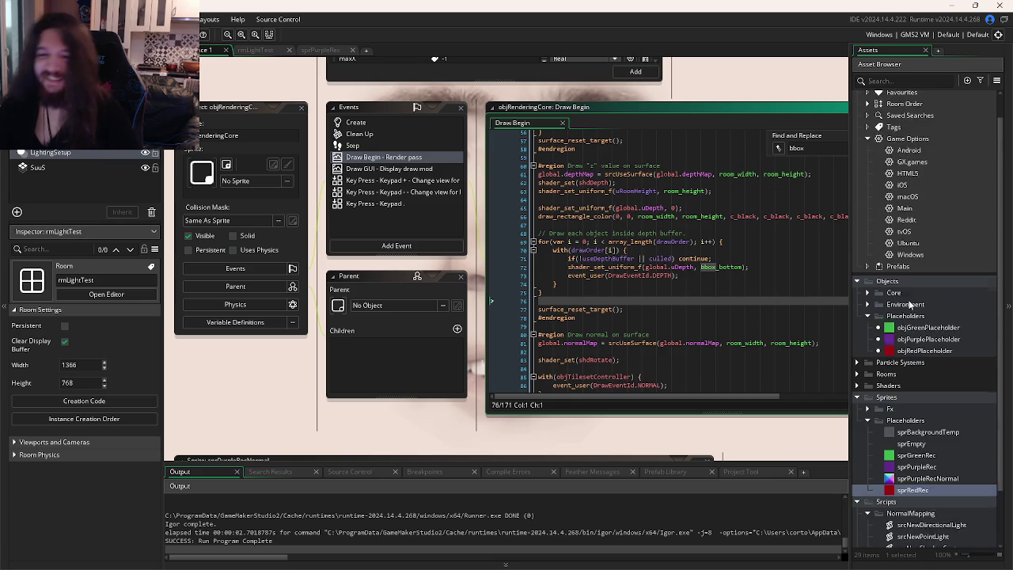
{"action": "left_click", "coordinate": [868, 335]}
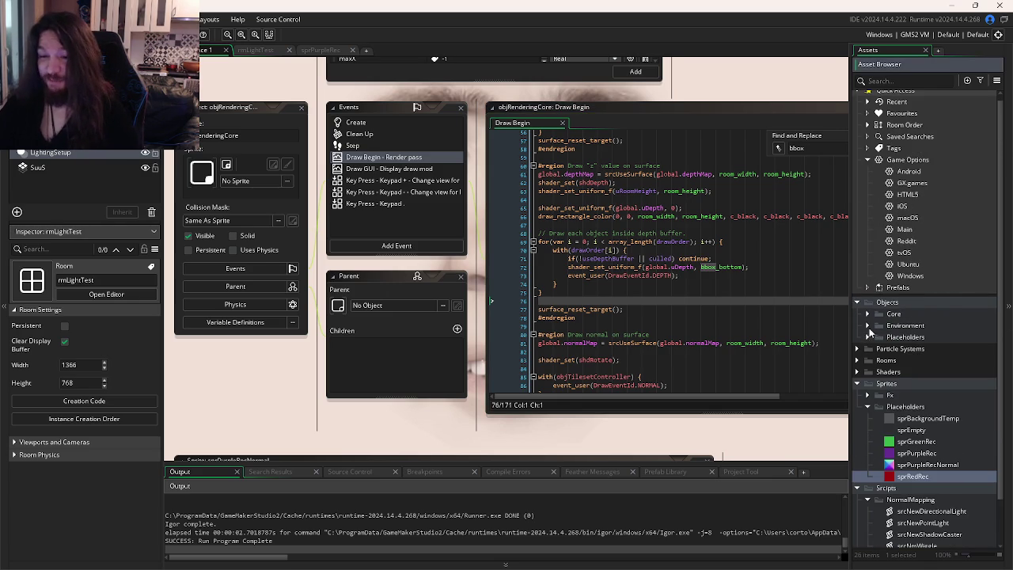
{"action": "left_click", "coordinate": [871, 325]}
{"action": "left_click", "coordinate": [867, 314]}
{"action": "left_click", "coordinate": [878, 326]}
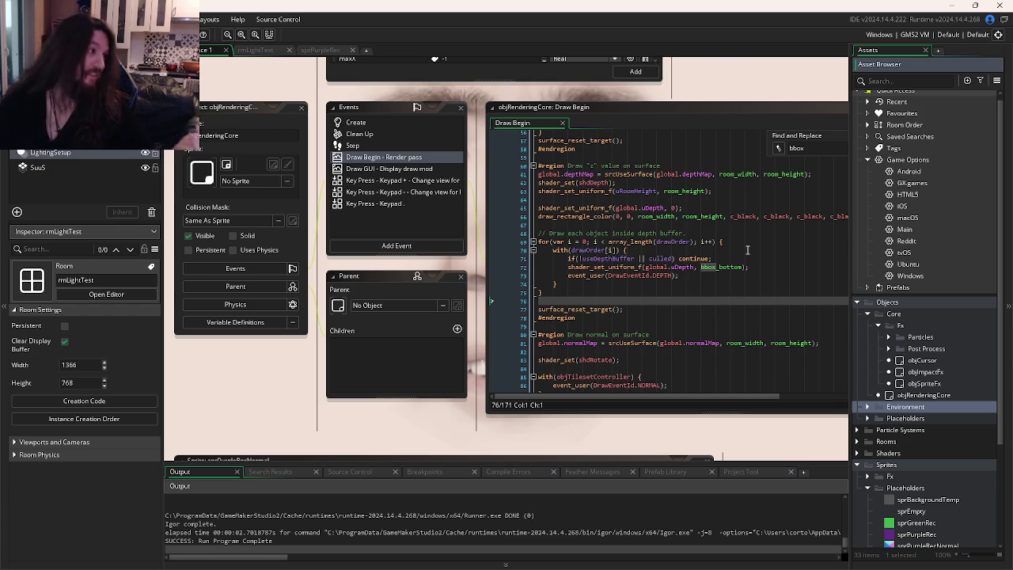
Step: Browse the Fx subfolders and expand Post Process to list Normal Lighting, objBloodReflection and objWaterReflection
{"action": "left_click_drag", "start_coordinate": [755, 319], "coordinate": [703, 326]}
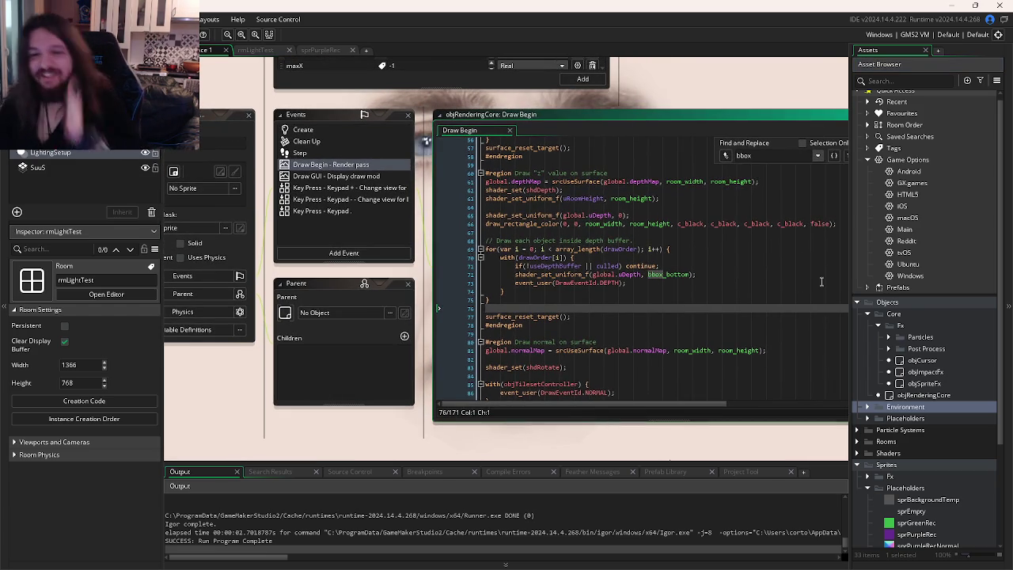
{"action": "left_click", "coordinate": [866, 406]}
{"action": "left_click", "coordinate": [866, 406]}
{"action": "double_click", "coordinate": [879, 328]}
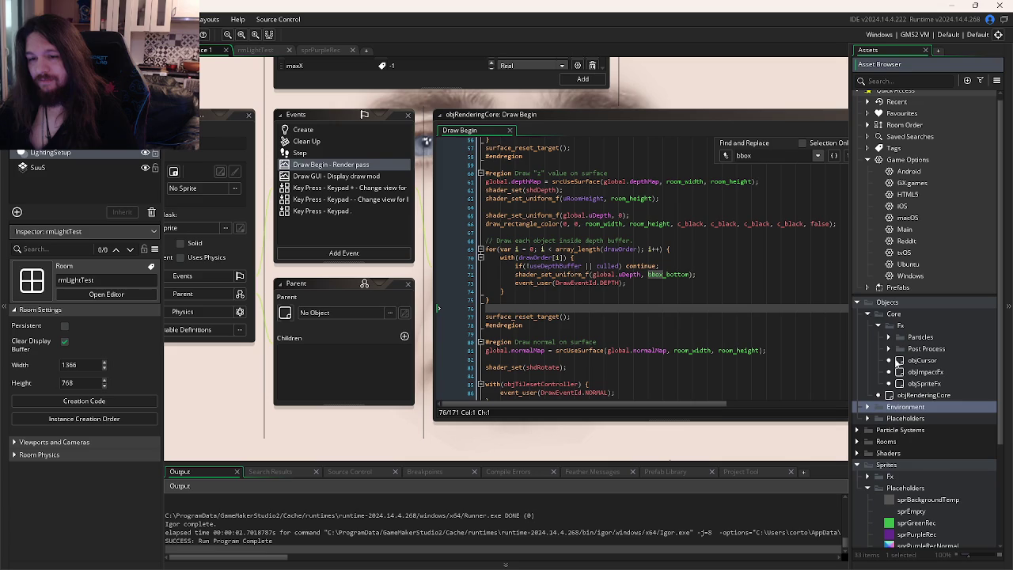
{"action": "left_click", "coordinate": [887, 337]}
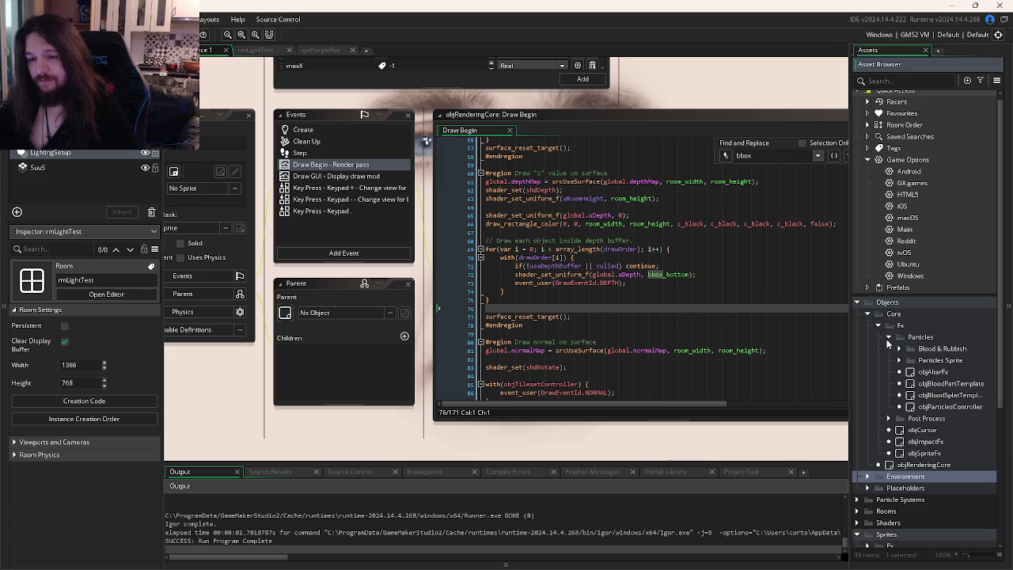
{"action": "left_click", "coordinate": [888, 339]}
{"action": "left_click", "coordinate": [887, 348]}
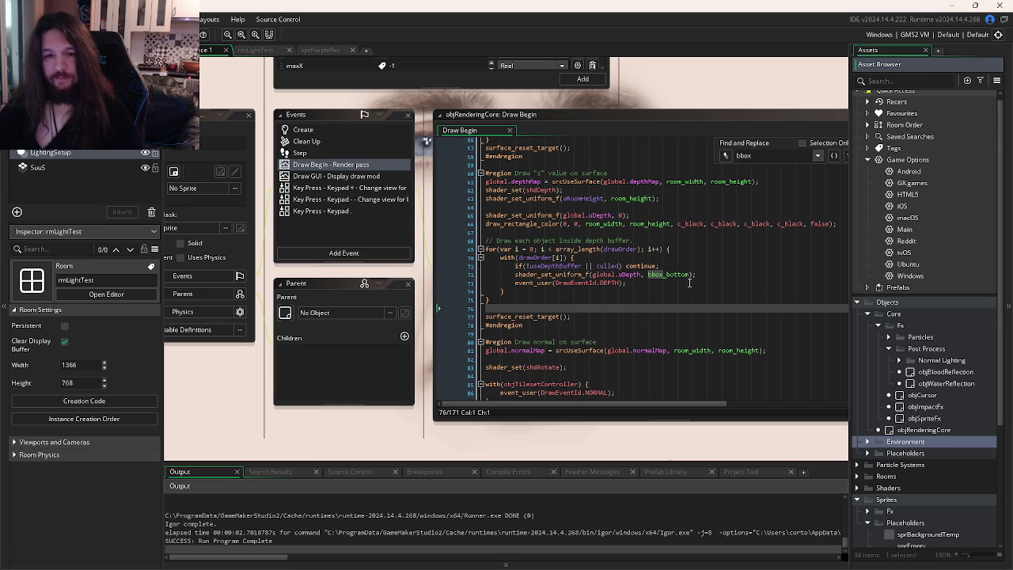
Step: Comment out the depth event_user lines 72–73 in objRenderingCore's loop and test-run the game
{"action": "left_click", "coordinate": [699, 279]}
{"action": "scroll", "coordinate": [692, 283], "scroll_direction": "up", "scroll_amount": 2}
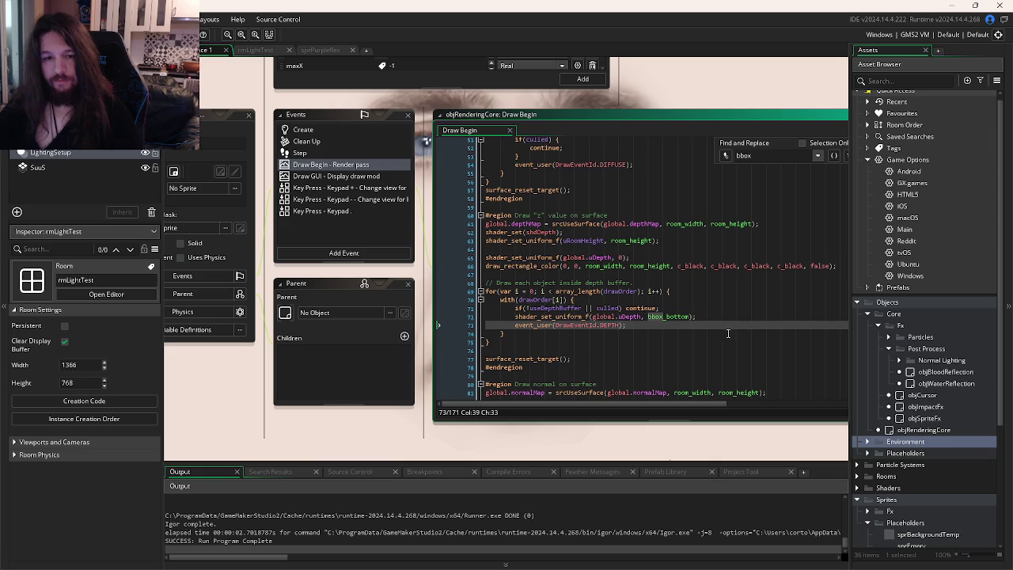
{"action": "key", "text": "ctrl+k"}
{"action": "key", "text": "F5"}
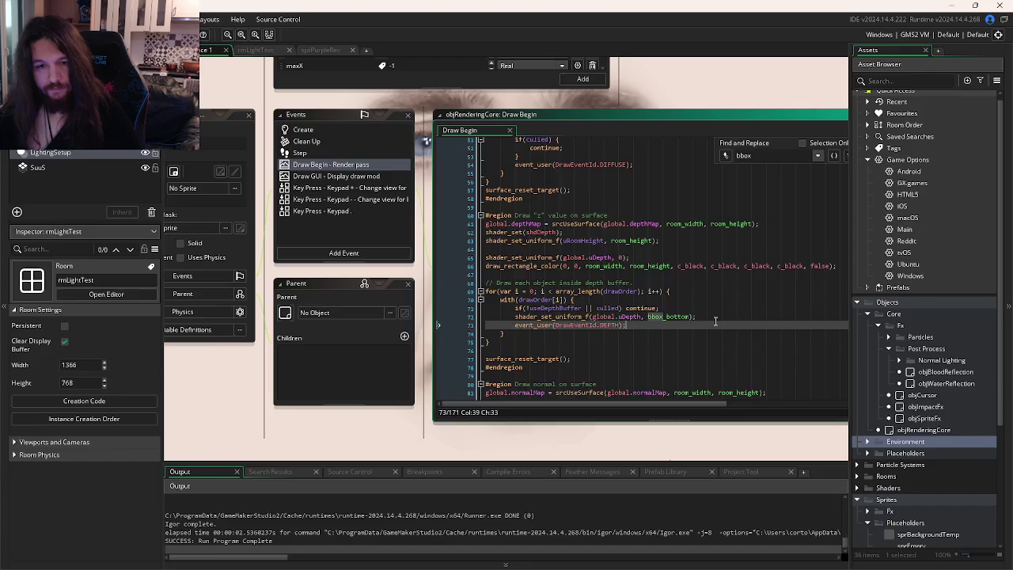
{"action": "key", "text": "ctrl+k"}
{"action": "key", "text": "F5"}
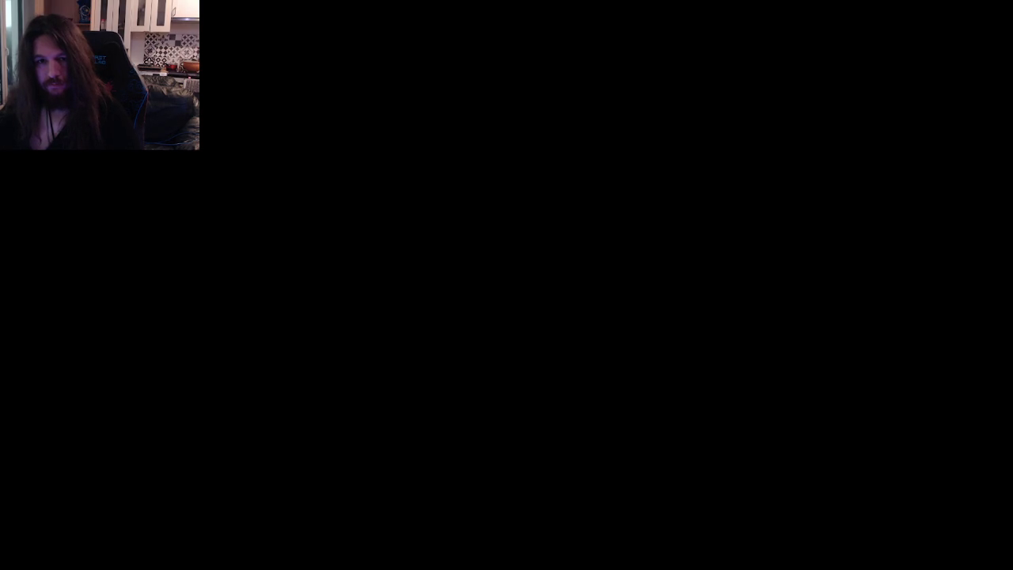
Step: Move the lit square right past a shadow-casting block in the running demo
{"action": "key", "text": "Right"}
{"action": "key", "text": "Right"}
{"action": "key", "text": "Right"}
{"action": "key", "text": "Right"}
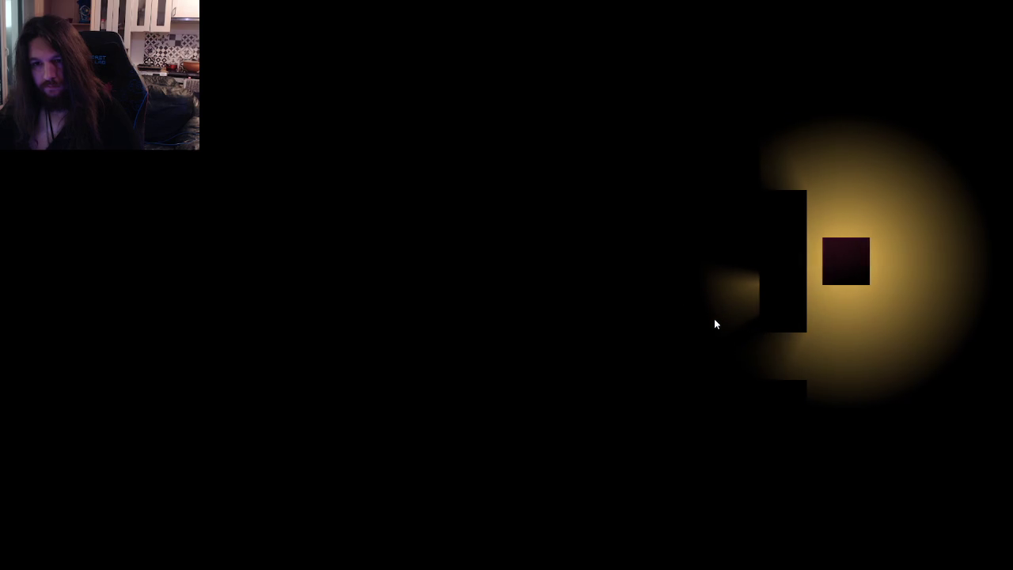
{"action": "key", "text": "Right"}
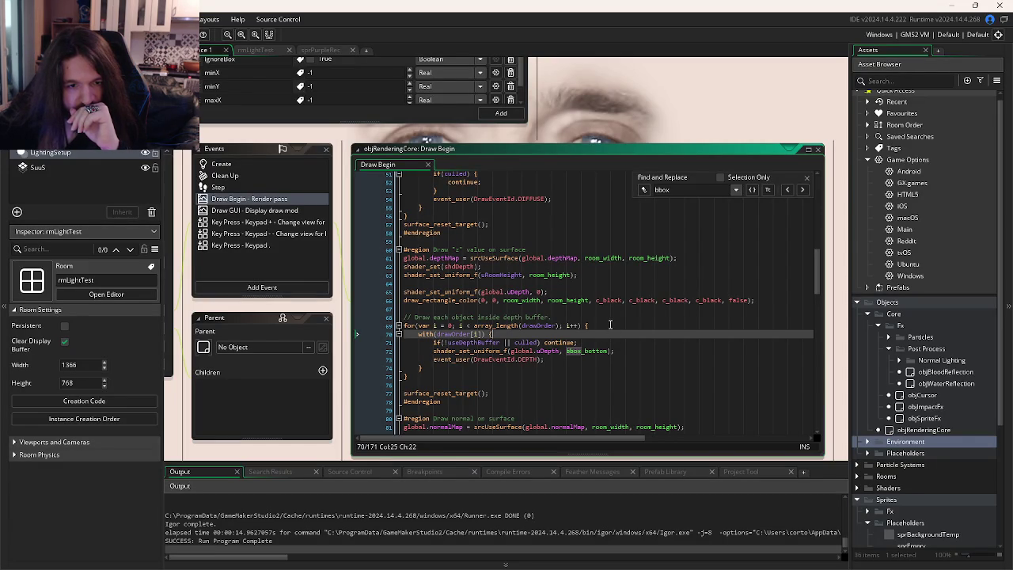
Step: Open the sprPurpleRec sprite from Sprites > Placeholders in the Asset Browser
{"action": "left_click", "coordinate": [609, 324]}
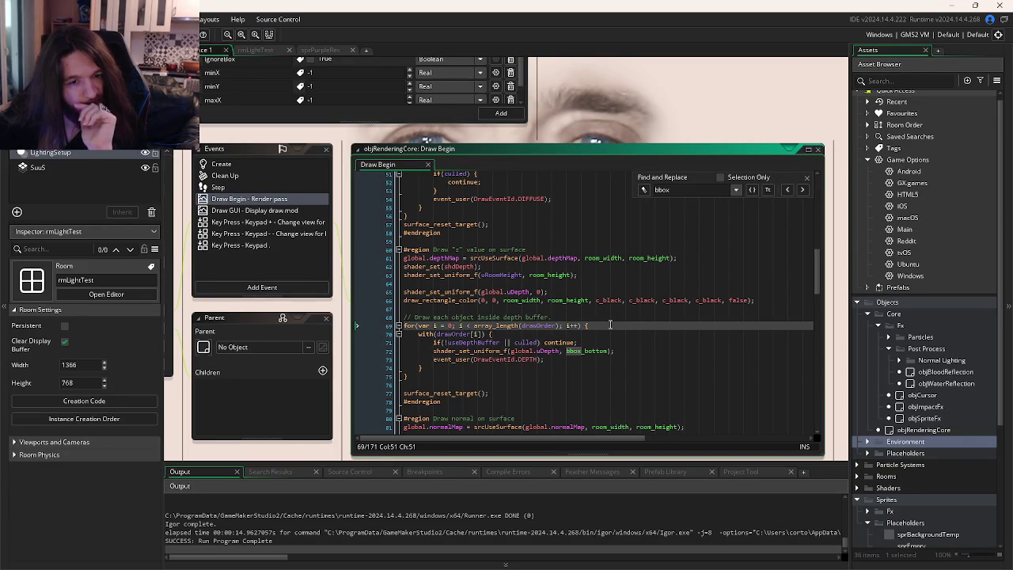
{"action": "scroll", "coordinate": [610, 324], "scroll_direction": "down", "scroll_amount": 3}
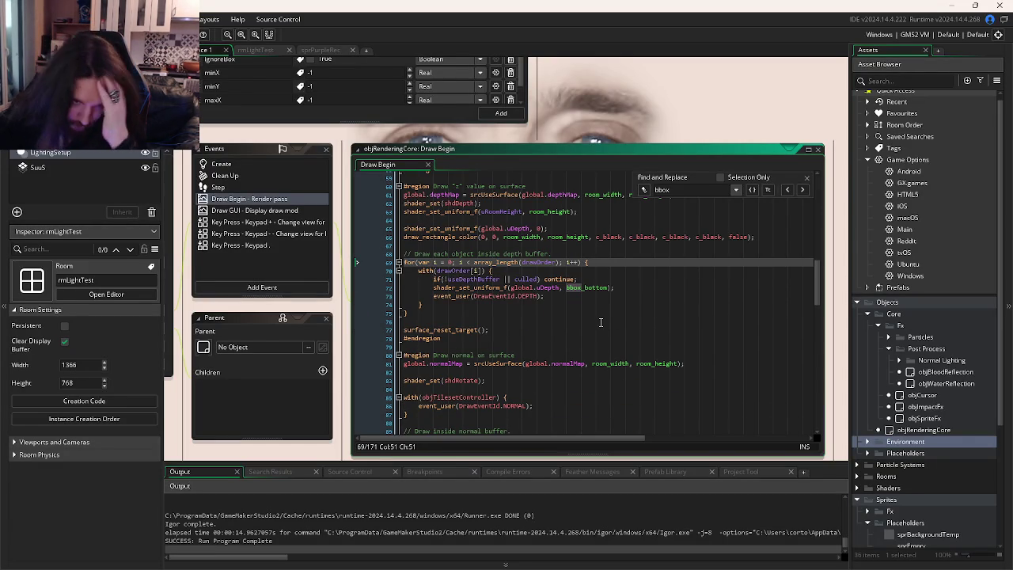
{"action": "scroll", "coordinate": [601, 322], "scroll_direction": "down", "scroll_amount": 6}
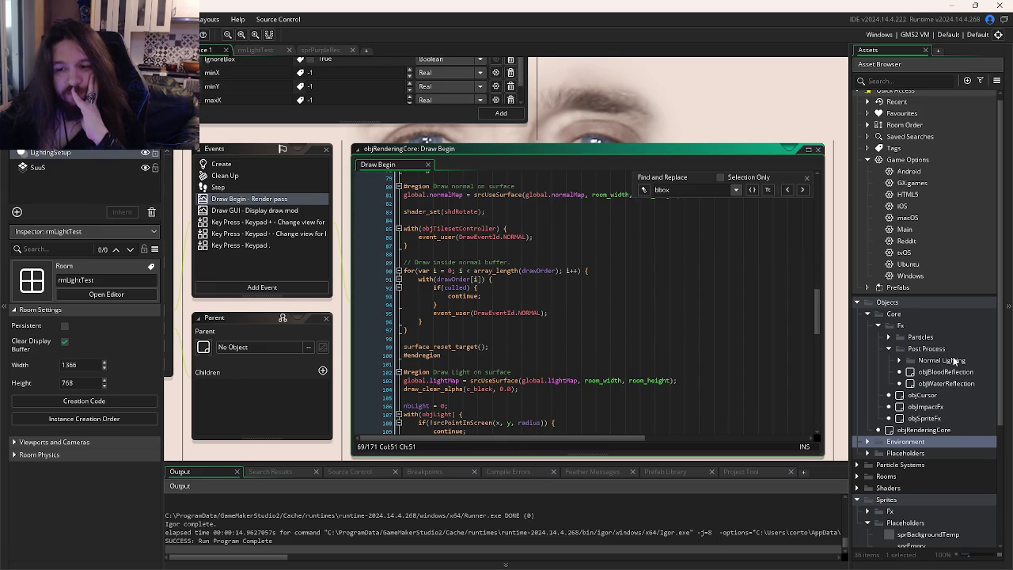
{"action": "scroll", "coordinate": [947, 360], "scroll_direction": "down", "scroll_amount": 4}
{"action": "left_click", "coordinate": [916, 442]}
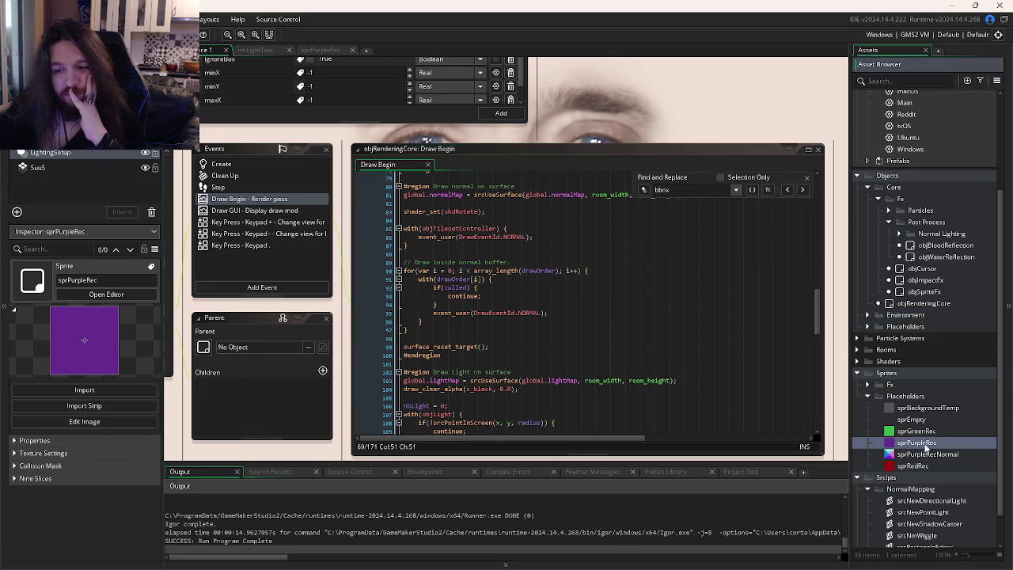
{"action": "double_click", "coordinate": [916, 442]}
{"action": "scroll", "coordinate": [910, 395], "scroll_direction": "up", "scroll_amount": 4}
Step: Open objPurplePlaceholder from Objects > Placeholders and focus its Step event code
{"action": "left_click", "coordinate": [868, 459]}
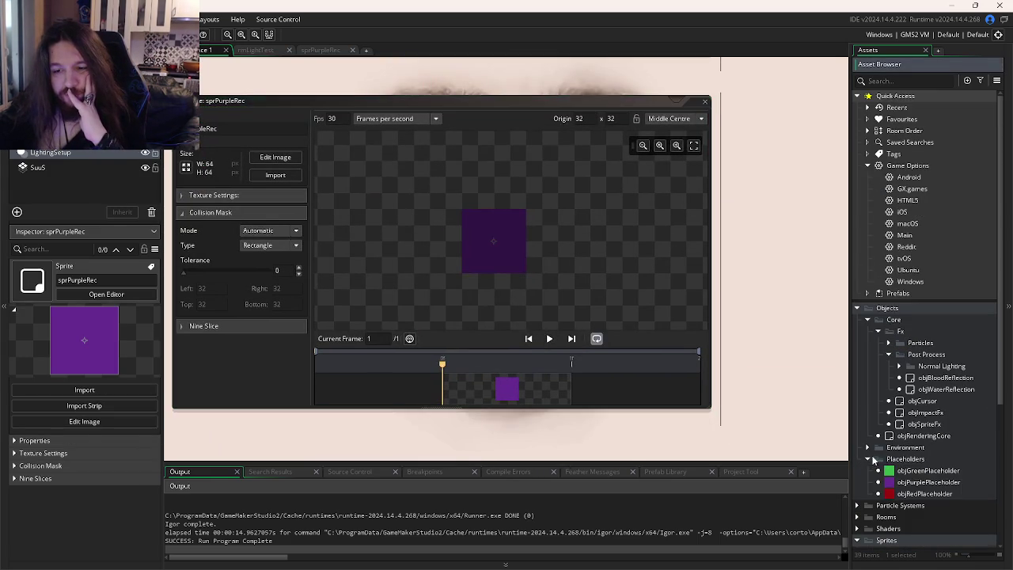
{"action": "double_click", "coordinate": [926, 482]}
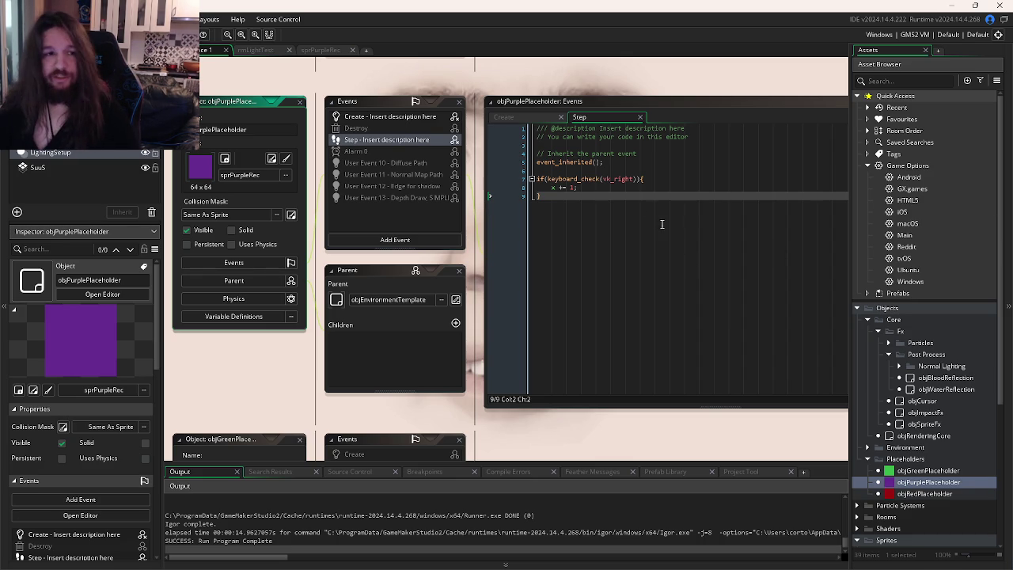
{"action": "left_click", "coordinate": [624, 199]}
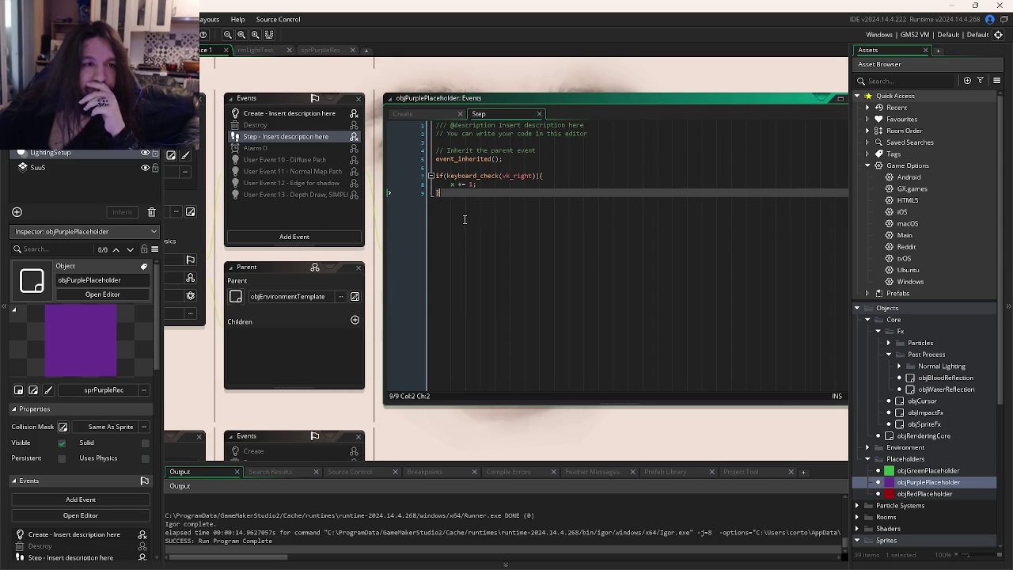
Step: Check the Google results on removing collision boxes, then return to the reddit tab
{"action": "mouse_move", "coordinate": [205, 557]}
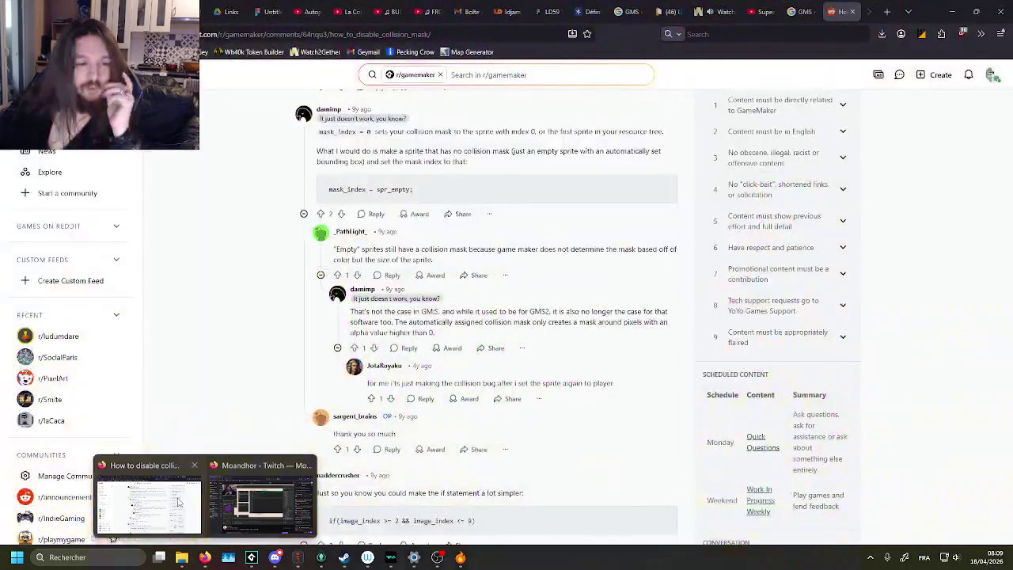
{"action": "left_click", "coordinate": [151, 503]}
{"action": "scroll", "coordinate": [779, 307], "scroll_direction": "up", "scroll_amount": 5}
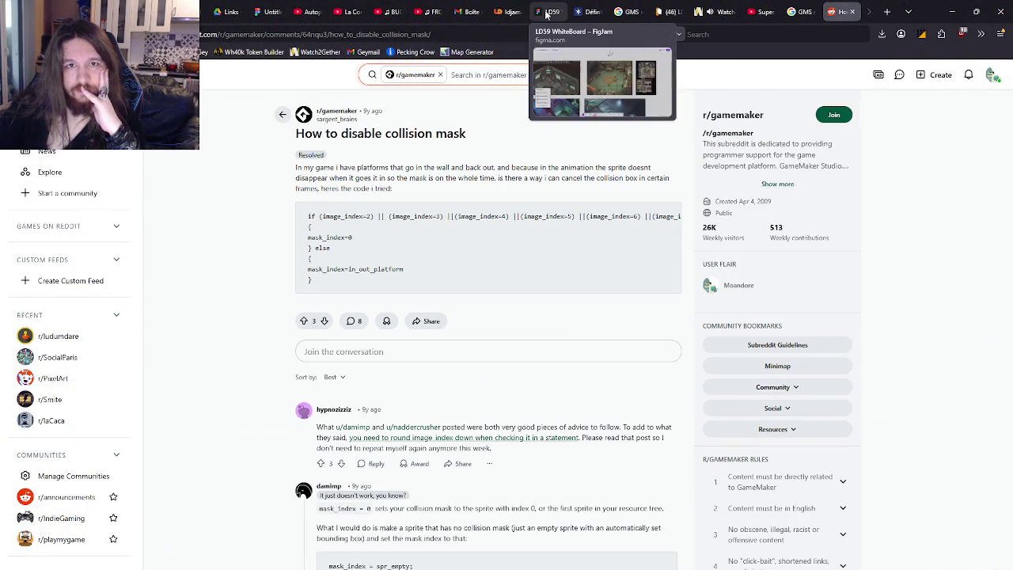
{"action": "left_click", "coordinate": [799, 11]}
{"action": "triple_click", "coordinate": [317, 86]}
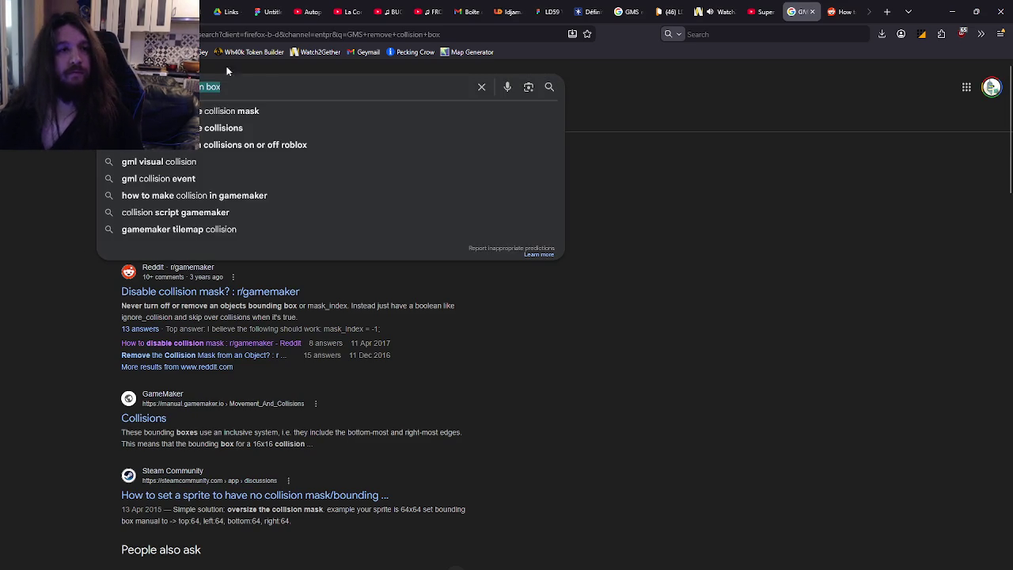
{"action": "left_click", "coordinate": [229, 34]}
{"action": "left_click", "coordinate": [841, 12]}
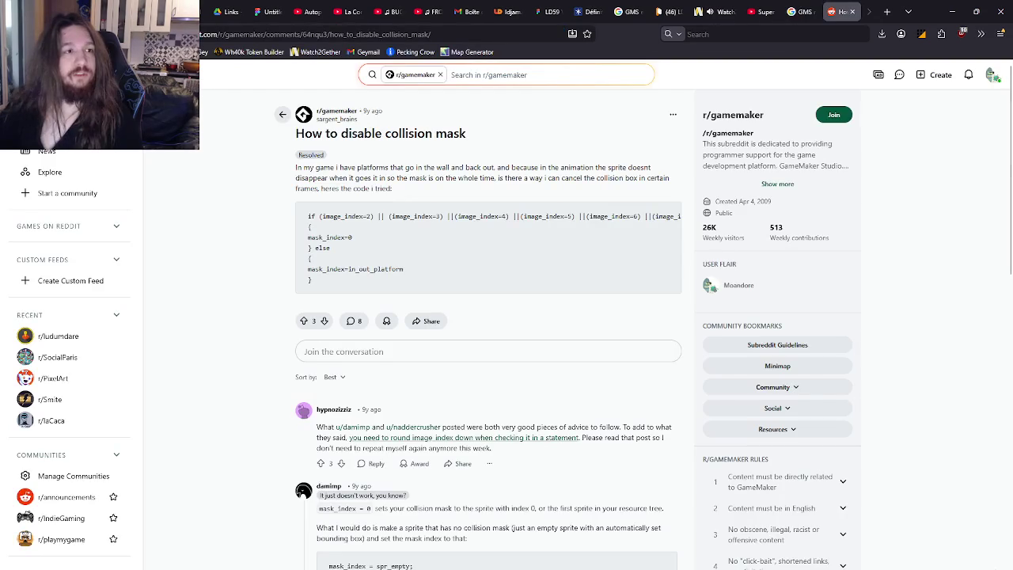
Step: Open r/ludumdare through reddit's search bar, then switch to the kanban board tab
{"action": "left_click", "coordinate": [434, 77]}
{"action": "left_click", "coordinate": [451, 119]}
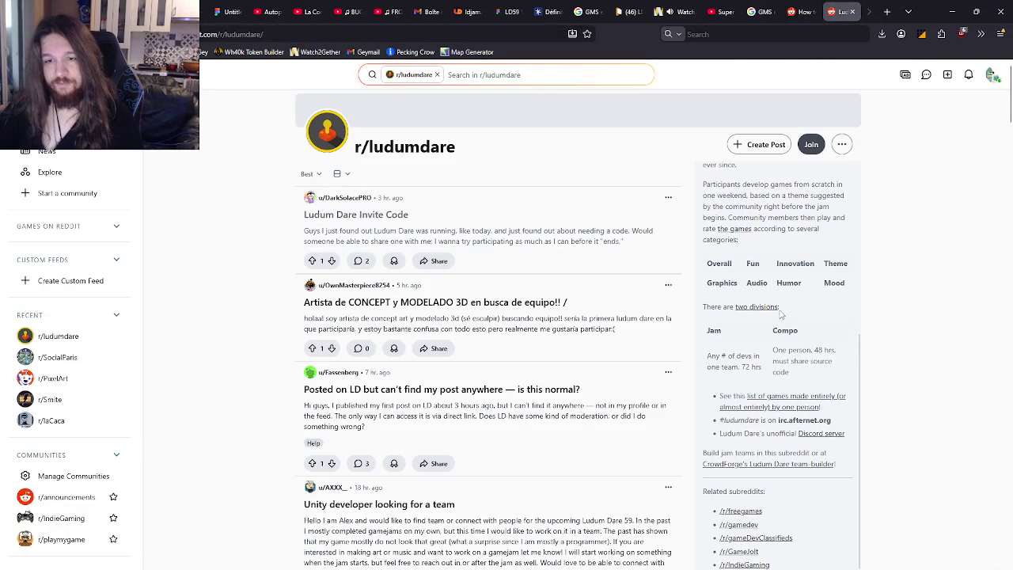
{"action": "scroll", "coordinate": [783, 315], "scroll_direction": "down", "scroll_amount": 2}
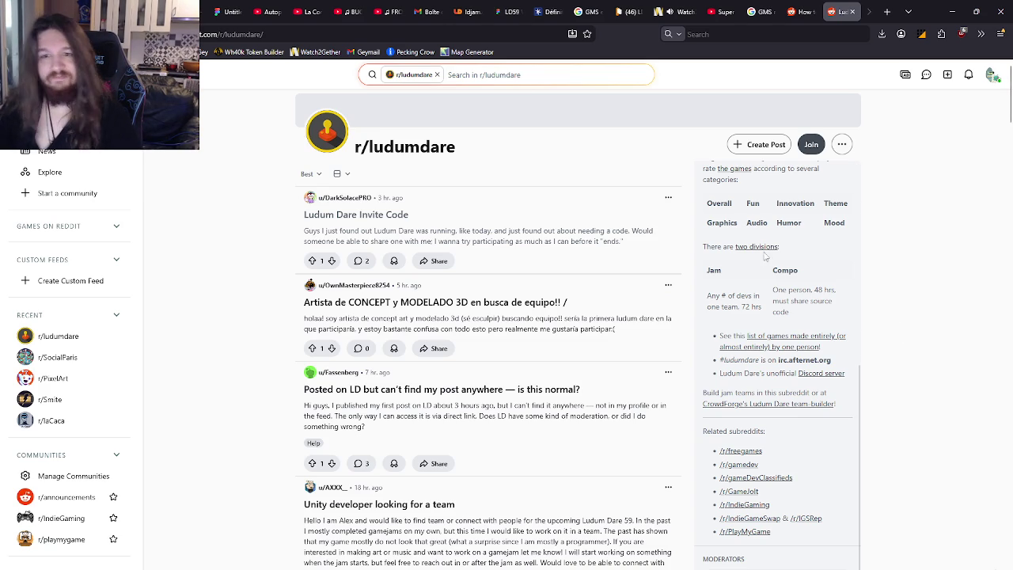
{"action": "left_click", "coordinate": [627, 11]}
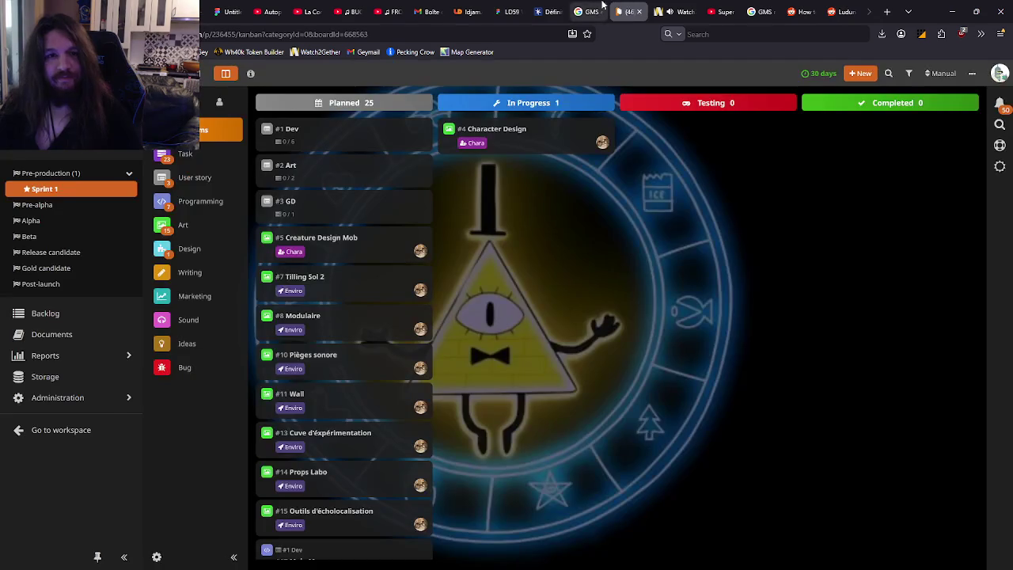
Step: Reload the Ludum Dare game page and go to the LD59 event and home feed
{"action": "left_click", "coordinate": [599, 10]}
{"action": "left_click", "coordinate": [467, 11]}
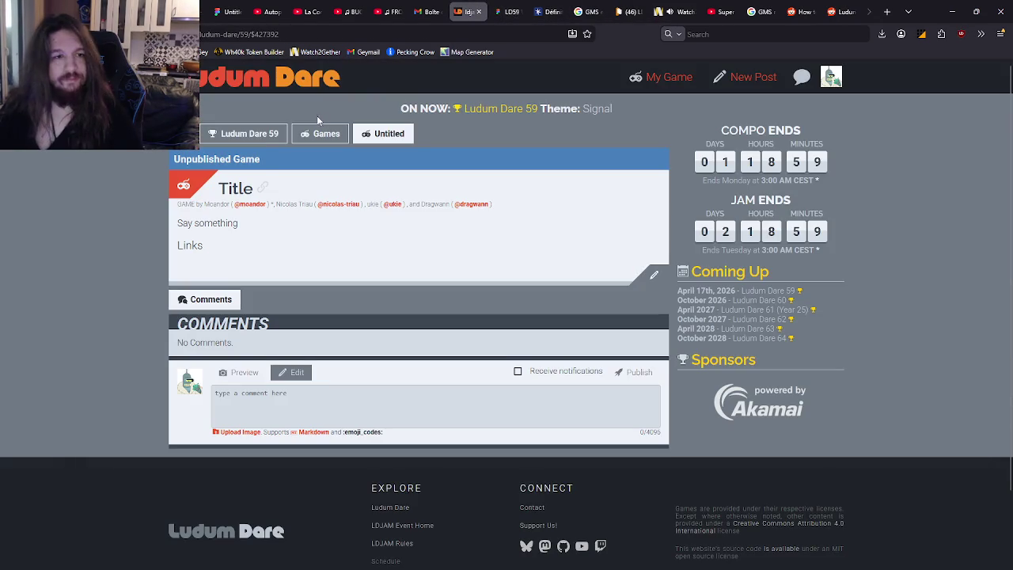
{"action": "key", "text": "F5"}
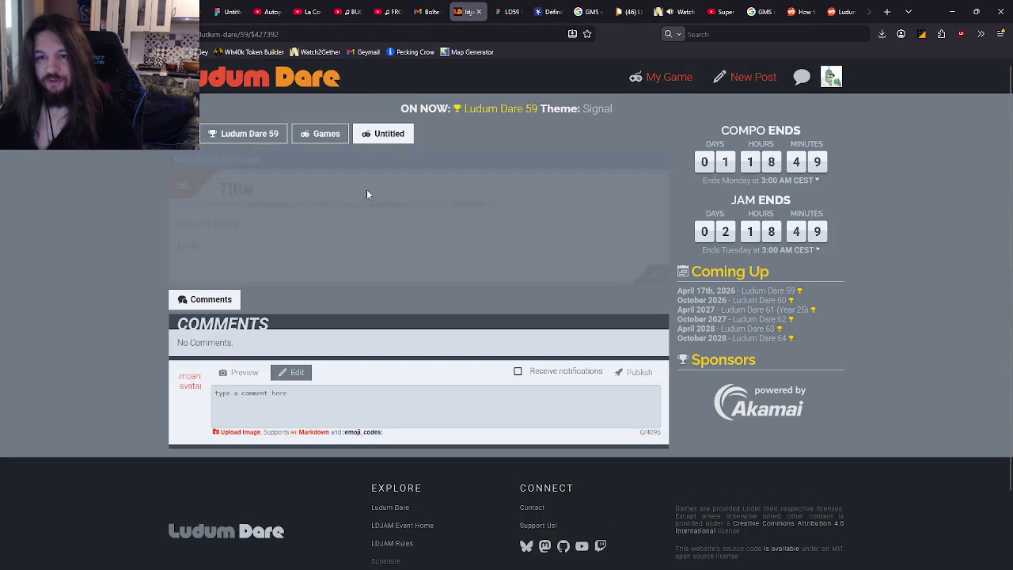
{"action": "left_click", "coordinate": [498, 108]}
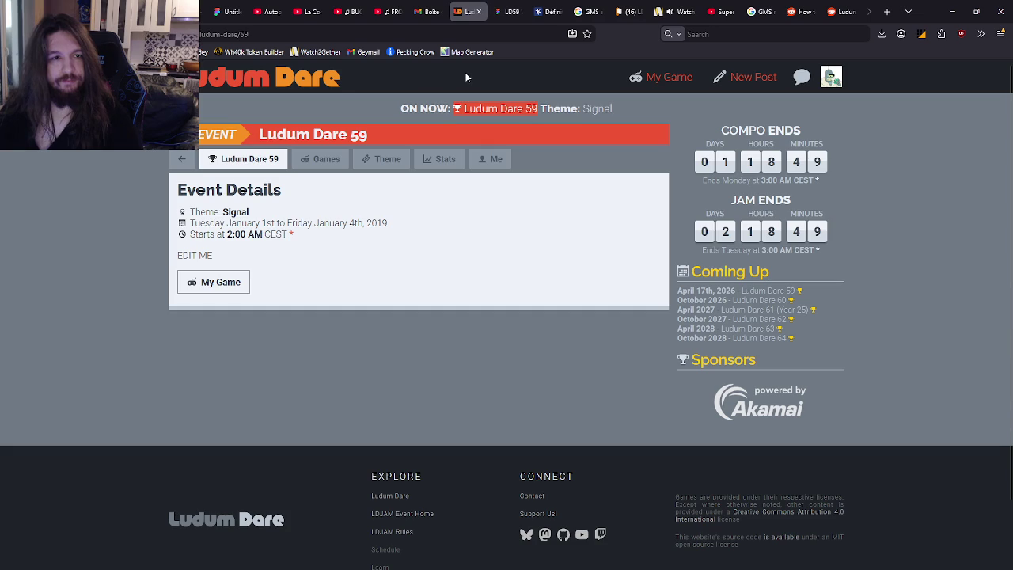
{"action": "left_click", "coordinate": [269, 77]}
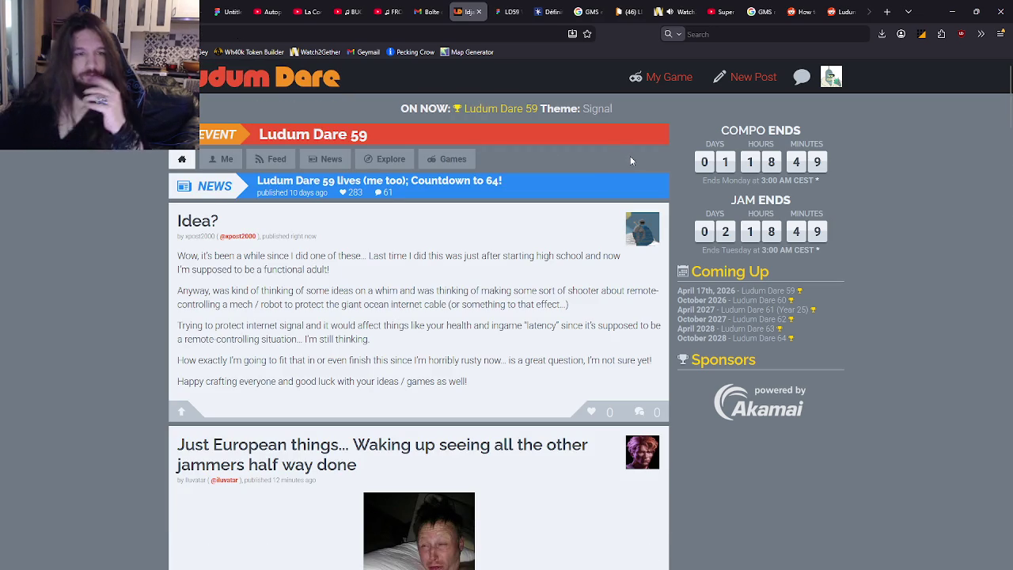
Step: Scroll through the LD59 feed, then return to the r/gamemaker collision-mask thread
{"action": "scroll", "coordinate": [804, 269], "scroll_direction": "down", "scroll_amount": 2}
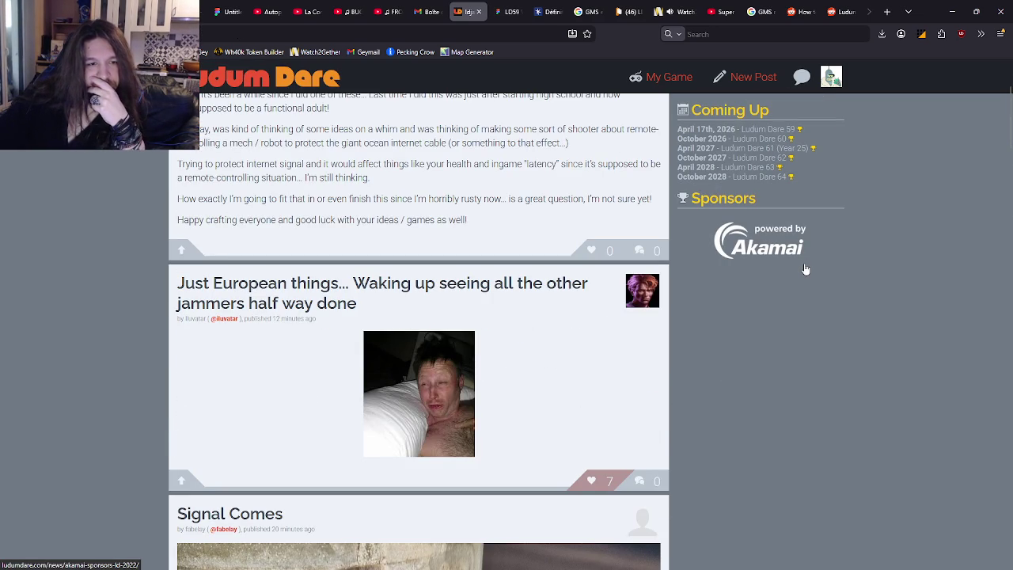
{"action": "scroll", "coordinate": [804, 269], "scroll_direction": "down", "scroll_amount": 15}
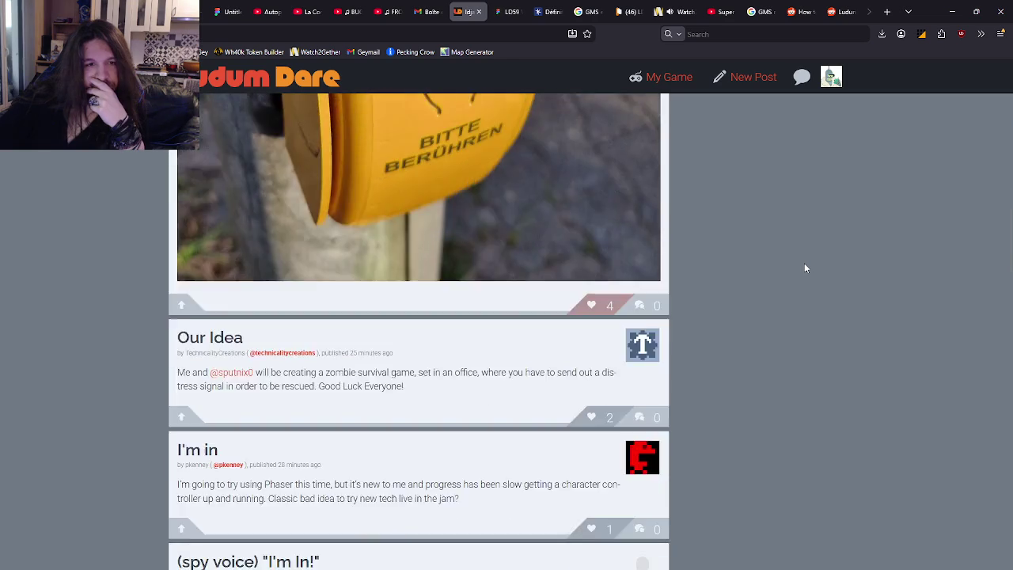
{"action": "scroll", "coordinate": [804, 268], "scroll_direction": "down", "scroll_amount": 15}
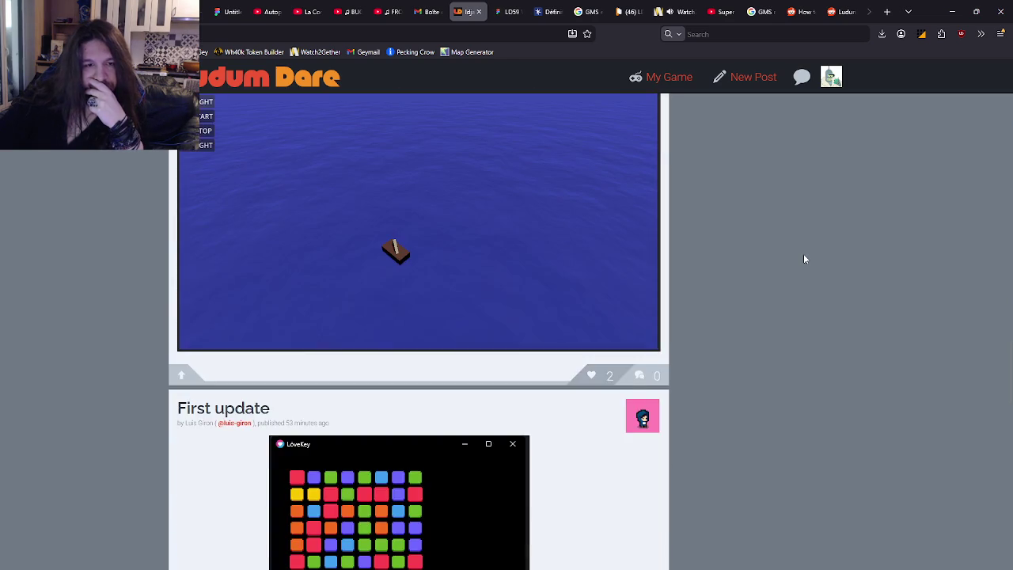
{"action": "scroll", "coordinate": [805, 259], "scroll_direction": "down", "scroll_amount": 15}
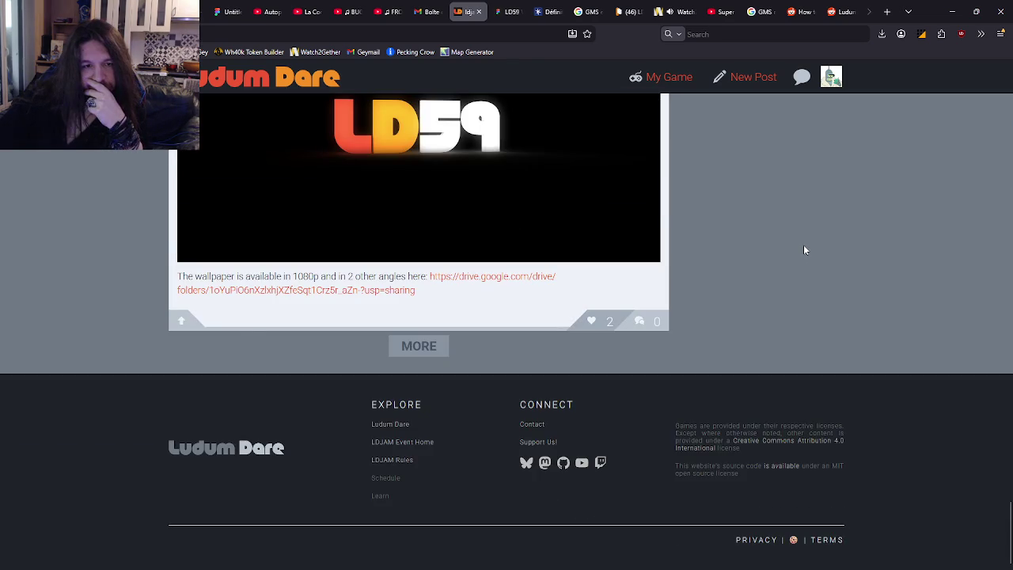
{"action": "scroll", "coordinate": [800, 274], "scroll_direction": "up", "scroll_amount": 20}
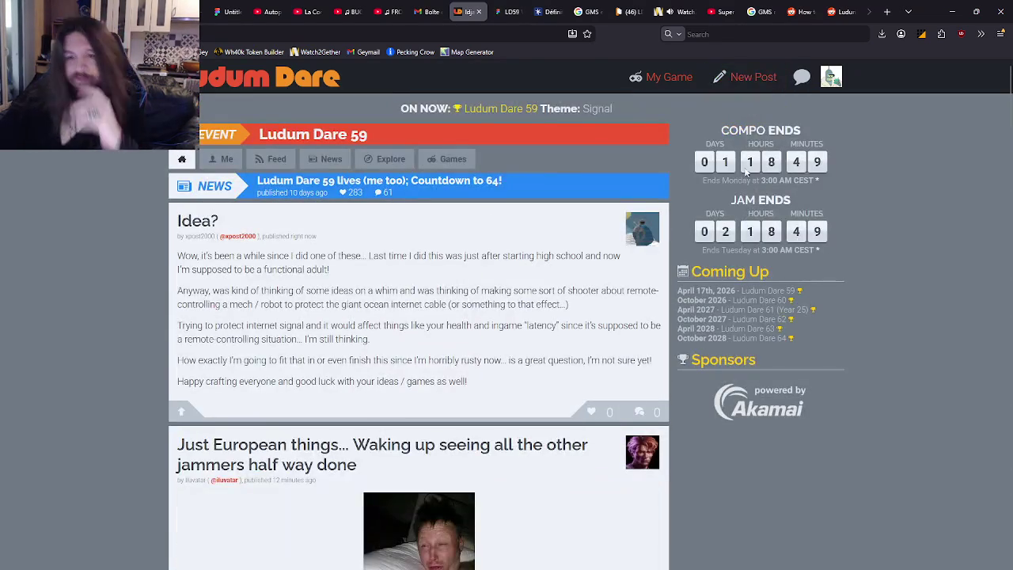
{"action": "key", "text": "ctrl+Tab"}
{"action": "left_click", "coordinate": [838, 11]}
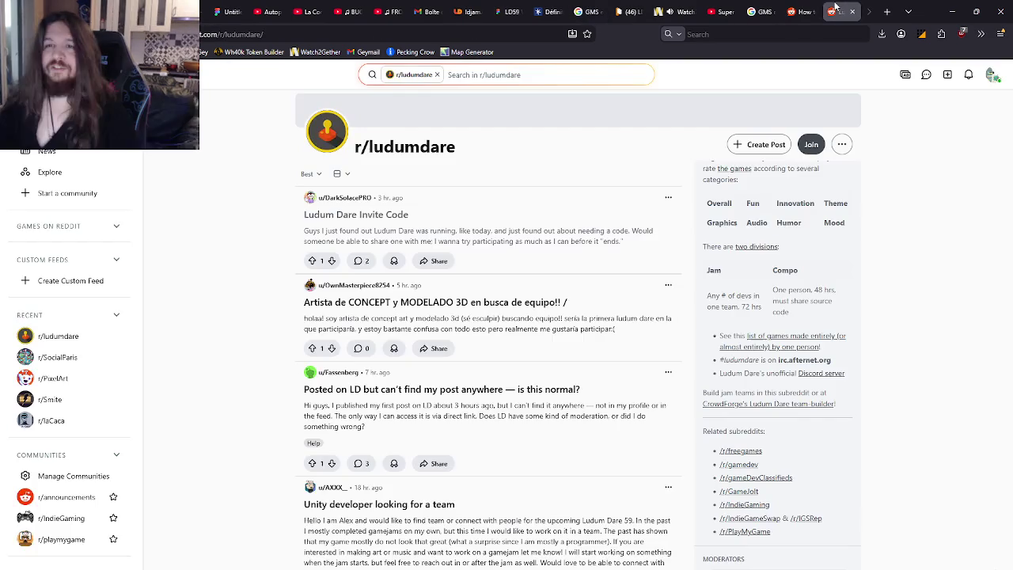
{"action": "left_click", "coordinate": [799, 5]}
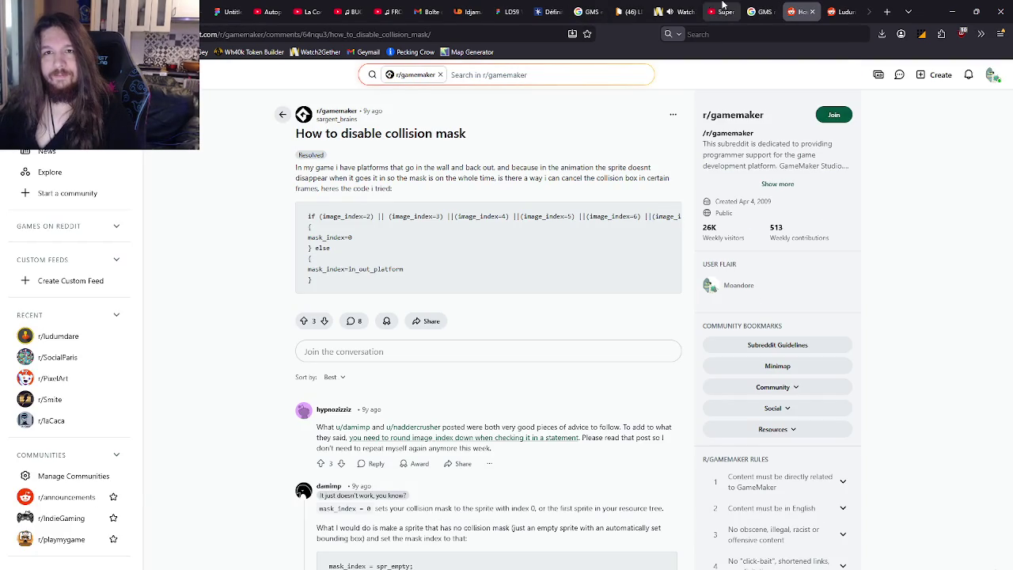
Step: Review objPurplePlaceholder's Create and Step code, placing the caret after the keyboard_check condition
{"action": "key", "text": "alt+Tab"}
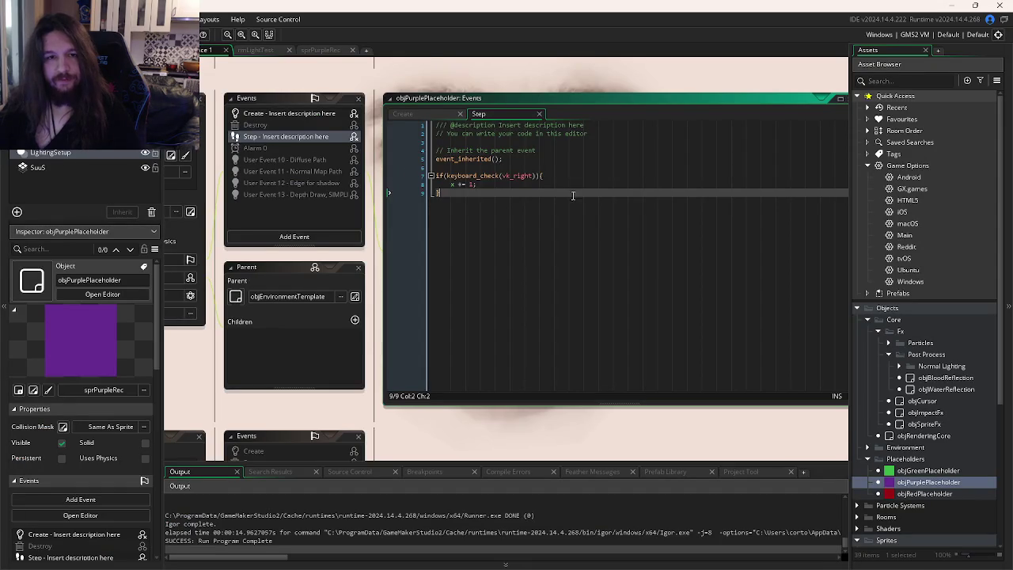
{"action": "left_click_drag", "start_coordinate": [573, 195], "coordinate": [652, 237]}
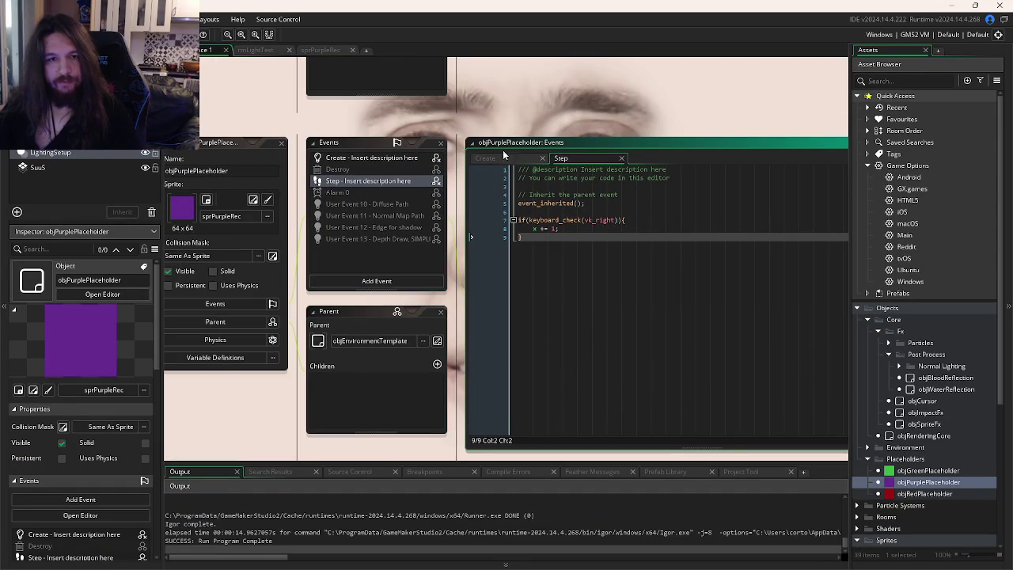
{"action": "key", "text": "ctrl+Tab"}
{"action": "left_click", "coordinate": [630, 194]}
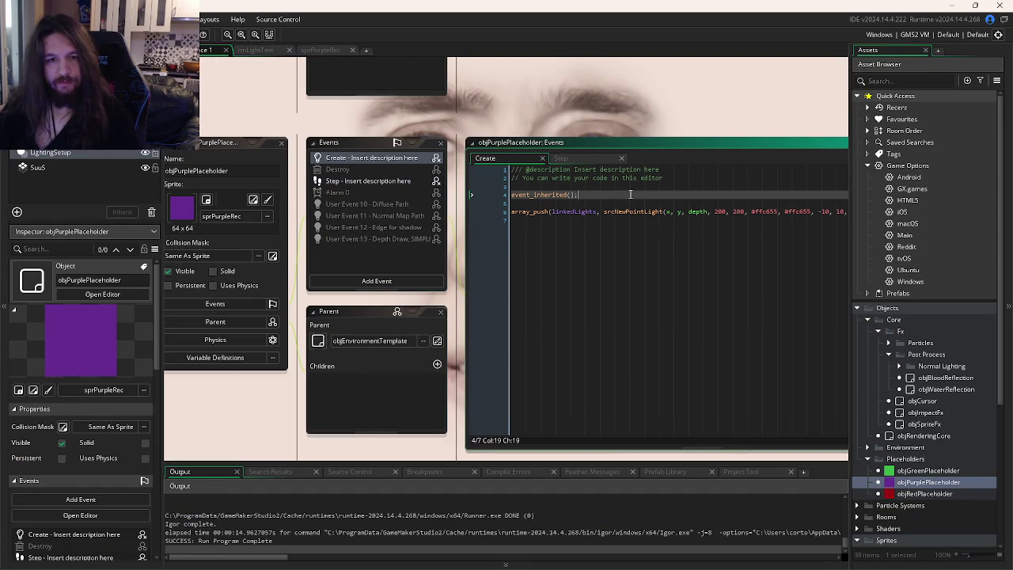
{"action": "left_click", "coordinate": [382, 180]}
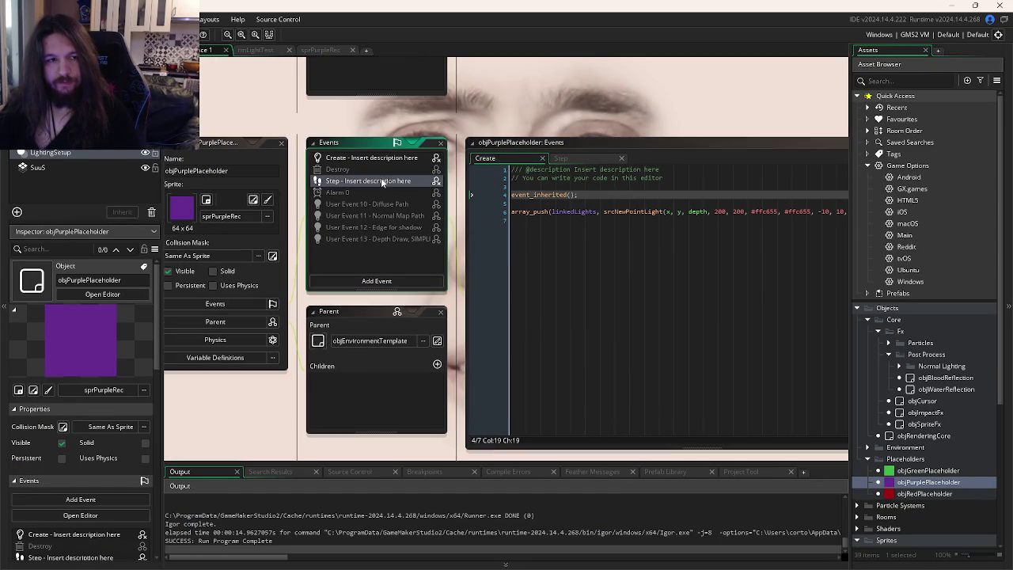
{"action": "left_click", "coordinate": [656, 221]}
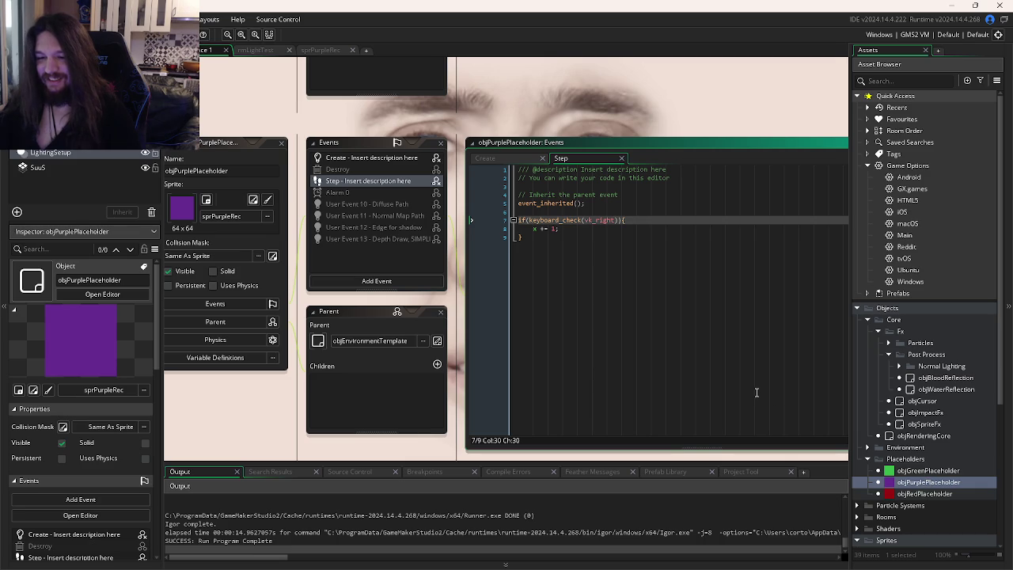
Step: Switch through GitKraken's commit graph to Discord's #ld59 channel
{"action": "mouse_move", "coordinate": [378, 560]}
{"action": "left_click", "coordinate": [320, 557]}
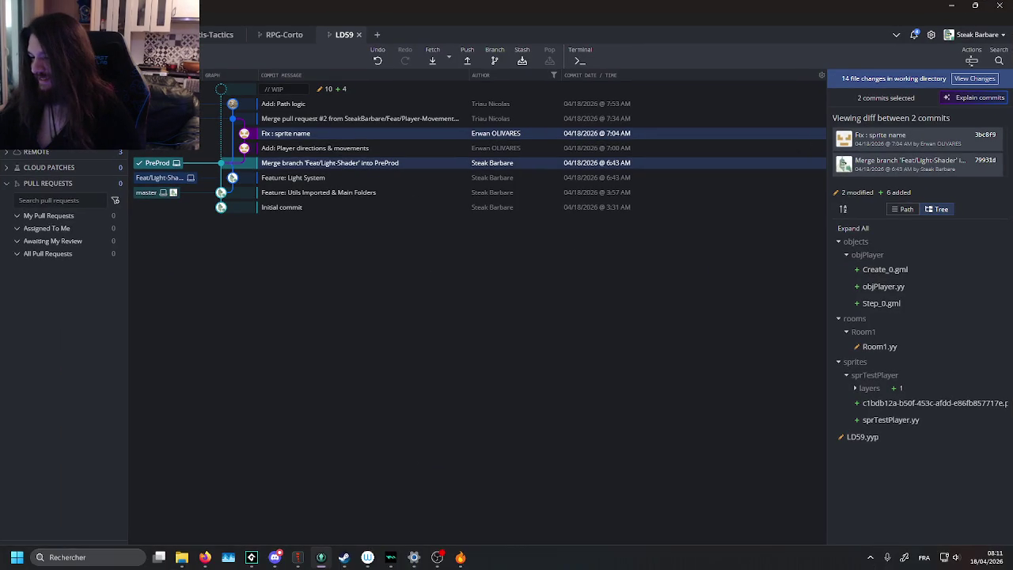
{"action": "left_click", "coordinate": [275, 557]}
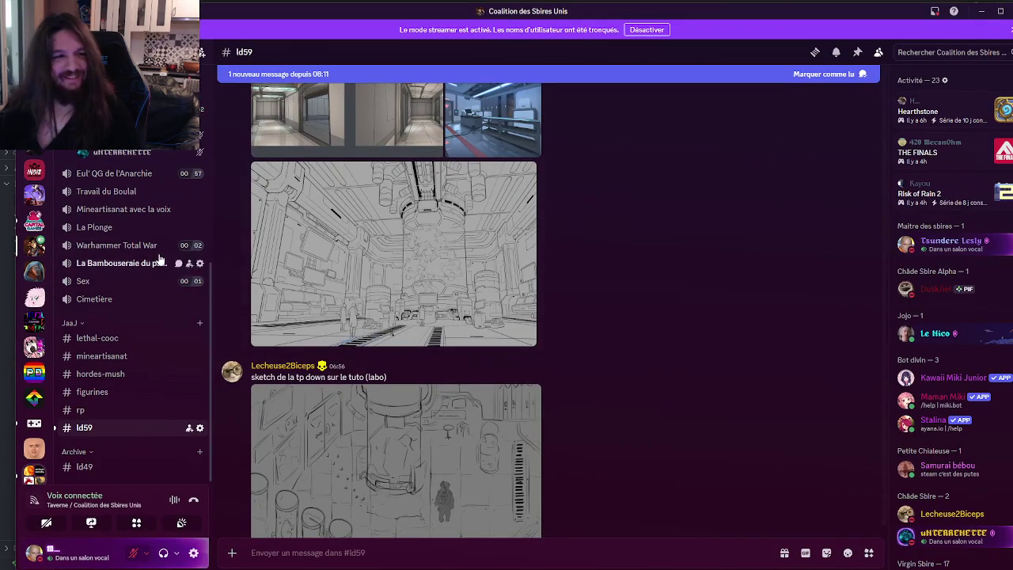
Step: View the newest #ld59 sketch at full size, close it, and bring GitKraken back
{"action": "scroll", "coordinate": [398, 326], "scroll_direction": "down", "scroll_amount": 15}
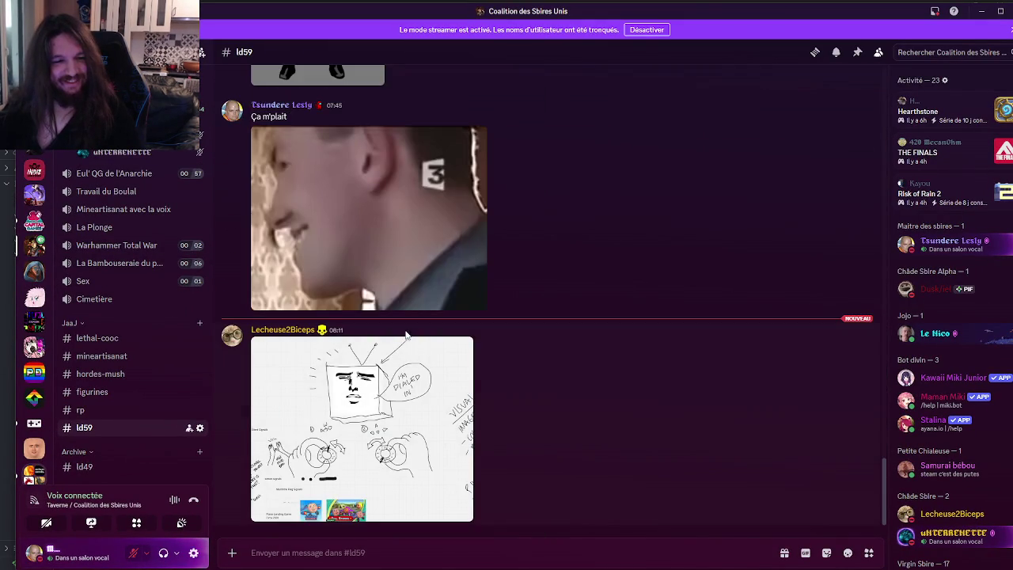
{"action": "left_click", "coordinate": [443, 411]}
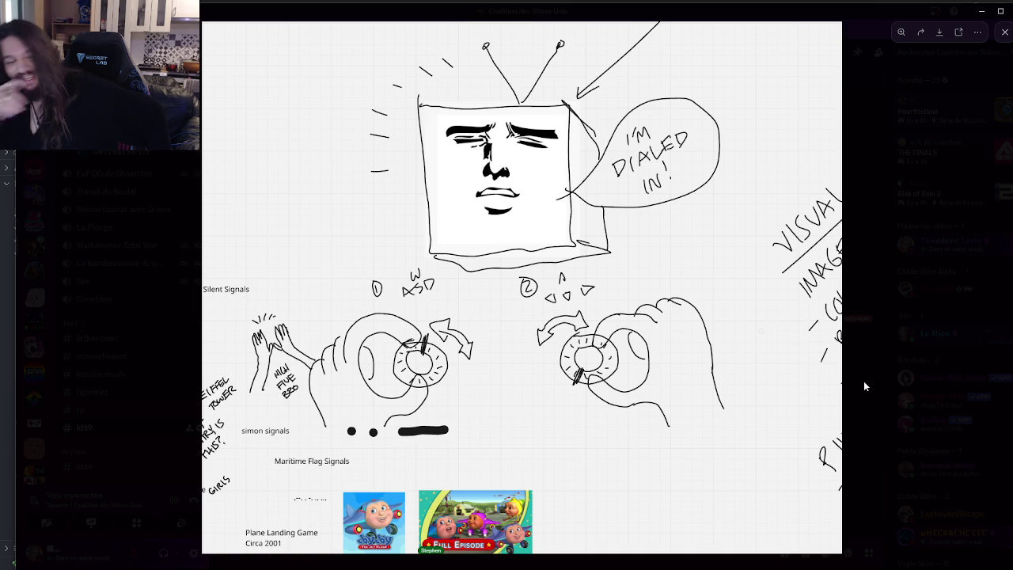
{"action": "left_click", "coordinate": [863, 380]}
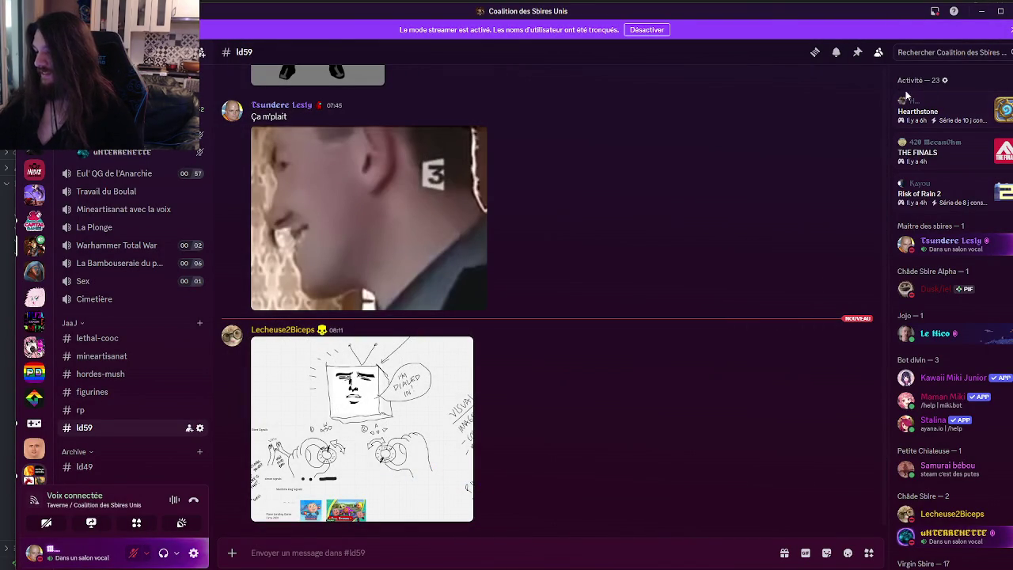
{"action": "left_click", "coordinate": [981, 11]}
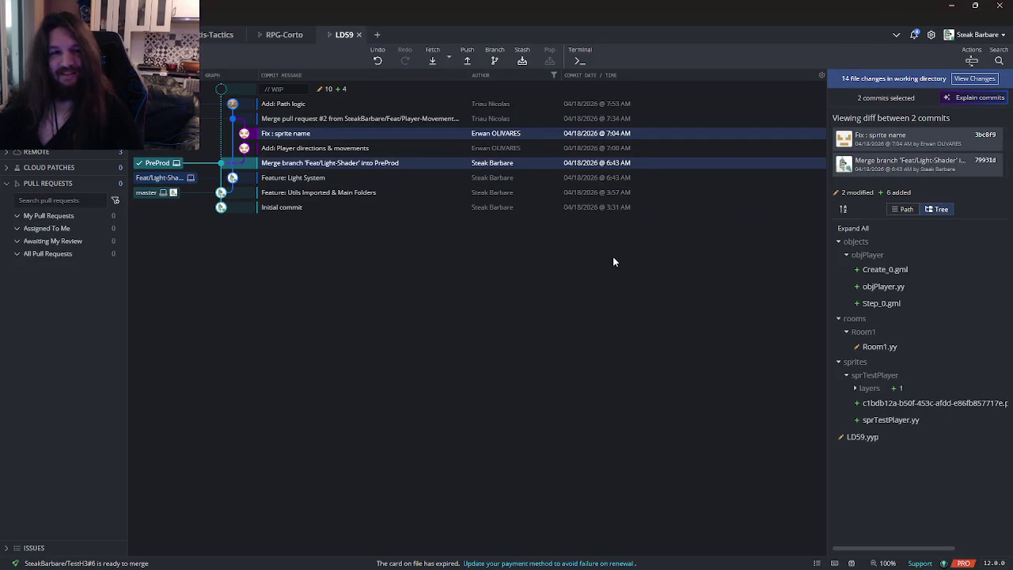
Step: Show the WIP changes and expand the unstaged objRenderable and objPurplePlaceholder folders
{"action": "left_click", "coordinate": [951, 6]}
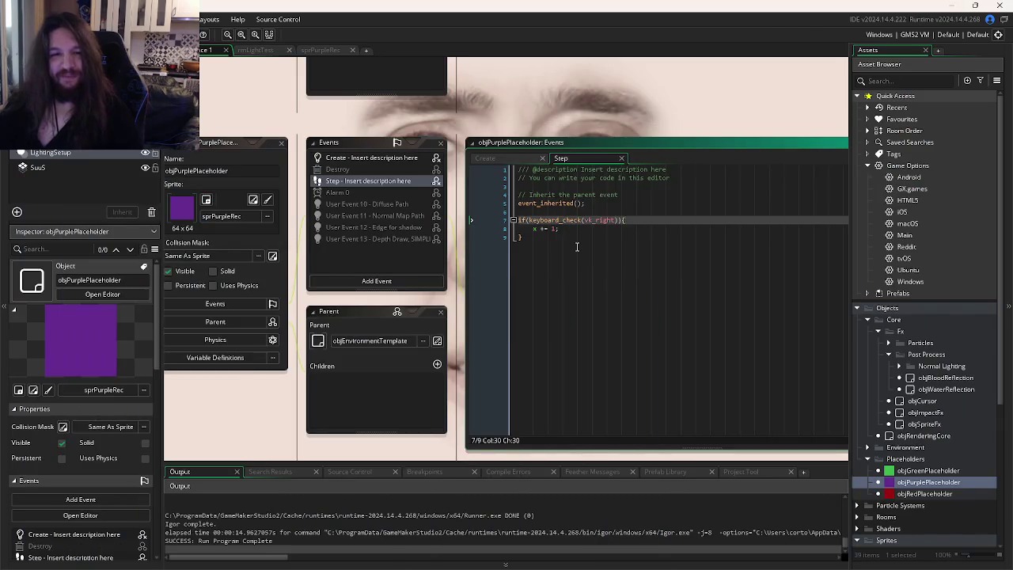
{"action": "key", "text": "alt+Tab"}
{"action": "left_click", "coordinate": [356, 89]}
{"action": "left_click", "coordinate": [858, 191]}
{"action": "left_click", "coordinate": [854, 177]}
{"action": "left_click", "coordinate": [869, 164]}
{"action": "left_click", "coordinate": [856, 150]}
{"action": "left_click", "coordinate": [874, 177]}
{"action": "left_click", "coordinate": [877, 163]}
Step: Review the Create_0.gml, objRenderable.yy, Other_22.gml and Step_0.gml diffs, ending on Create_0.gml
{"action": "left_click", "coordinate": [884, 179]}
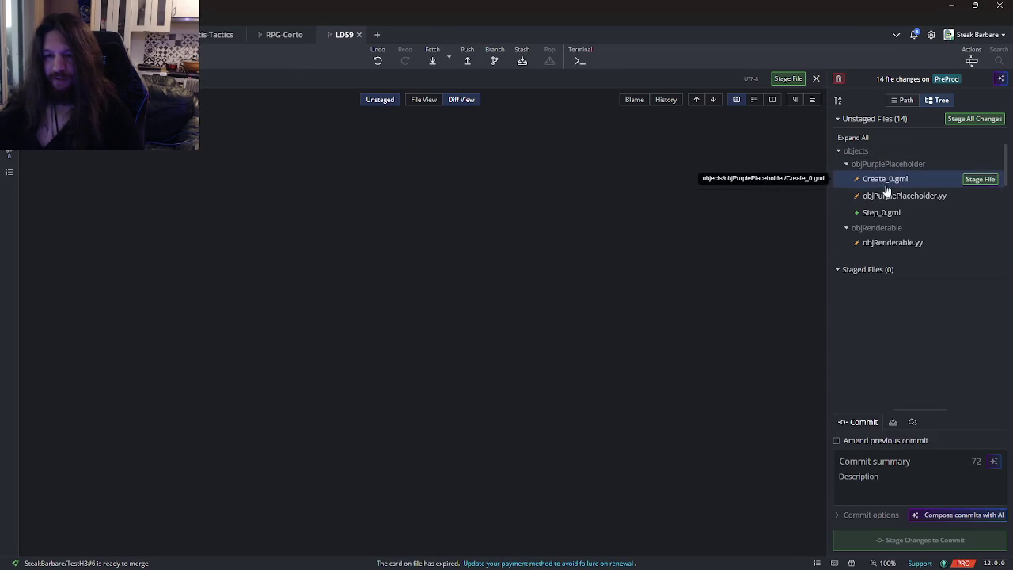
{"action": "left_click", "coordinate": [893, 242]}
{"action": "scroll", "coordinate": [892, 230], "scroll_direction": "down", "scroll_amount": 3}
{"action": "scroll", "coordinate": [892, 222], "scroll_direction": "up", "scroll_amount": 3}
{"action": "left_click", "coordinate": [890, 206]}
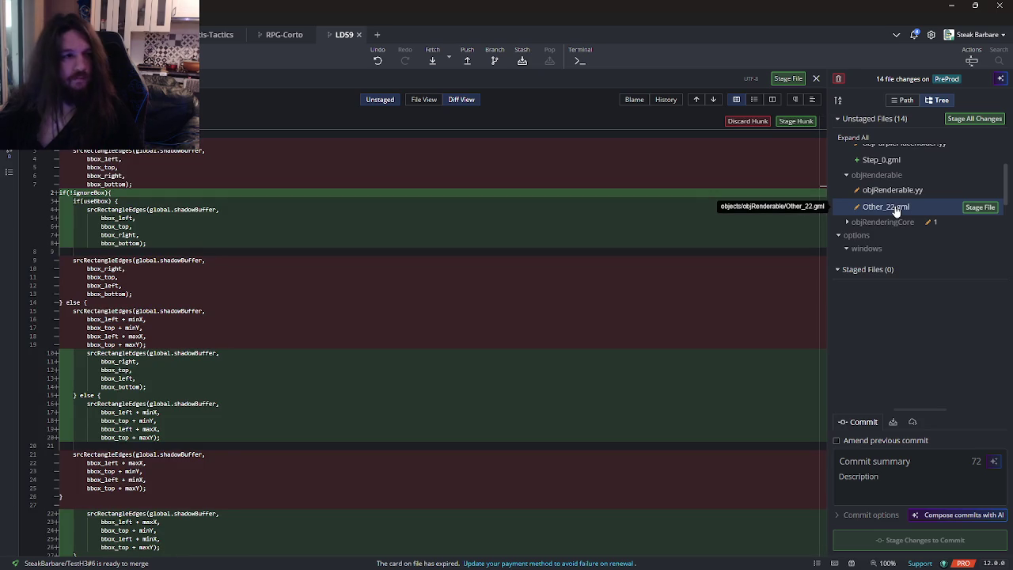
{"action": "scroll", "coordinate": [892, 211], "scroll_direction": "up", "scroll_amount": 2}
{"action": "left_click", "coordinate": [883, 213]}
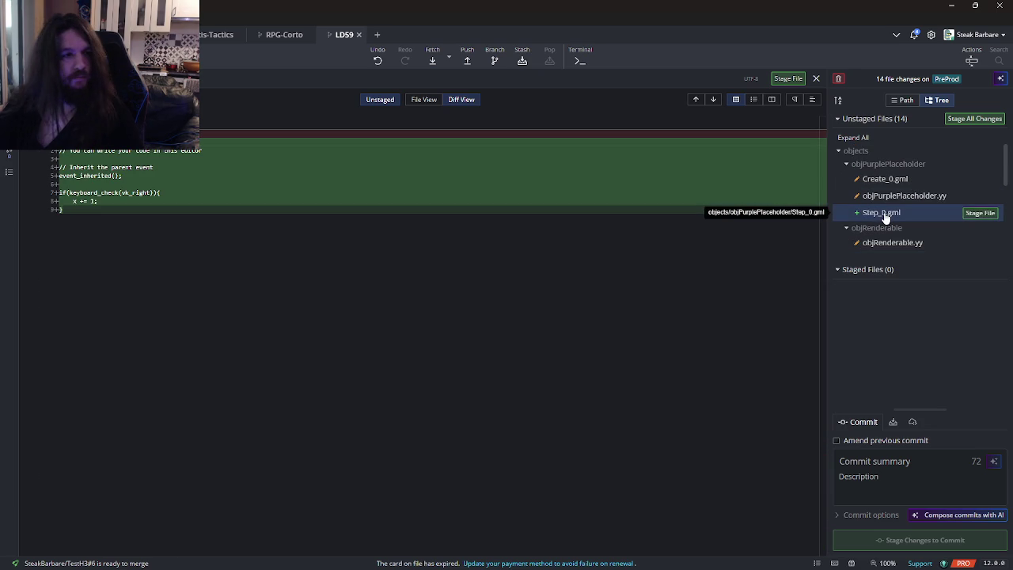
{"action": "left_click", "coordinate": [878, 179]}
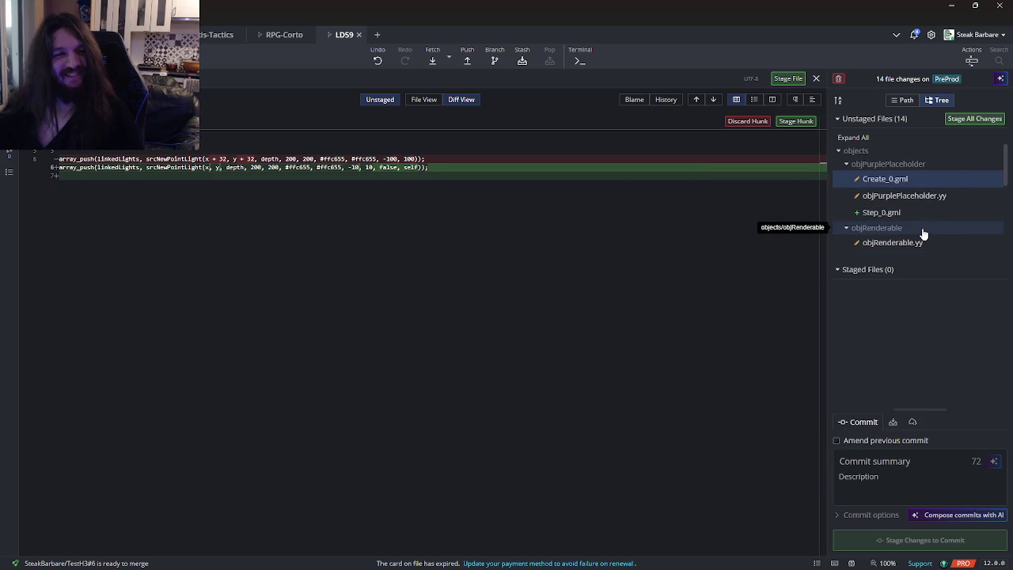
{"action": "scroll", "coordinate": [935, 221], "scroll_direction": "down", "scroll_amount": 5}
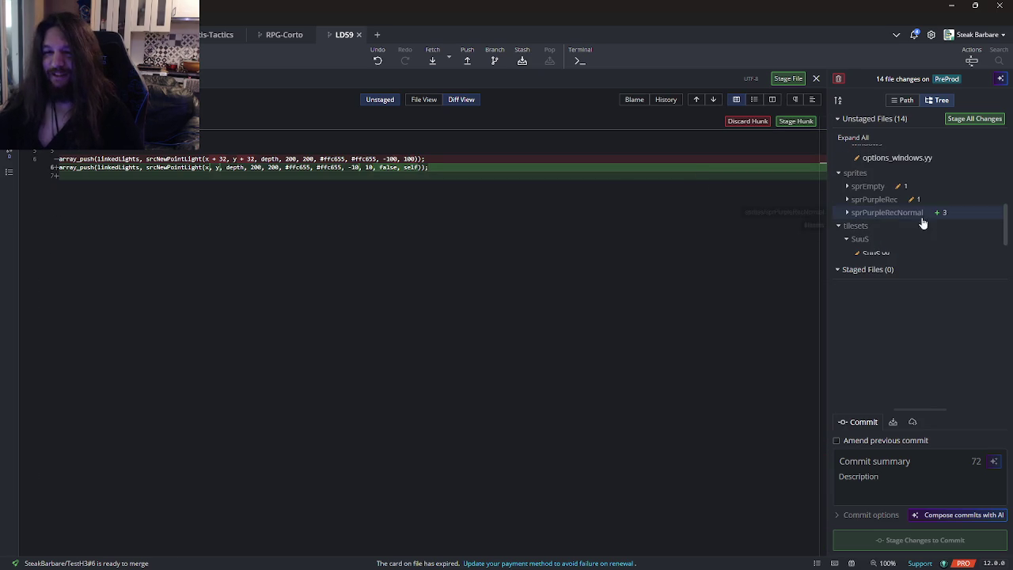
{"action": "scroll", "coordinate": [888, 217], "scroll_direction": "down", "scroll_amount": 2}
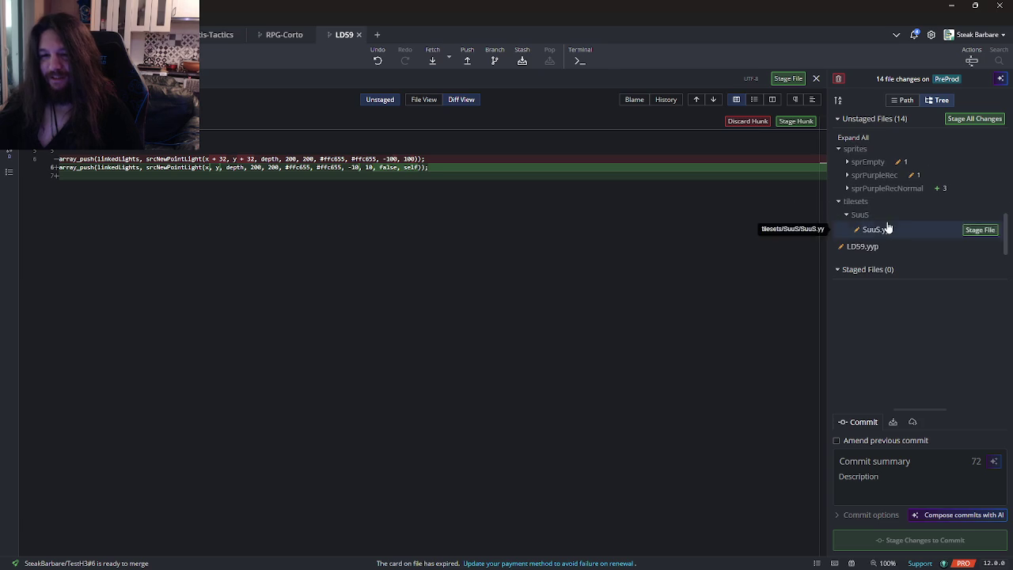
{"action": "scroll", "coordinate": [888, 231], "scroll_direction": "up", "scroll_amount": 3}
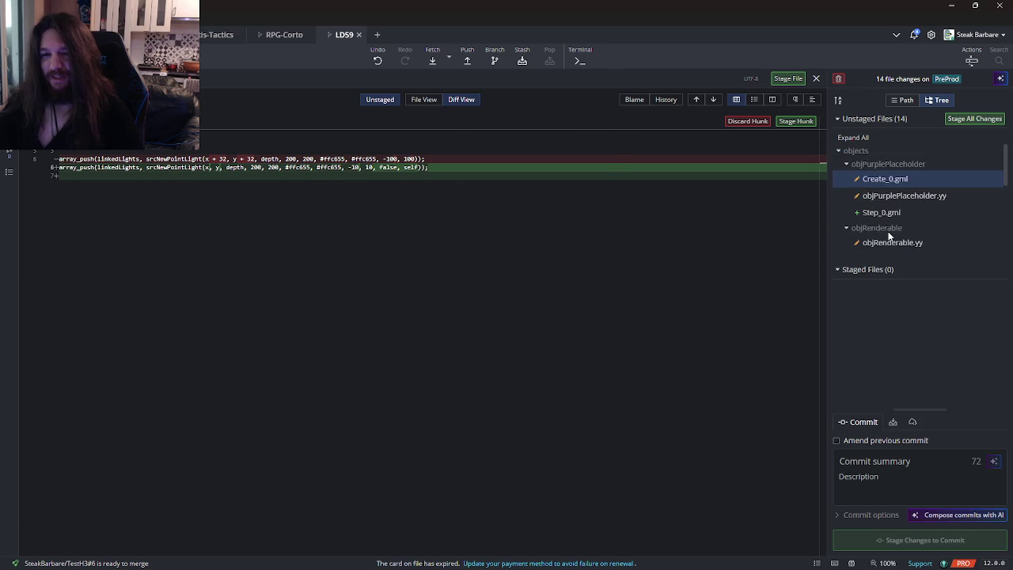
{"action": "key", "text": "alt+Tab"}
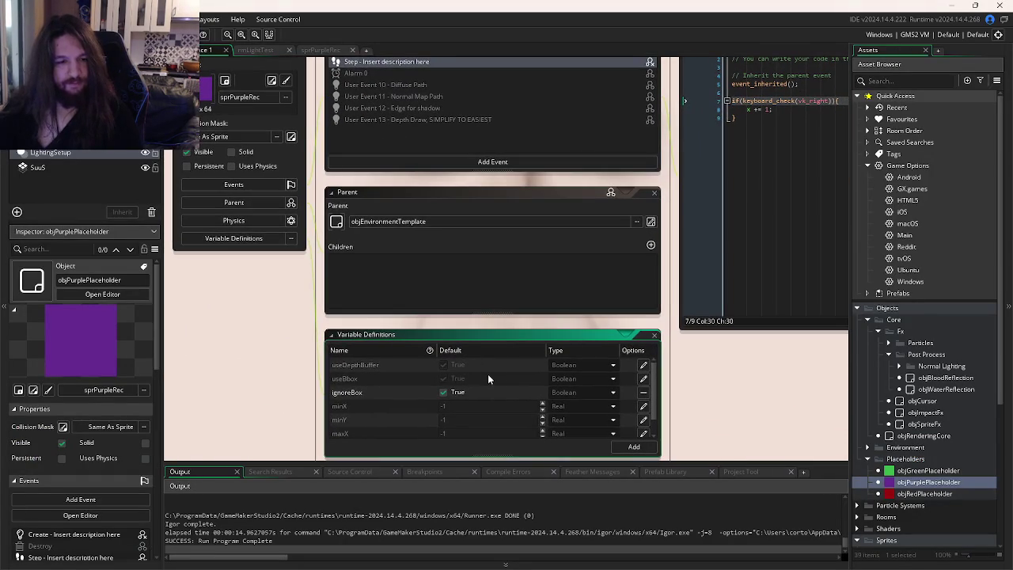
Step: Open objRedPlaceholder's Variable Definitions and review its inherited variables
{"action": "key", "text": "ctrl+Tab"}
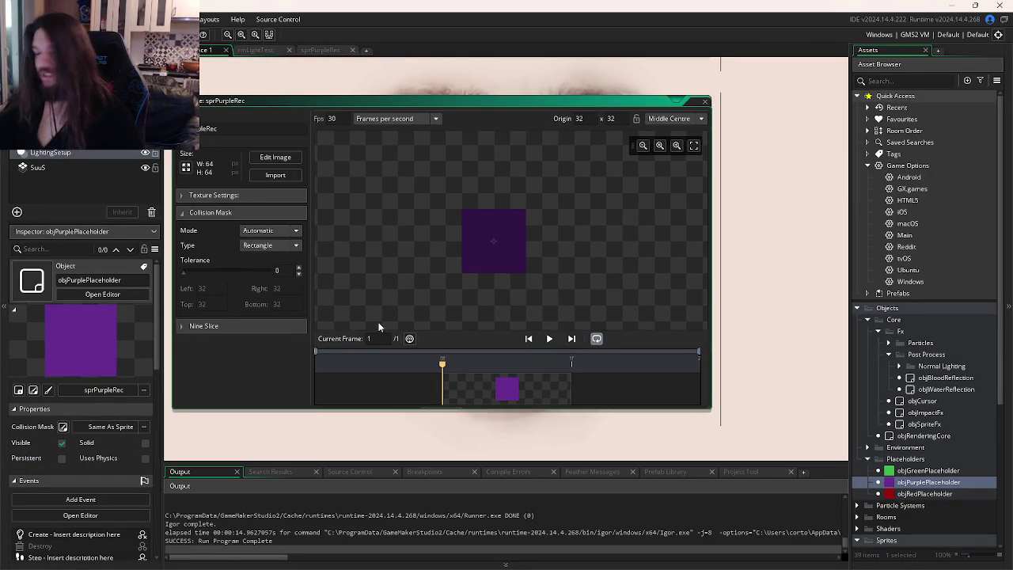
{"action": "key", "text": "ctrl+Tab"}
{"action": "key", "text": "ctrl+Tab"}
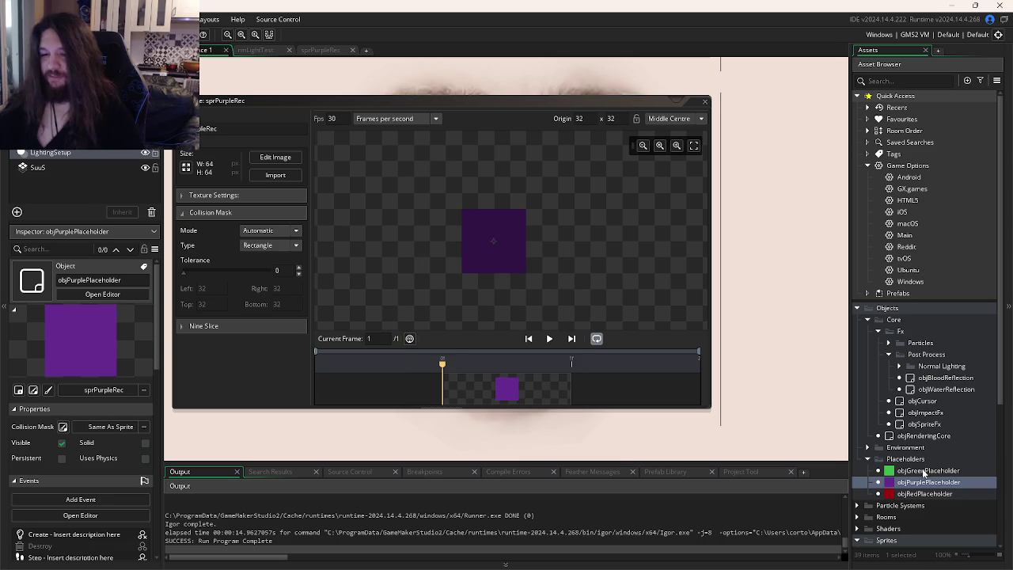
{"action": "left_click", "coordinate": [911, 493]}
{"action": "double_click", "coordinate": [911, 493]}
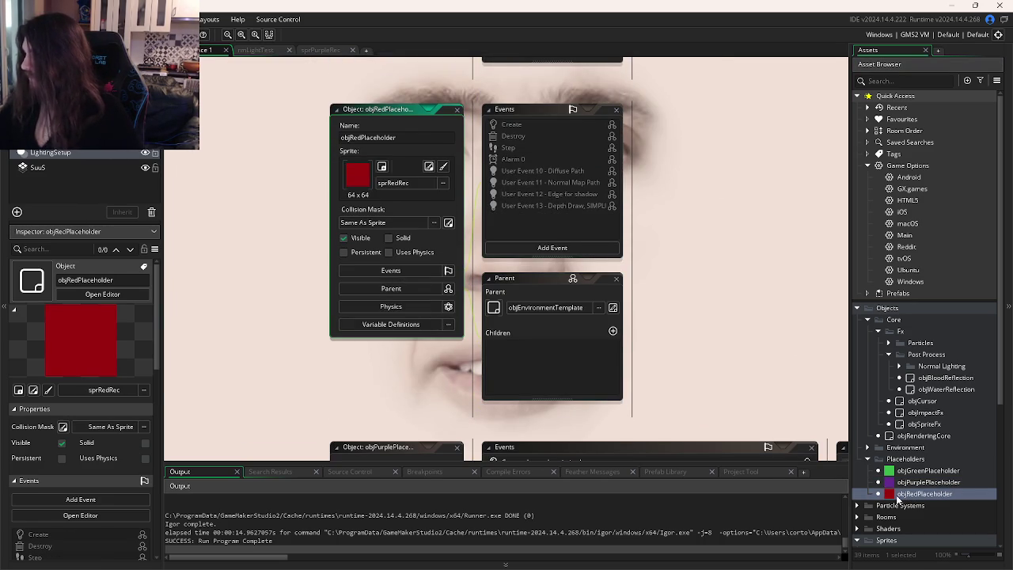
{"action": "left_click", "coordinate": [419, 325]}
{"action": "scroll", "coordinate": [482, 351], "scroll_direction": "down", "scroll_amount": 1}
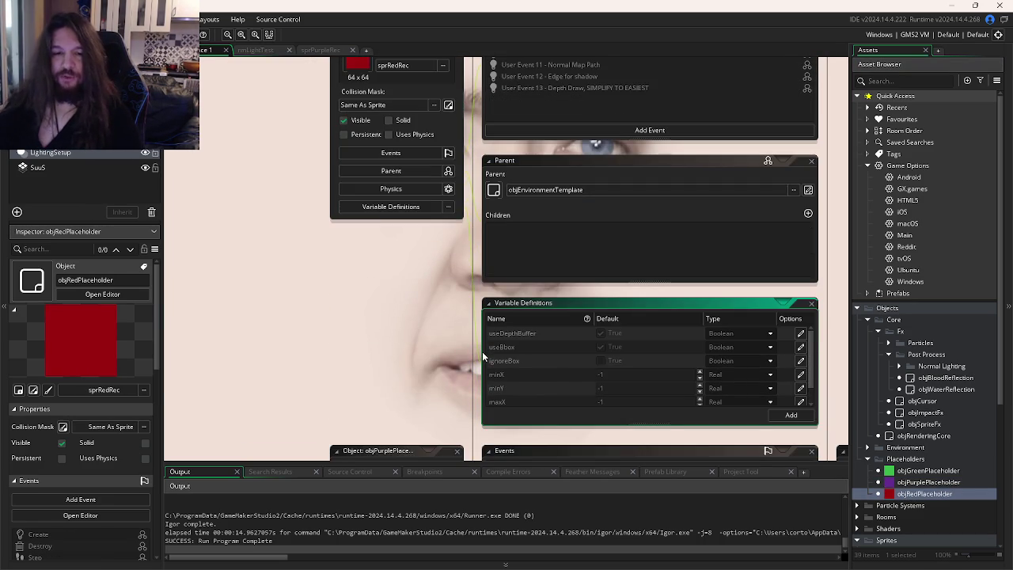
{"action": "scroll", "coordinate": [467, 358], "scroll_direction": "down", "scroll_amount": 4}
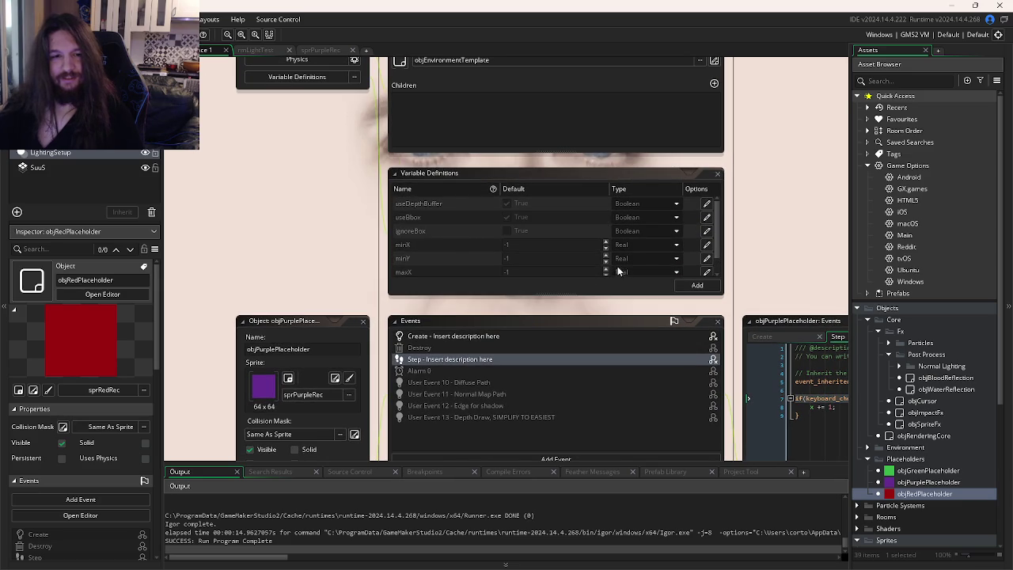
{"action": "scroll", "coordinate": [630, 248], "scroll_direction": "down", "scroll_amount": 1}
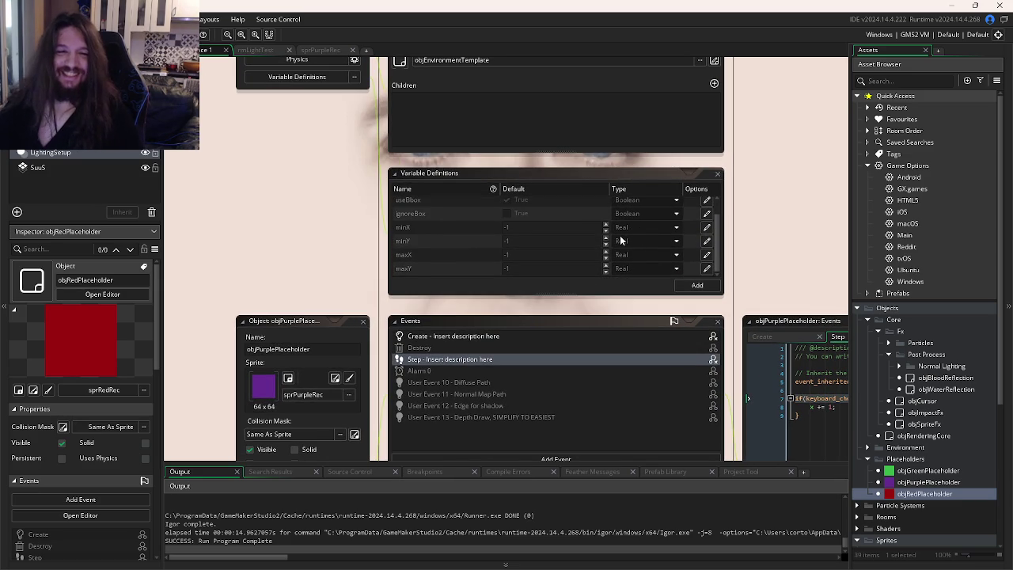
{"action": "scroll", "coordinate": [621, 241], "scroll_direction": "up", "scroll_amount": 1}
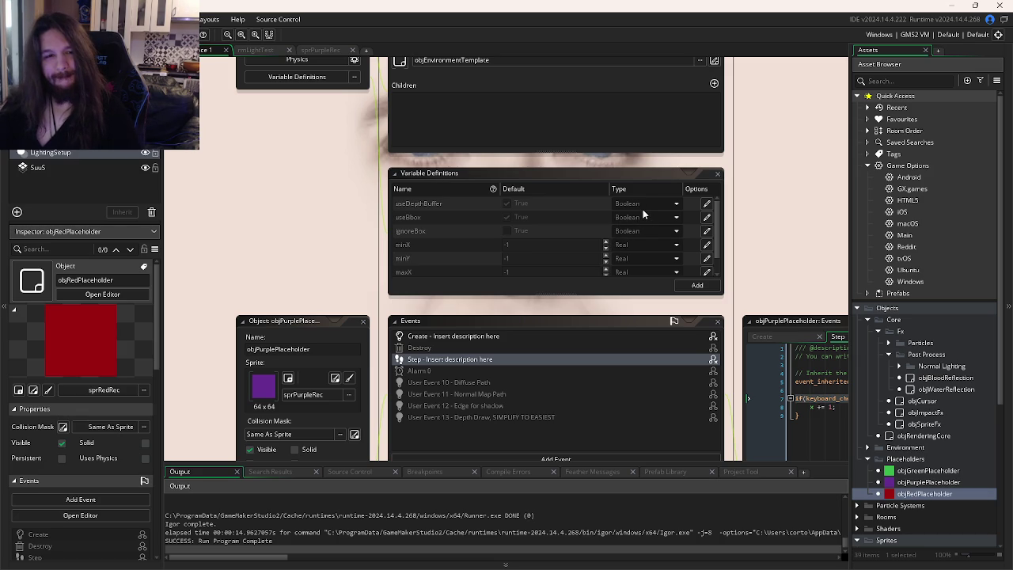
{"action": "left_click", "coordinate": [716, 173]}
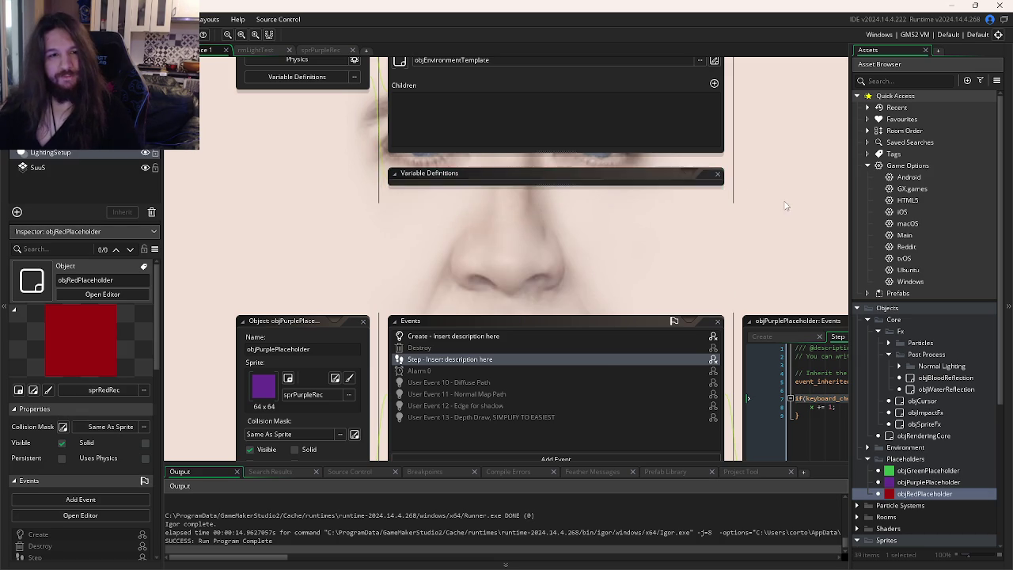
Step: Override useBbox as off and tick ignoreBox on the purple placeholder, then run the game
{"action": "key", "text": "ctrl+Tab"}
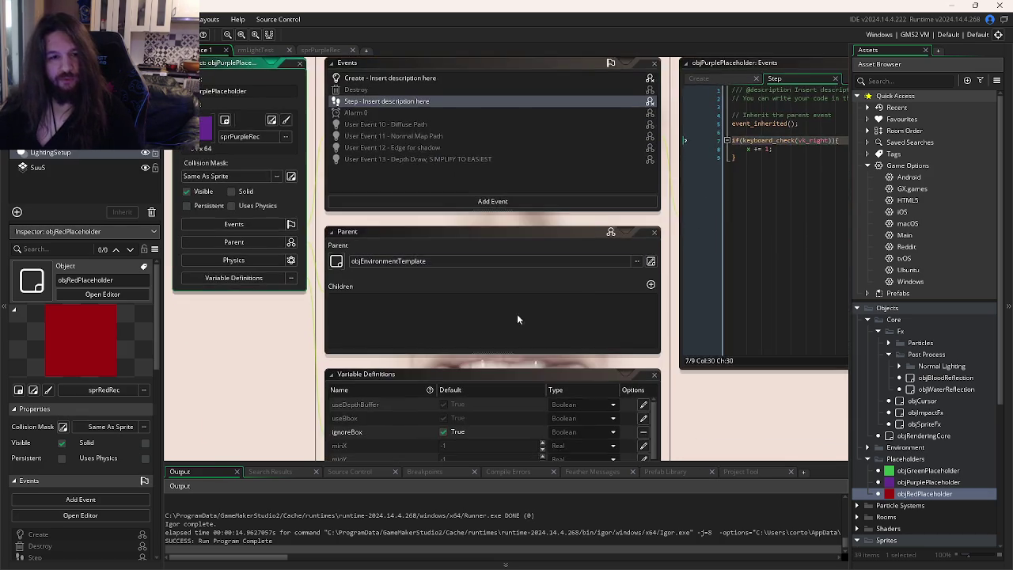
{"action": "left_click", "coordinate": [455, 370]}
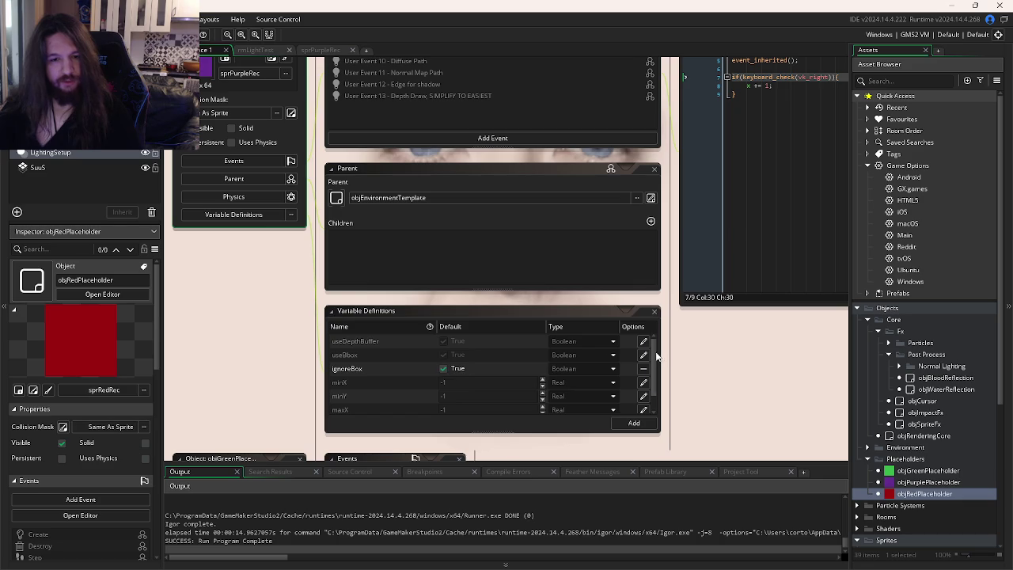
{"action": "left_click", "coordinate": [454, 356]}
{"action": "left_click", "coordinate": [457, 369]}
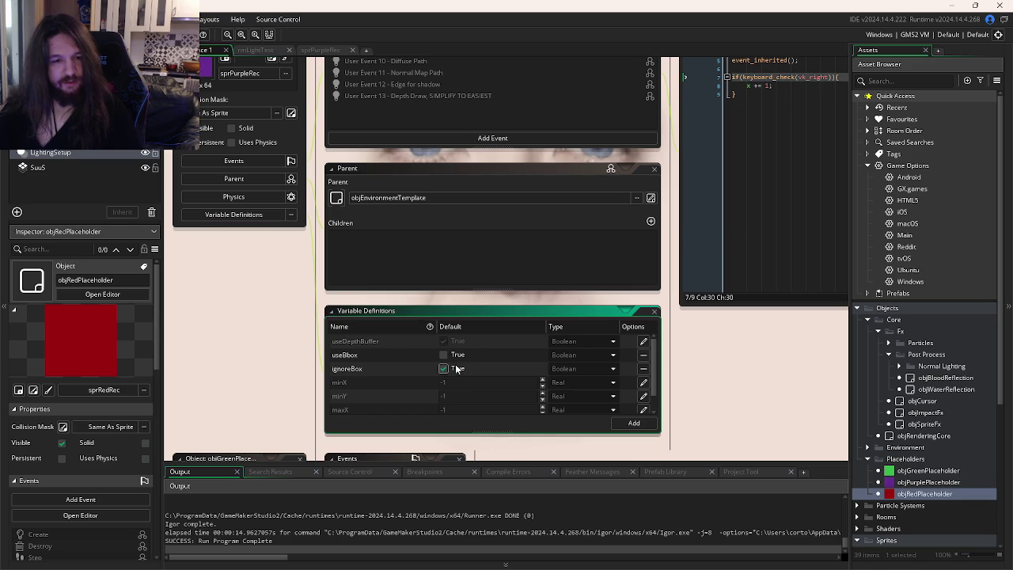
{"action": "scroll", "coordinate": [625, 372], "scroll_direction": "up", "scroll_amount": 2}
{"action": "scroll", "coordinate": [728, 388], "scroll_direction": "down", "scroll_amount": 4}
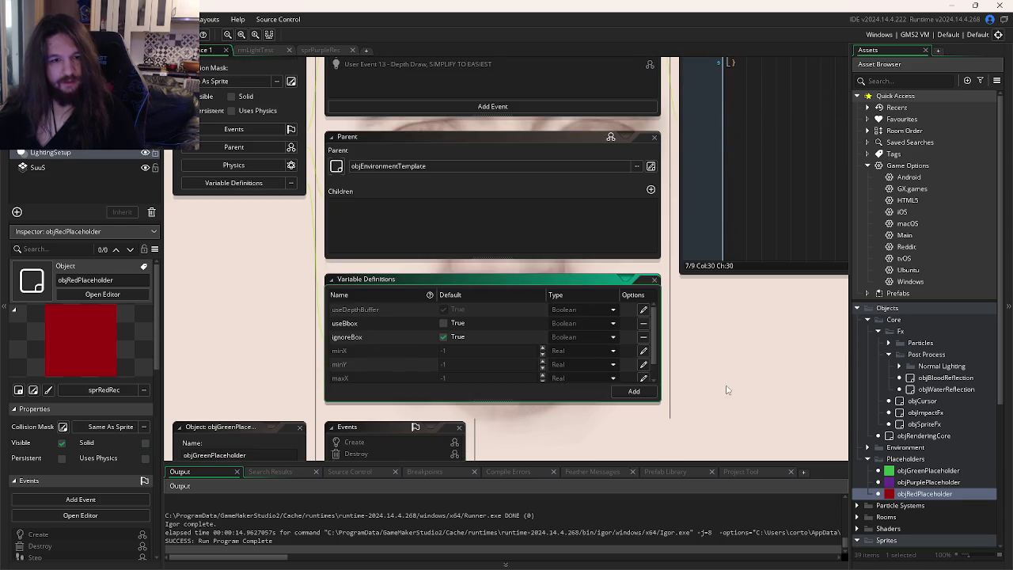
{"action": "key", "text": "F5"}
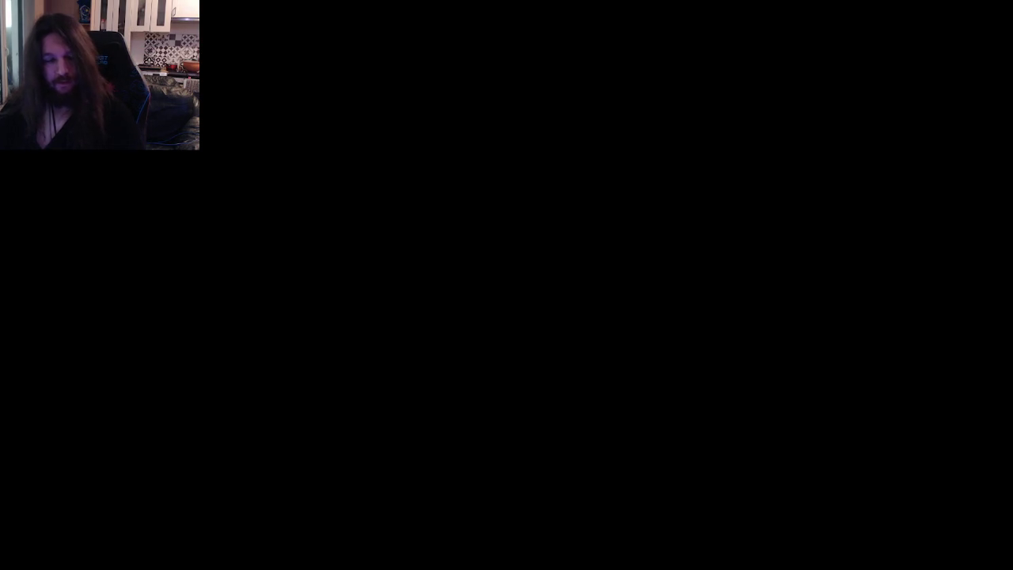
Step: Relaunch the game with F5 for another test run
{"action": "key", "text": "F5"}
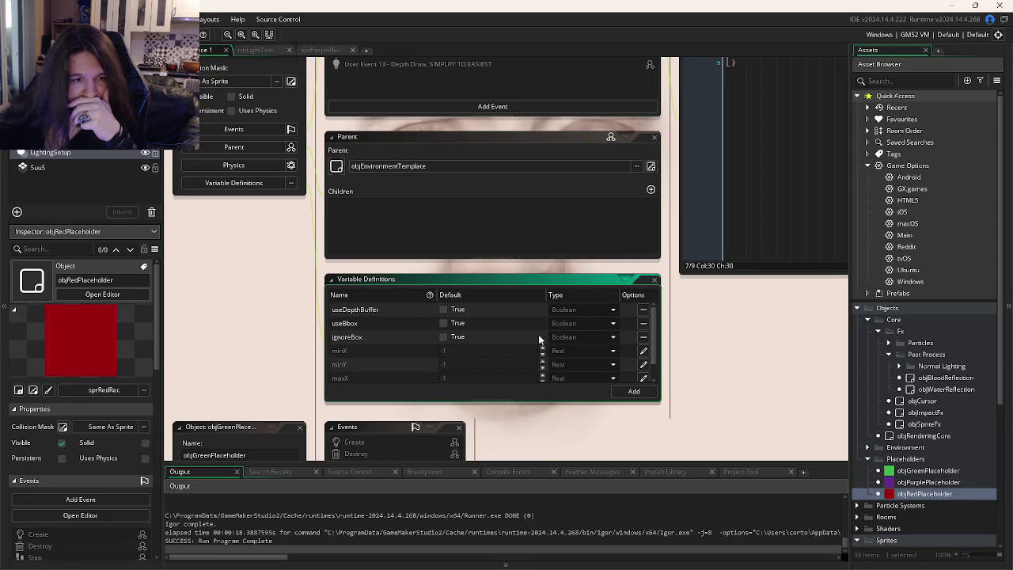
Step: Finish reviewing the purple placeholder's variable overrides
{"action": "scroll", "coordinate": [536, 333], "scroll_direction": "down", "scroll_amount": 1}
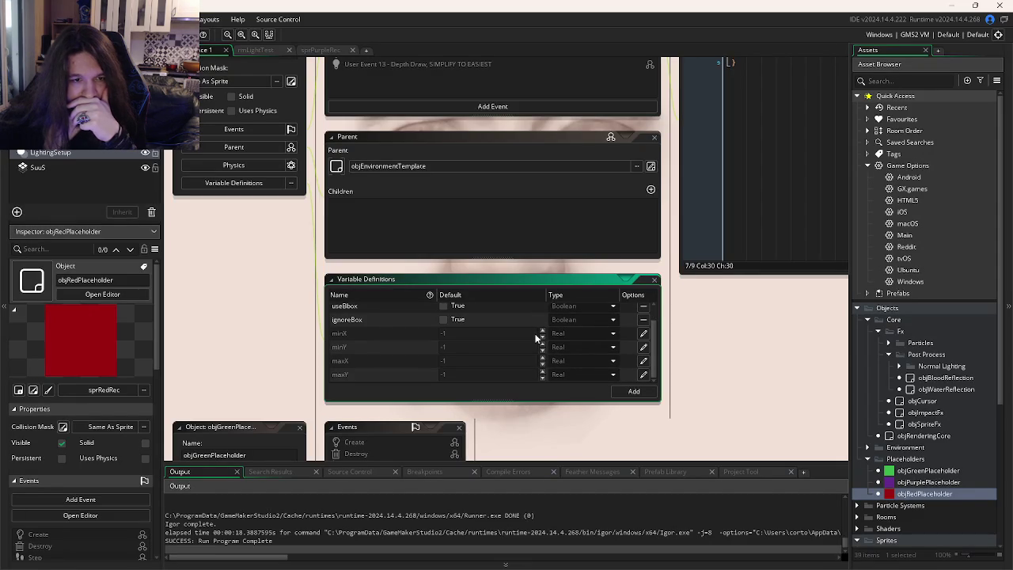
{"action": "scroll", "coordinate": [535, 338], "scroll_direction": "up", "scroll_amount": 1}
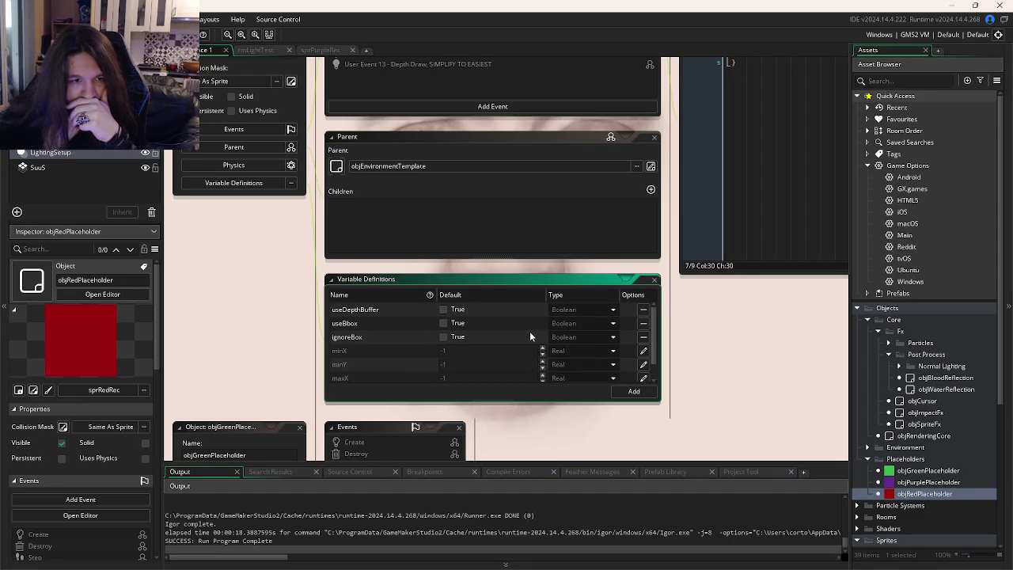
{"action": "left_click", "coordinate": [746, 362]}
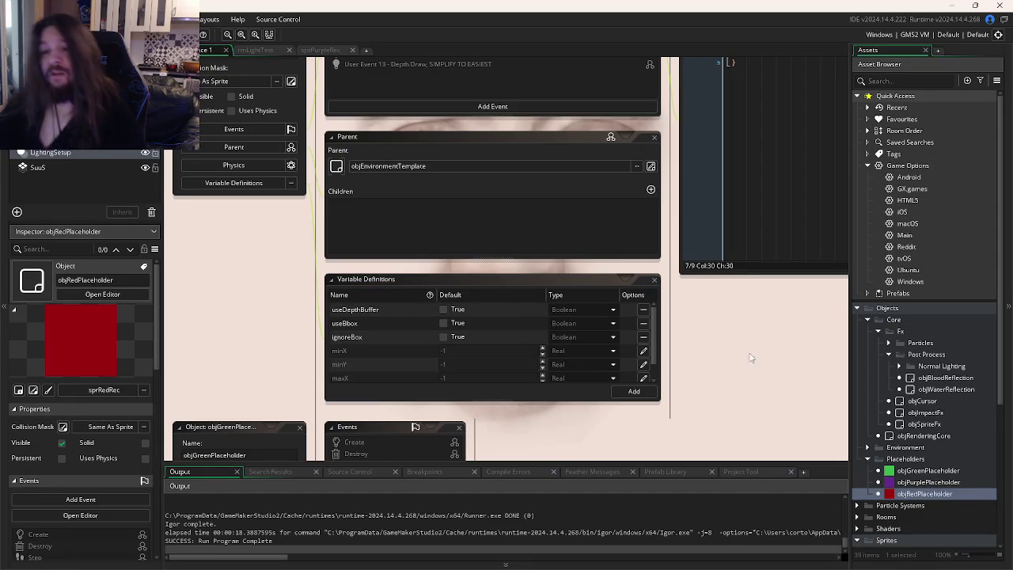
Step: Show objRedPlaceholder's variable definitions and open the inherited objRenderable Create code
{"action": "double_click", "coordinate": [924, 494]}
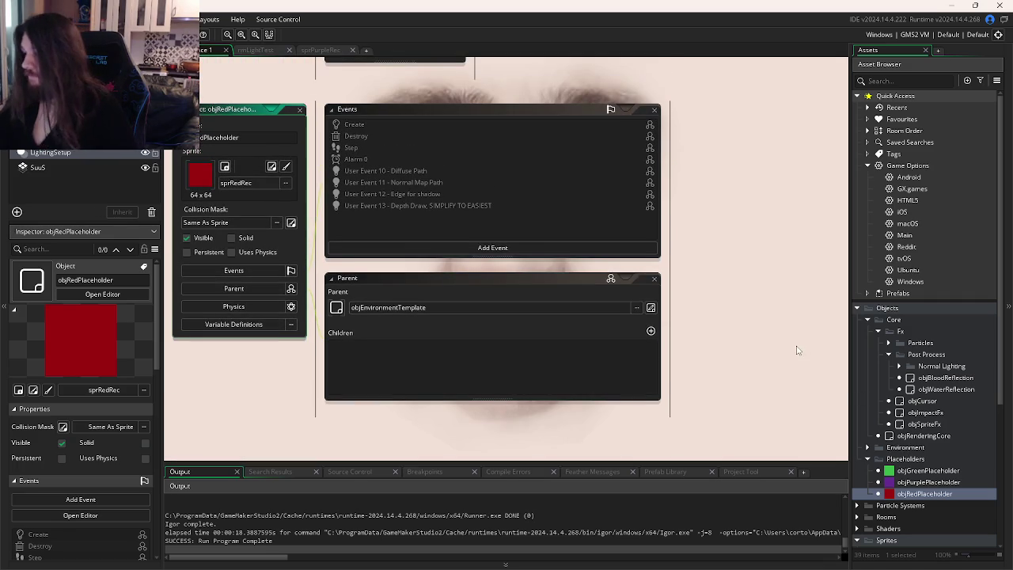
{"action": "left_click", "coordinate": [261, 325]}
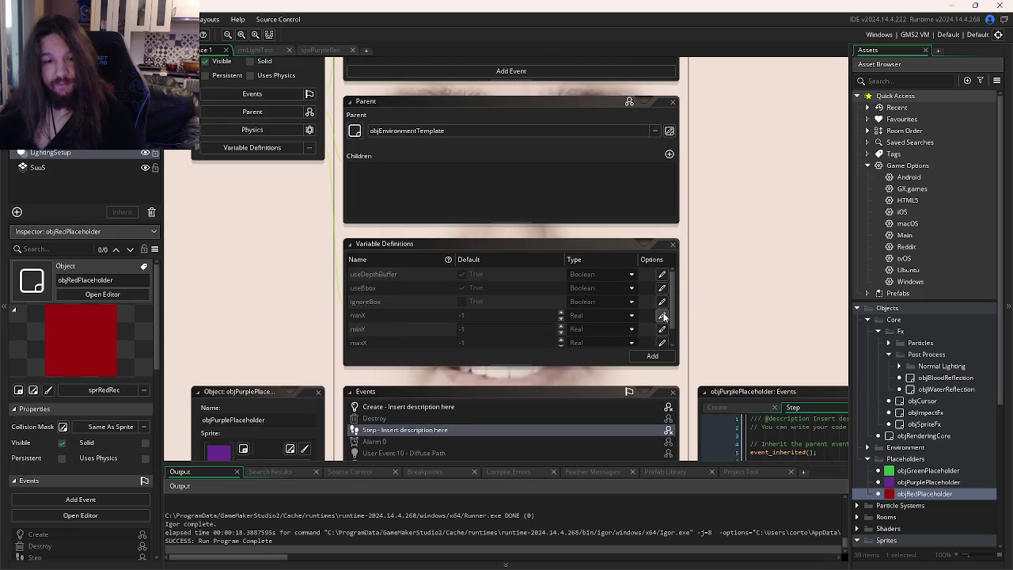
{"action": "scroll", "coordinate": [601, 277], "scroll_direction": "up", "scroll_amount": 3}
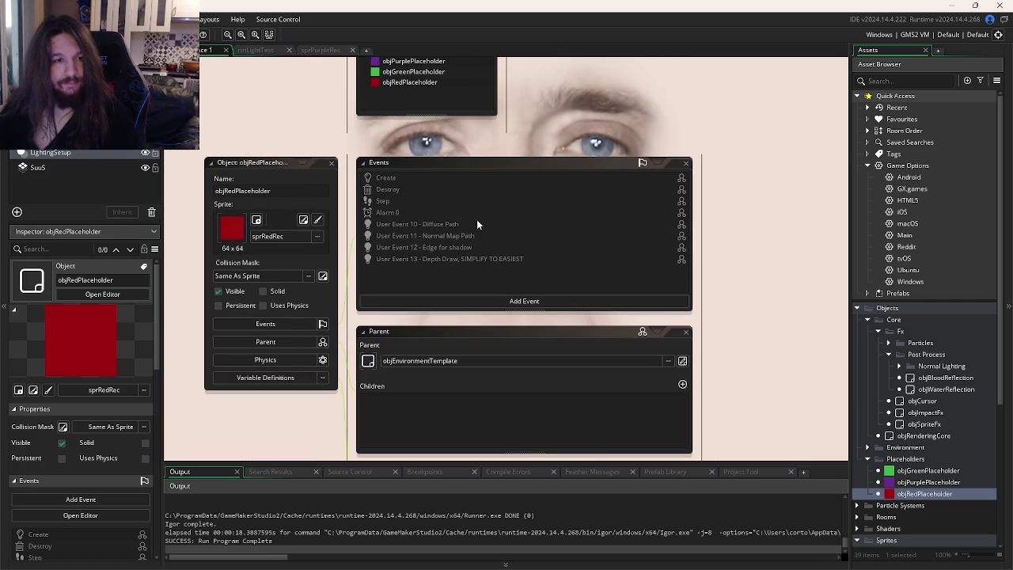
{"action": "double_click", "coordinate": [398, 182]}
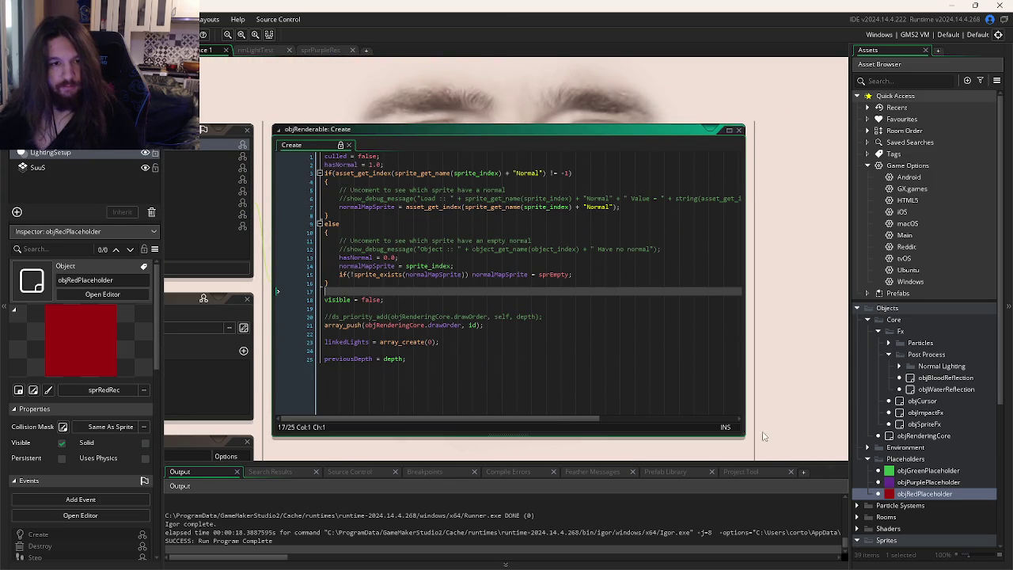
Step: Enlarge objRenderable's Create code window and step through its normalMapSprite, array_push and previousDepth lines
{"action": "left_click_drag", "start_coordinate": [744, 435], "coordinate": [850, 467]}
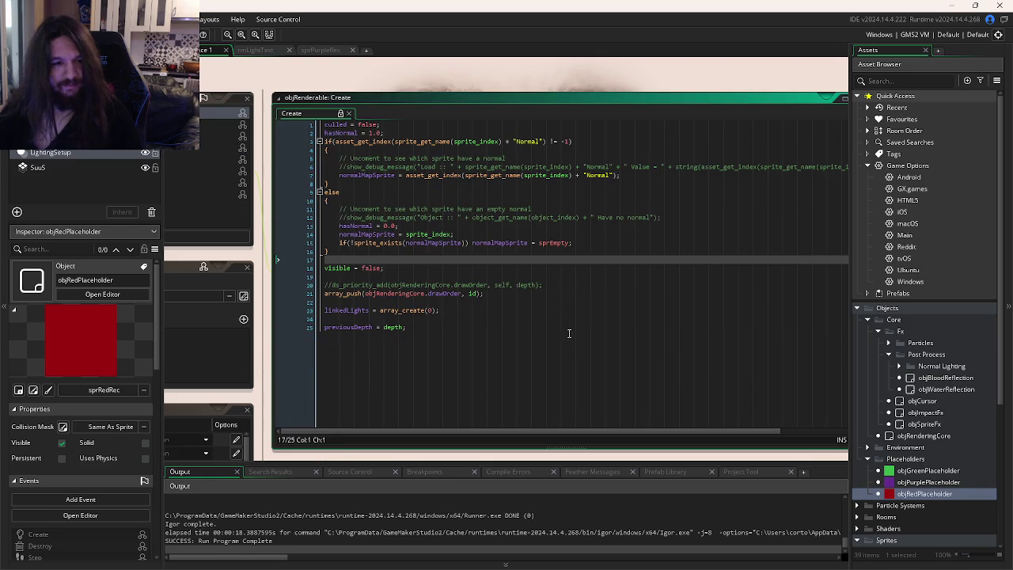
{"action": "left_click", "coordinate": [570, 335]}
{"action": "mouse_move", "coordinate": [672, 348]}
{"action": "left_mouse_down"}
{"action": "mouse_move", "coordinate": [534, 300]}
{"action": "mouse_move", "coordinate": [481, 312]}
{"action": "mouse_move", "coordinate": [497, 318]}
{"action": "left_mouse_up"}
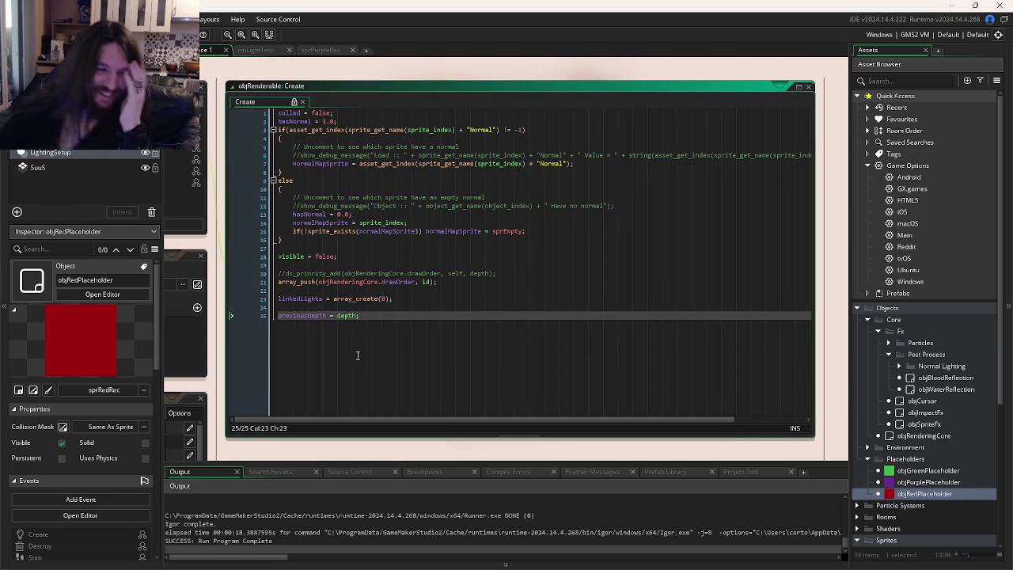
{"action": "left_click_drag", "start_coordinate": [461, 253], "coordinate": [447, 273]}
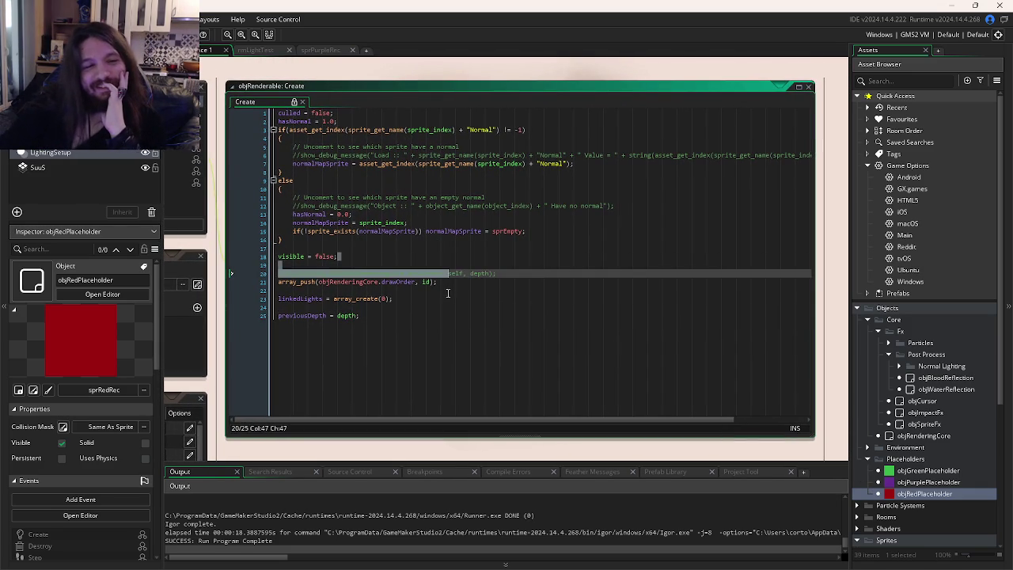
{"action": "left_click", "coordinate": [456, 297]}
{"action": "left_click", "coordinate": [445, 224]}
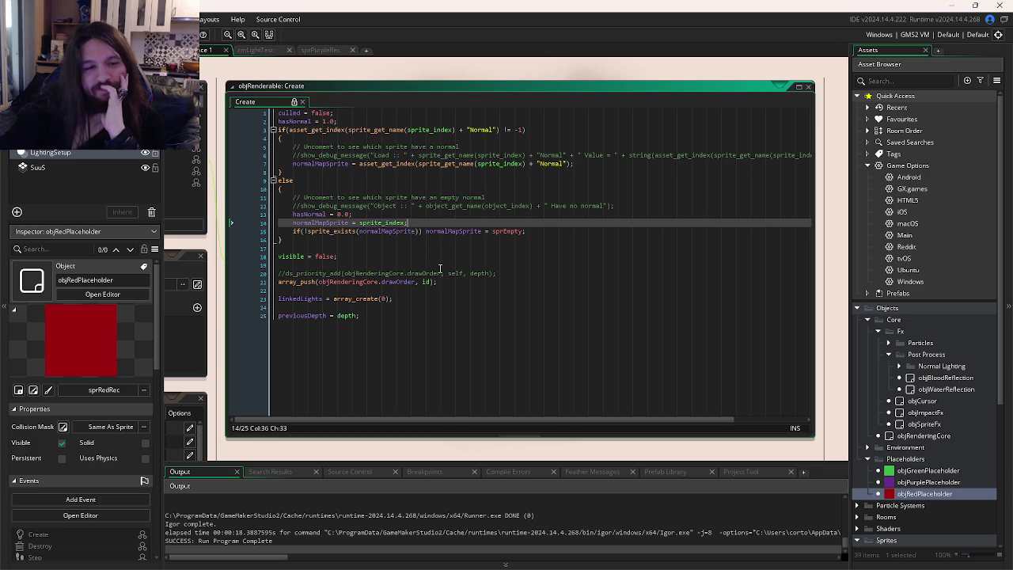
{"action": "left_click", "coordinate": [466, 284]}
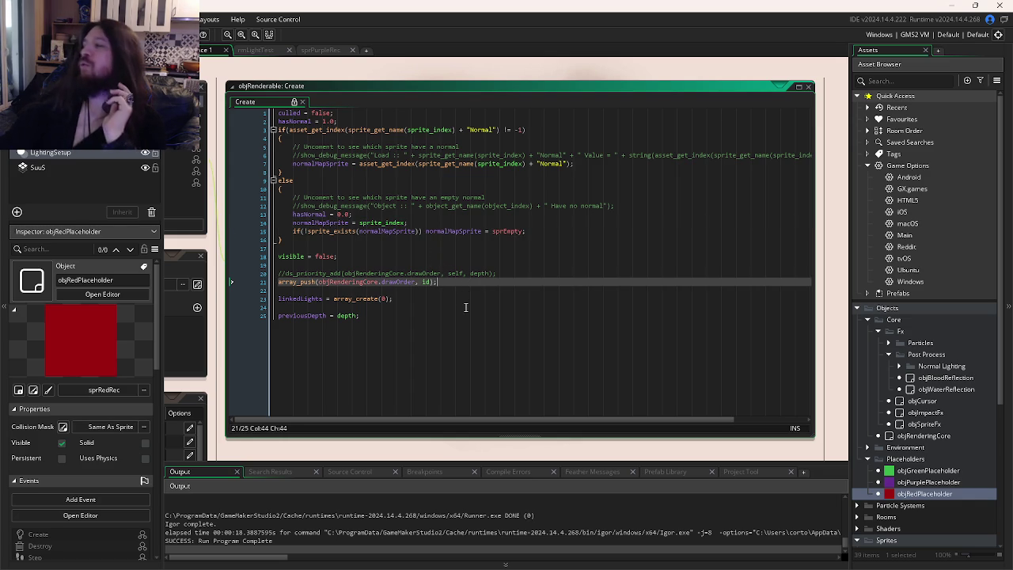
{"action": "left_click", "coordinate": [367, 313]}
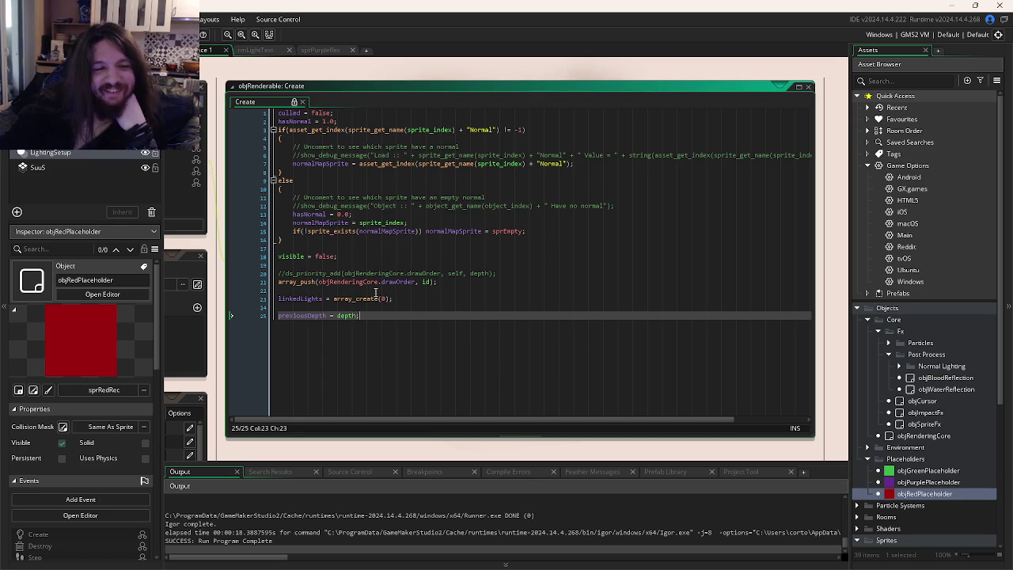
{"action": "left_click", "coordinate": [338, 290]}
{"action": "left_click_drag", "start_coordinate": [337, 290], "coordinate": [554, 293]}
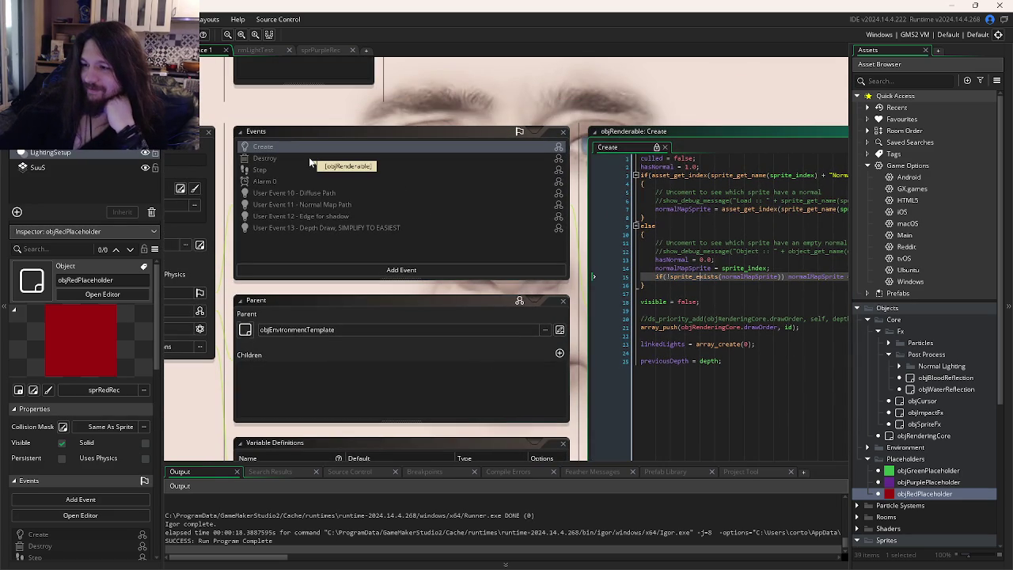
Step: Open objRenderable's Alarm 0, Step, Diffuse Path and Normal Map Path code tabs
{"action": "scroll", "coordinate": [321, 183], "scroll_direction": "up", "scroll_amount": 1}
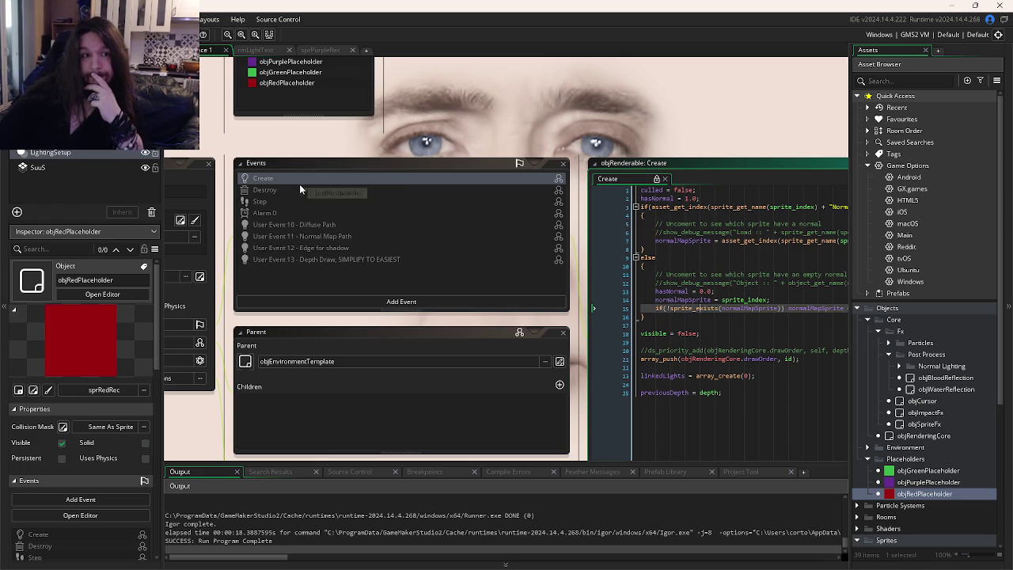
{"action": "left_click", "coordinate": [283, 208]}
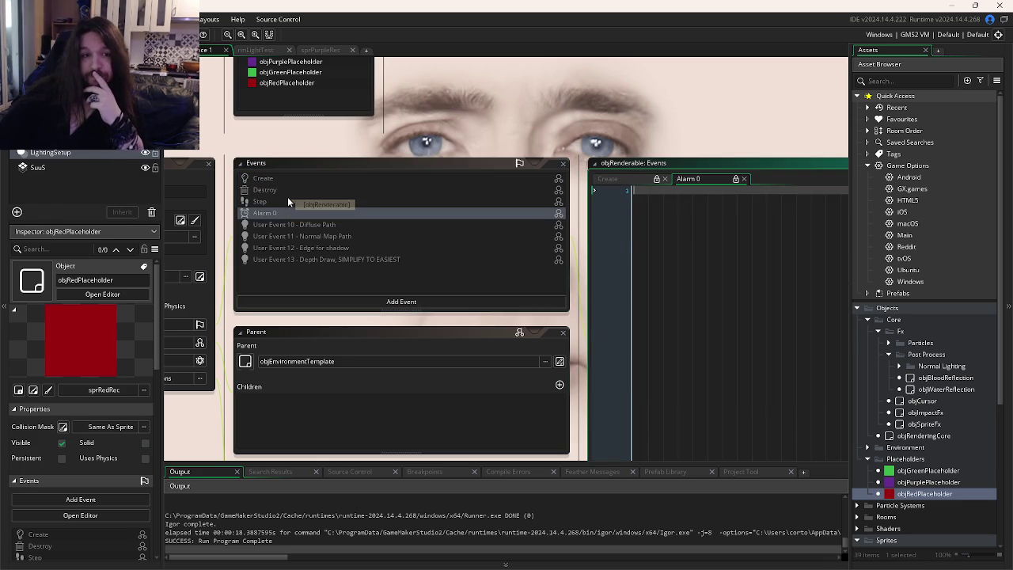
{"action": "left_click", "coordinate": [287, 200]}
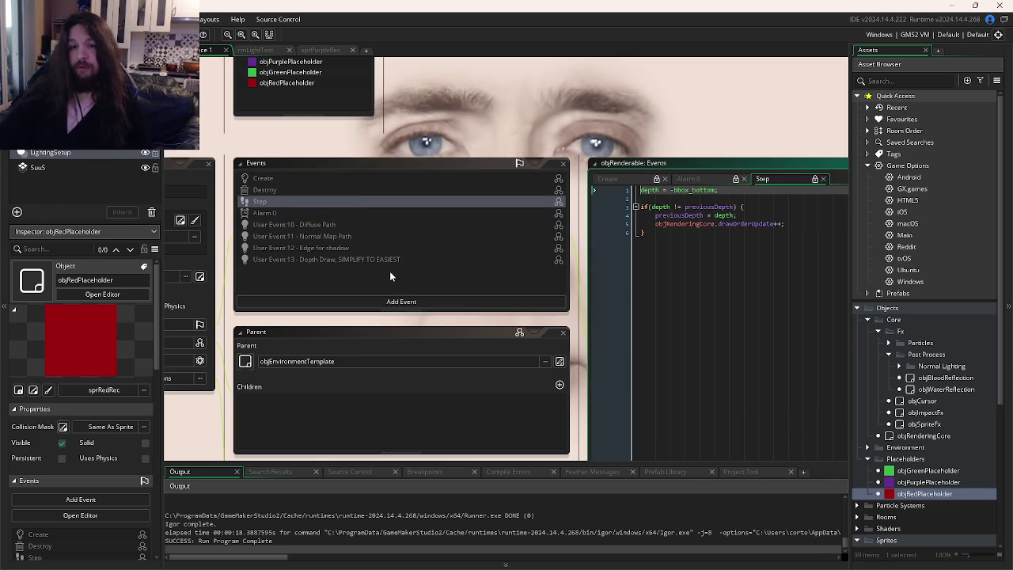
{"action": "left_click", "coordinate": [299, 225]}
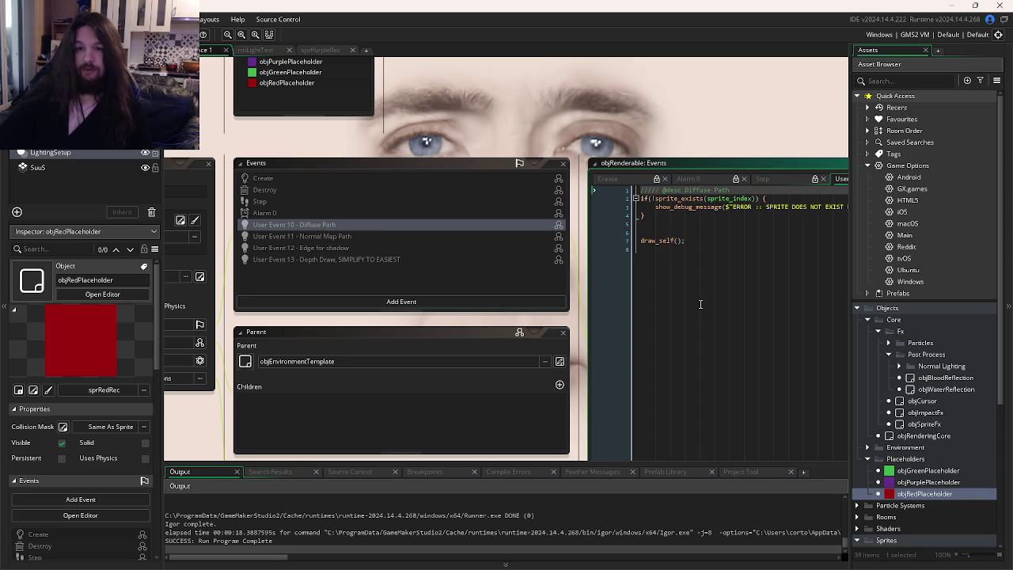
{"action": "left_click", "coordinate": [246, 229]}
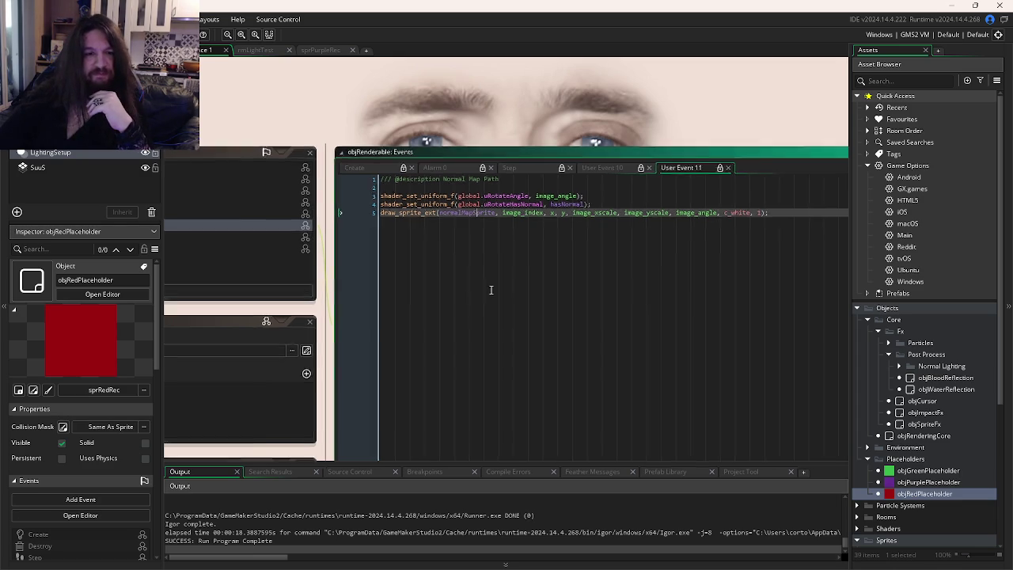
Step: Open User Event 12 Edge for shadow and check the bbox_left documentation
{"action": "left_click", "coordinate": [244, 251]}
{"action": "left_click", "coordinate": [578, 300]}
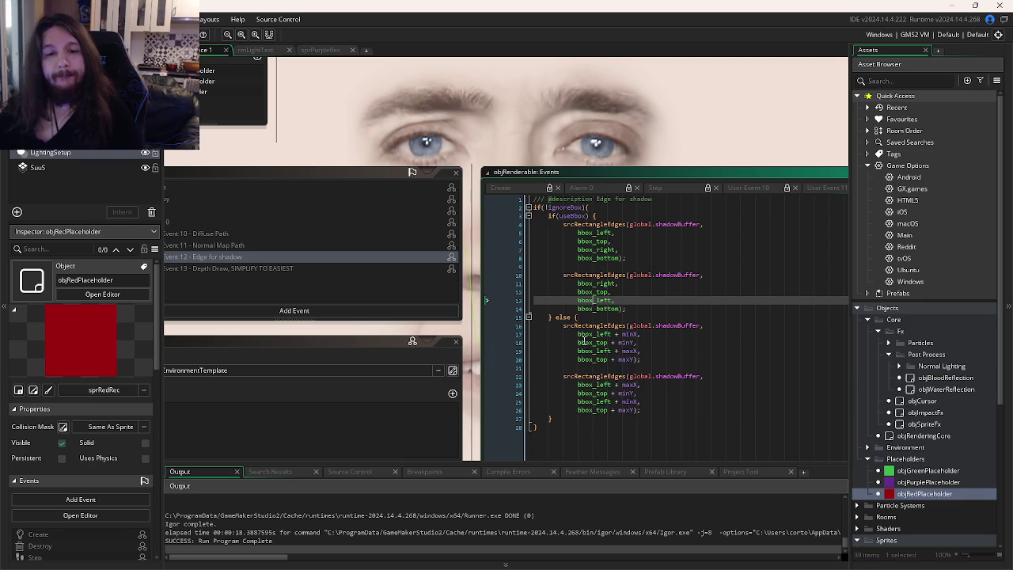
Step: Edit the else branch's second srcRectangleEdges call in the Edge for shadow code
{"action": "mouse_move", "coordinate": [583, 342]}
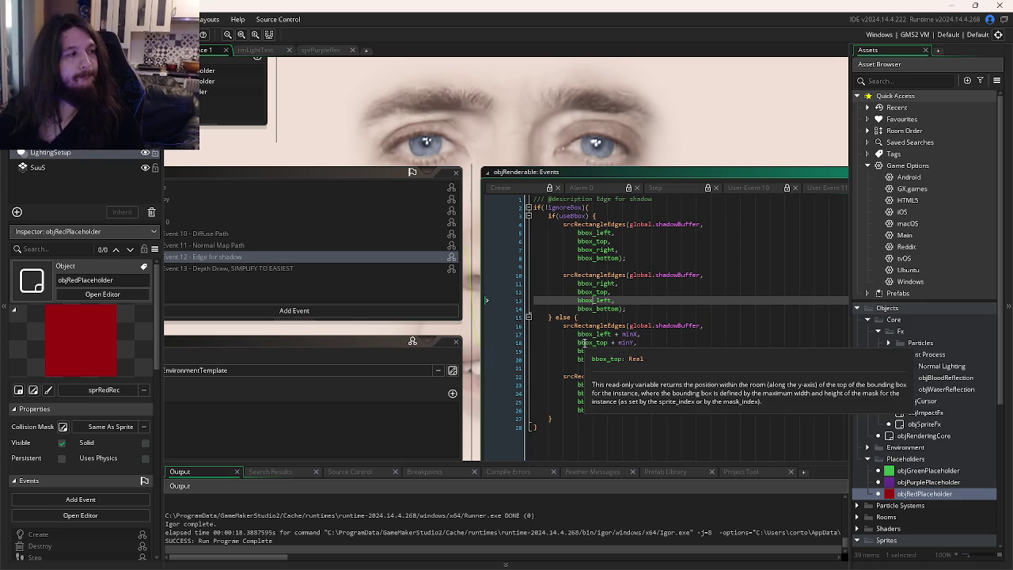
{"action": "left_click", "coordinate": [566, 385]}
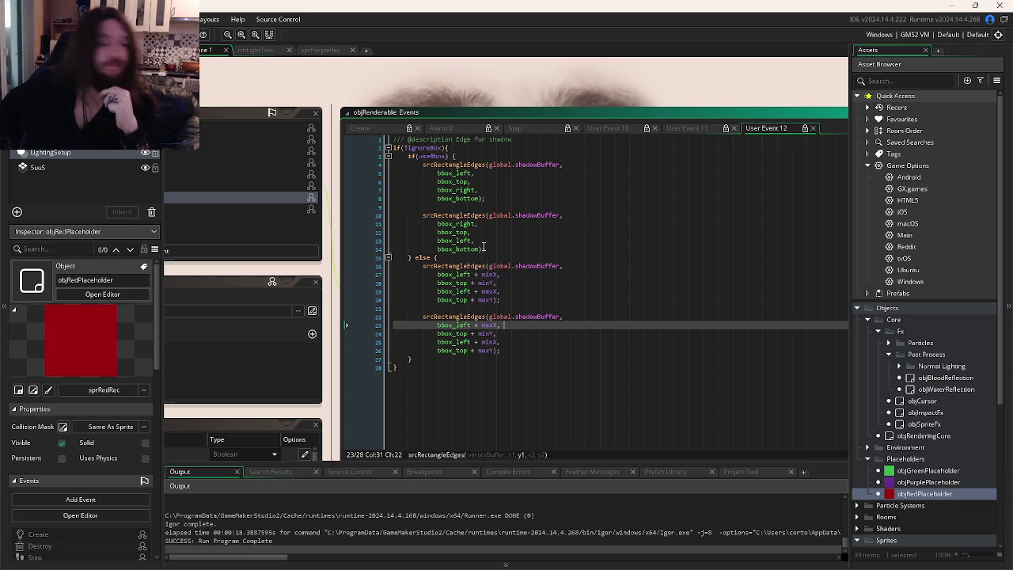
{"action": "key", "text": "super"}
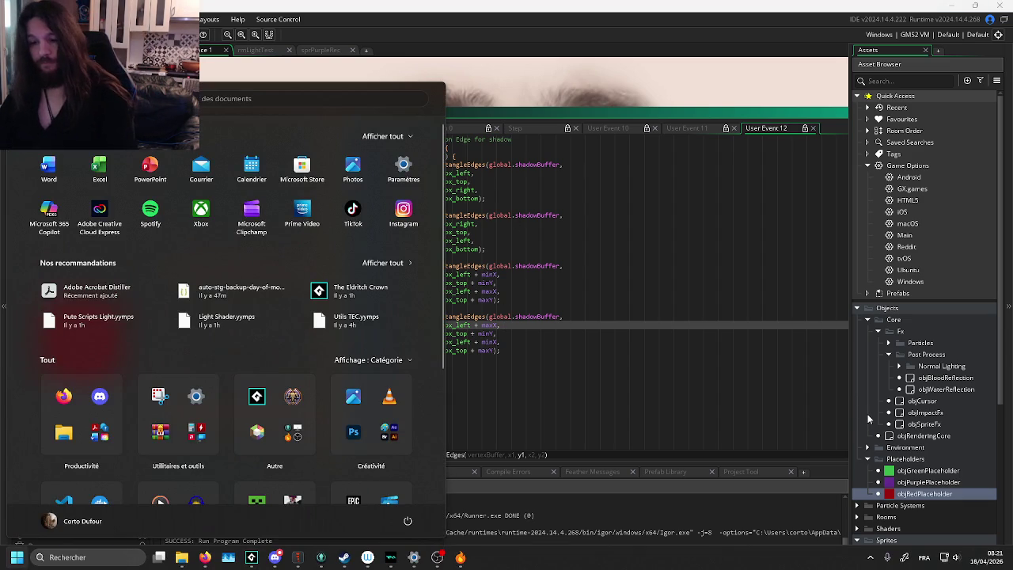
Step: Search the Start menu for 'photo' and launch Adobe Photoshop 2025
{"action": "type", "text": "photo"}
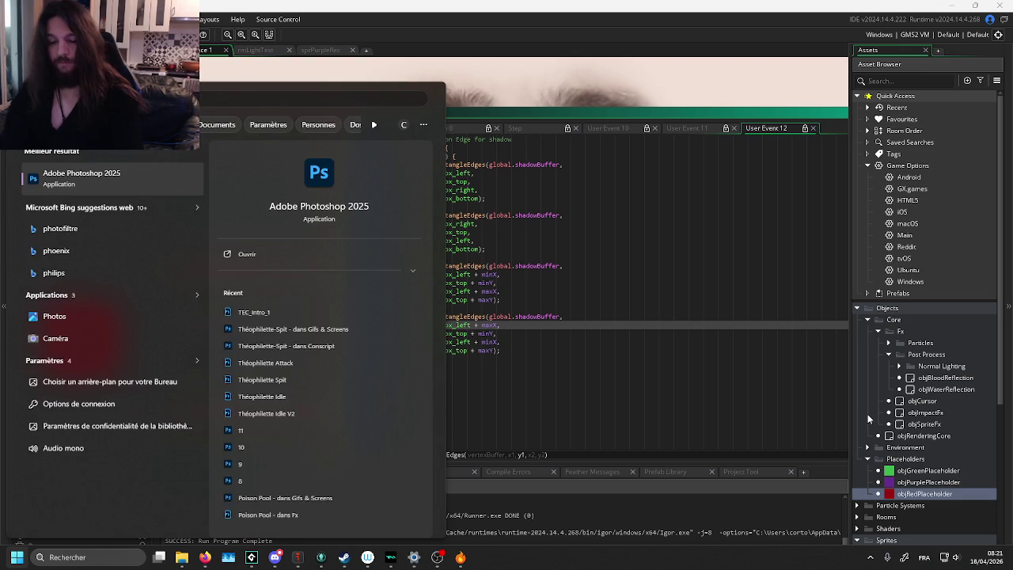
{"action": "key", "text": "Return"}
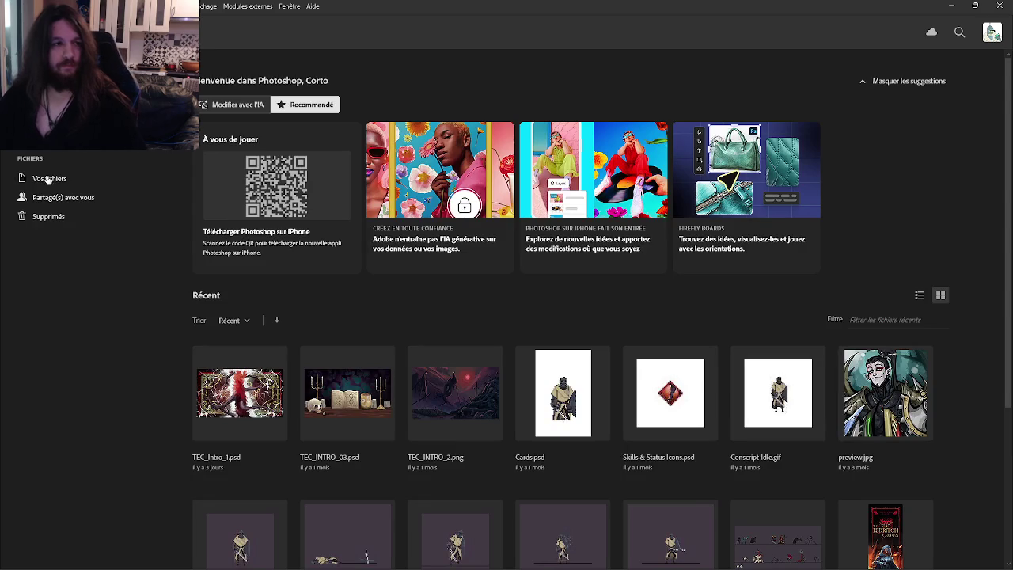
Step: Create a blank 1920×1080 document and move Photoshop to the other screen
{"action": "key", "text": "ctrl+n"}
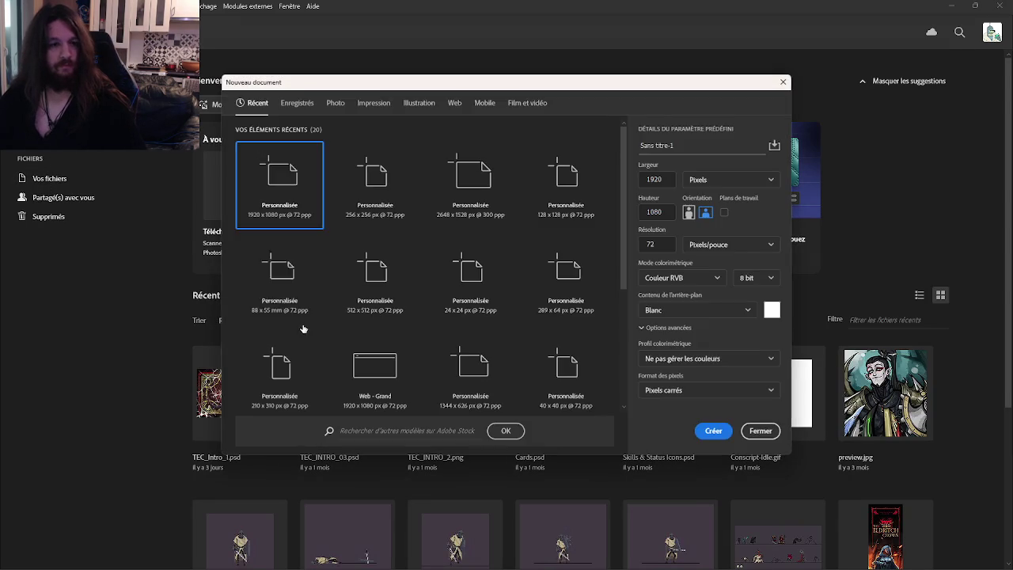
{"action": "left_click", "coordinate": [715, 430]}
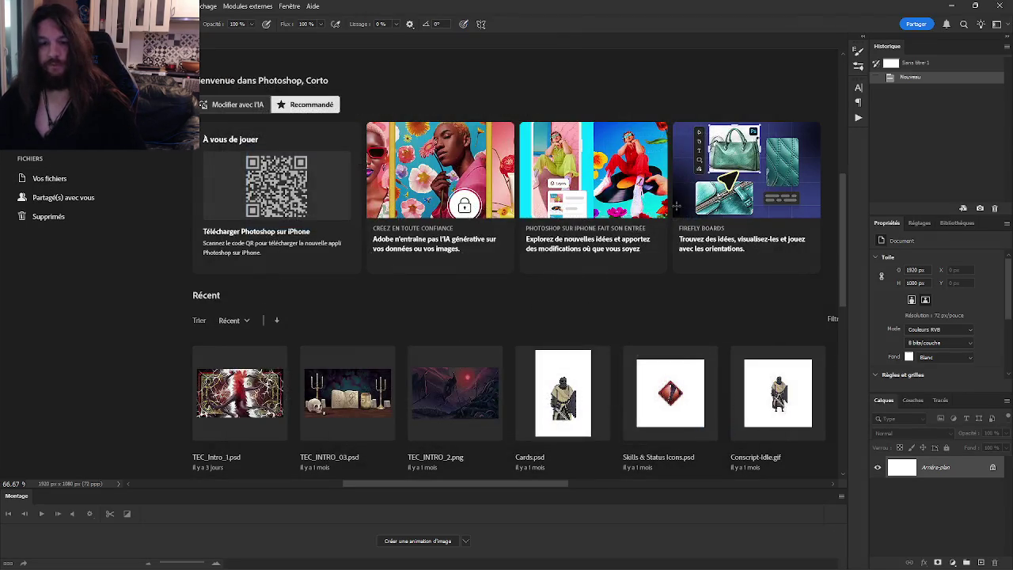
{"action": "key", "text": "super+Down"}
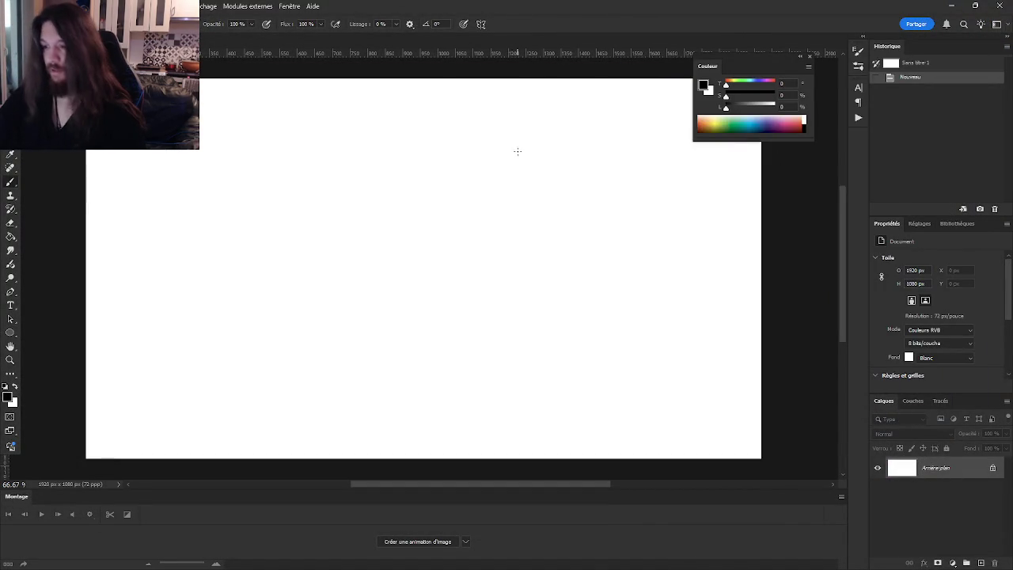
Step: On a new layer, sketch a circle labelled STAG
{"action": "left_click", "coordinate": [981, 563]}
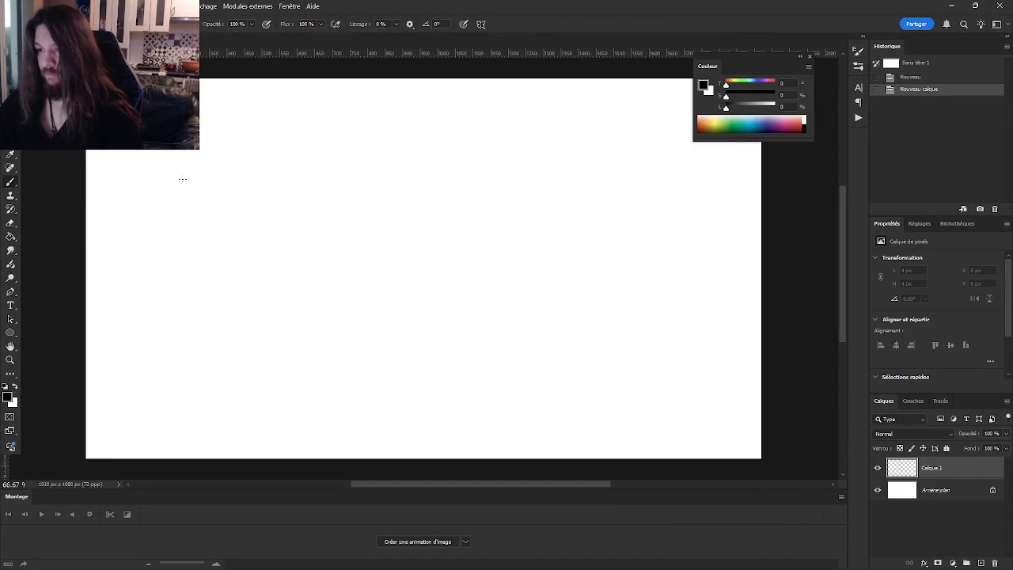
{"action": "left_click_drag", "start_coordinate": [221, 273], "coordinate": [227, 242]}
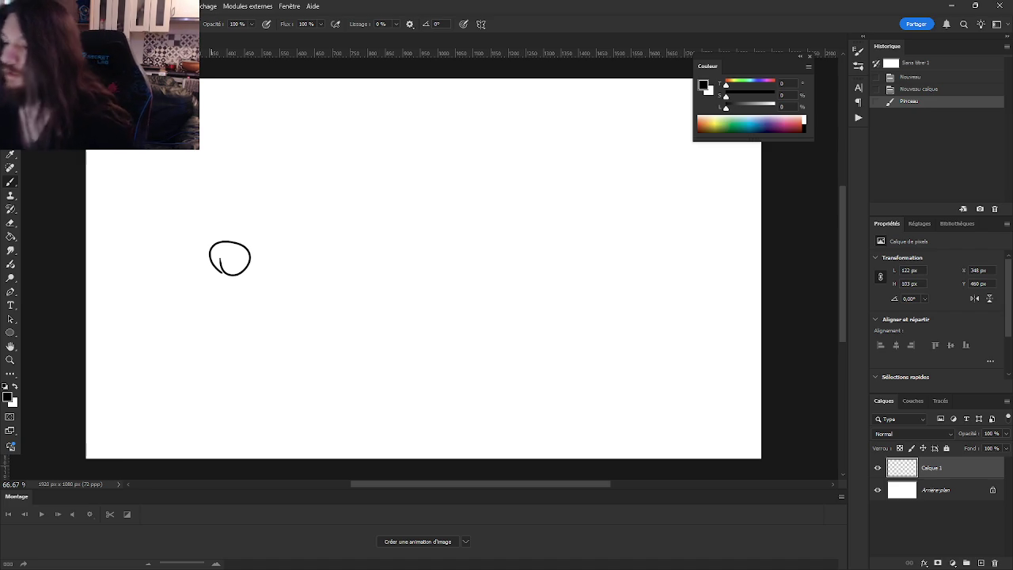
{"action": "mouse_move", "coordinate": [201, 193]}
{"action": "left_mouse_down"}
{"action": "mouse_move", "coordinate": [187, 215]}
{"action": "mouse_move", "coordinate": [215, 196]}
{"action": "left_mouse_up"}
{"action": "mouse_move", "coordinate": [208, 197]}
{"action": "left_mouse_down"}
{"action": "mouse_move", "coordinate": [208, 212]}
{"action": "mouse_move", "coordinate": [228, 212]}
{"action": "left_mouse_up"}
{"action": "left_click_drag", "start_coordinate": [219, 205], "coordinate": [240, 205]}
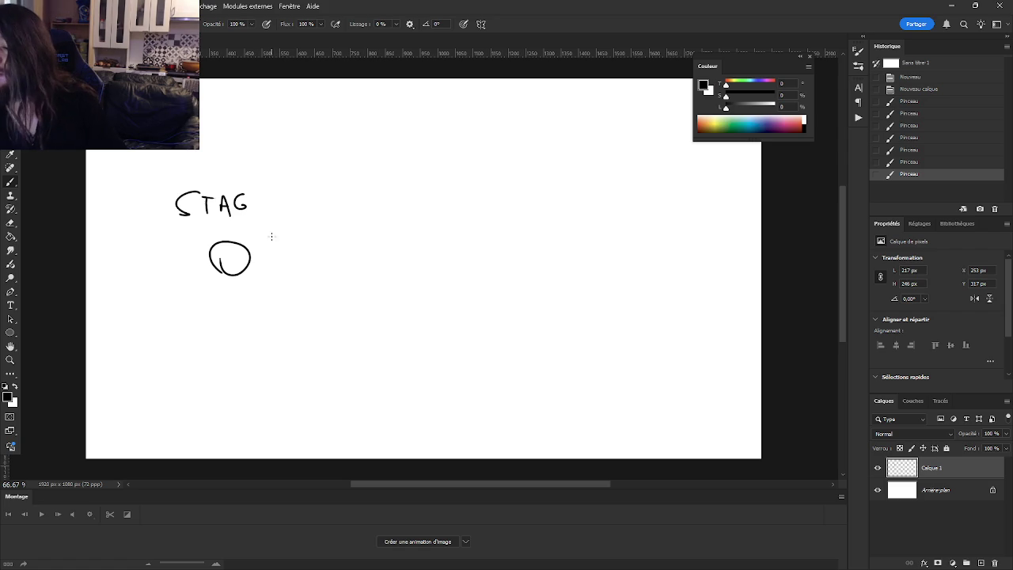
Step: Write the label 'isSTAG = F' near the top of the canvas
{"action": "mouse_move", "coordinate": [392, 161]}
{"action": "left_mouse_down"}
{"action": "mouse_move", "coordinate": [391, 172]}
{"action": "mouse_move", "coordinate": [422, 173]}
{"action": "left_mouse_up"}
{"action": "left_click", "coordinate": [391, 156]}
{"action": "mouse_move", "coordinate": [413, 159]}
{"action": "left_mouse_down"}
{"action": "mouse_move", "coordinate": [431, 159]}
{"action": "mouse_move", "coordinate": [418, 173]}
{"action": "mouse_move", "coordinate": [434, 174]}
{"action": "left_mouse_up"}
{"action": "key", "text": "ctrl+z"}
{"action": "key", "text": "ctrl+z"}
{"action": "mouse_move", "coordinate": [428, 160]}
{"action": "left_mouse_down"}
{"action": "mouse_move", "coordinate": [440, 159]}
{"action": "mouse_move", "coordinate": [451, 182]}
{"action": "mouse_move", "coordinate": [454, 172]}
{"action": "left_mouse_up"}
{"action": "mouse_move", "coordinate": [474, 161]}
{"action": "left_mouse_down"}
{"action": "mouse_move", "coordinate": [474, 171]}
{"action": "mouse_move", "coordinate": [508, 180]}
{"action": "left_mouse_up"}
{"action": "mouse_move", "coordinate": [528, 157]}
{"action": "left_mouse_down"}
{"action": "mouse_move", "coordinate": [530, 178]}
{"action": "mouse_move", "coordinate": [554, 159]}
{"action": "left_mouse_up"}
{"action": "left_click_drag", "start_coordinate": [529, 167], "coordinate": [554, 166]}
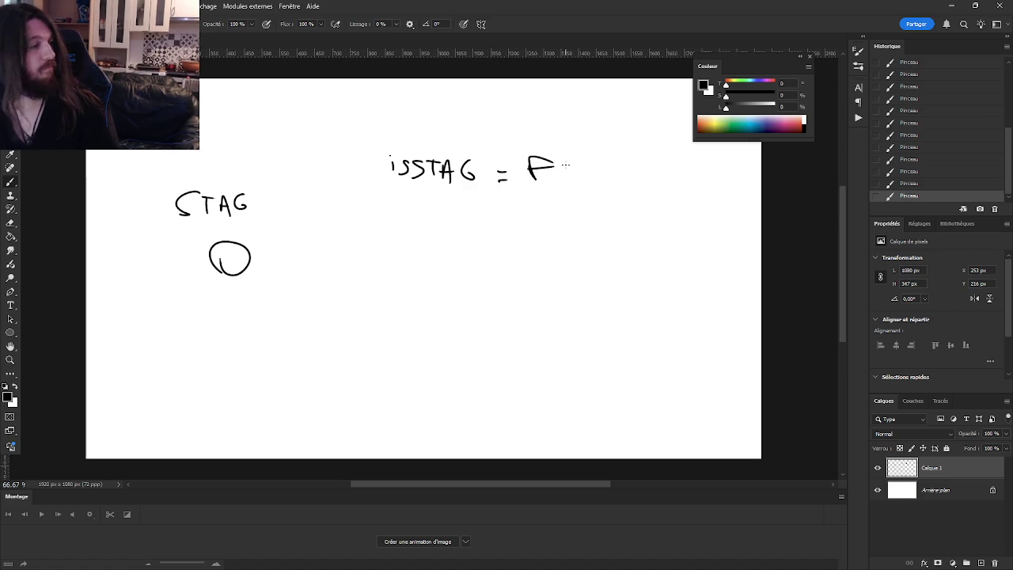
Step: Draw arrows from the STAG circle to 'if' and from isSTAG = F to ALARM
{"action": "mouse_move", "coordinate": [254, 248]}
{"action": "left_mouse_down"}
{"action": "mouse_move", "coordinate": [367, 220]}
{"action": "mouse_move", "coordinate": [416, 224]}
{"action": "left_mouse_up"}
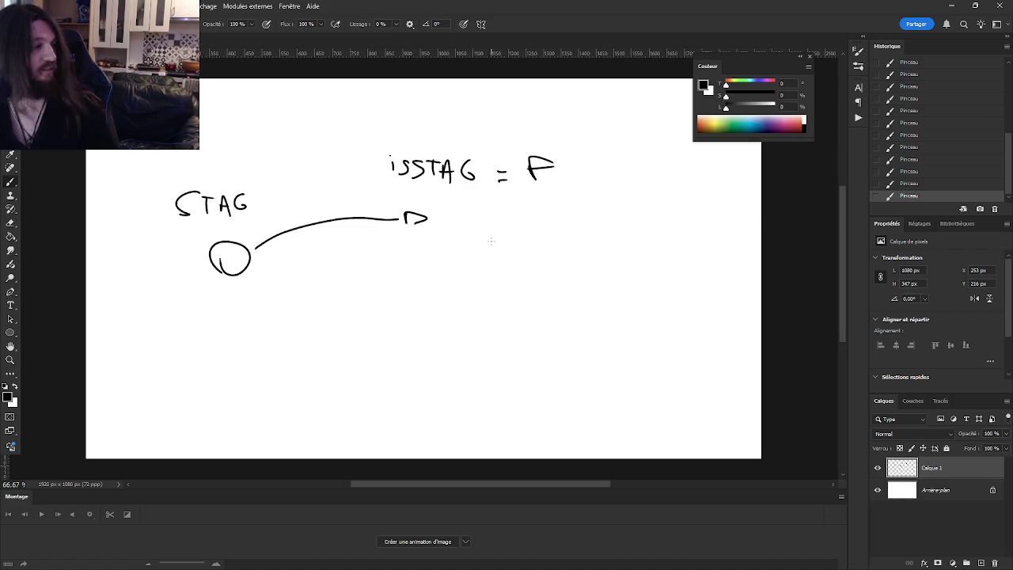
{"action": "left_click_drag", "start_coordinate": [459, 220], "coordinate": [459, 233]}
{"action": "left_click_drag", "start_coordinate": [479, 207], "coordinate": [469, 253]}
{"action": "left_click_drag", "start_coordinate": [560, 195], "coordinate": [593, 269]}
{"action": "mouse_move", "coordinate": [515, 236]}
{"action": "left_mouse_down"}
{"action": "mouse_move", "coordinate": [595, 276]}
{"action": "mouse_move", "coordinate": [586, 281]}
{"action": "mouse_move", "coordinate": [665, 303]}
{"action": "left_mouse_up"}
{"action": "mouse_move", "coordinate": [667, 303]}
{"action": "left_mouse_down"}
{"action": "mouse_move", "coordinate": [685, 303]}
{"action": "mouse_move", "coordinate": [684, 289]}
{"action": "left_mouse_up"}
{"action": "mouse_move", "coordinate": [692, 285]}
{"action": "left_mouse_down"}
{"action": "mouse_move", "coordinate": [693, 297]}
{"action": "mouse_move", "coordinate": [722, 305]}
{"action": "left_mouse_up"}
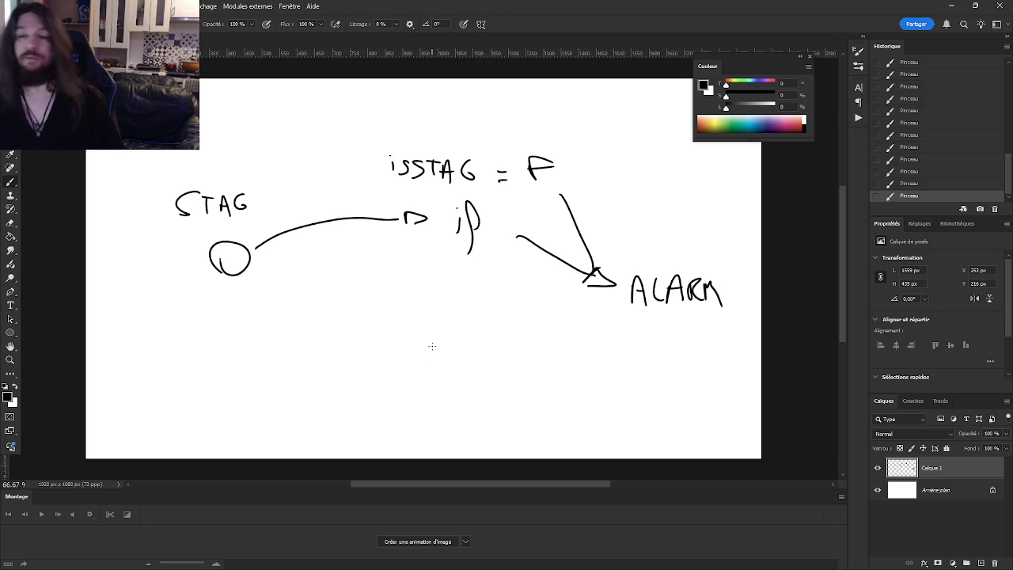
{"action": "left_click_drag", "start_coordinate": [211, 345], "coordinate": [219, 322]}
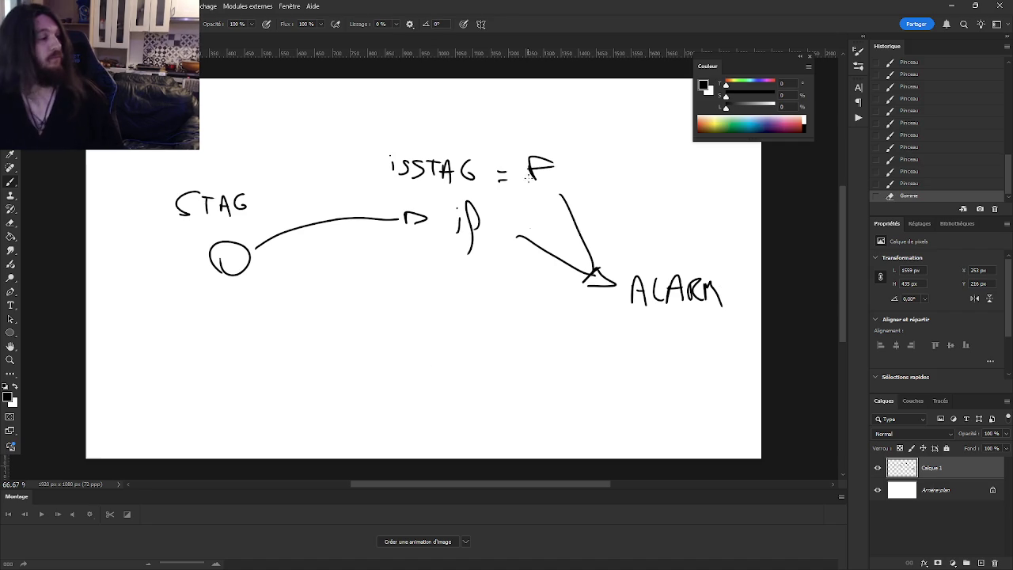
Step: Write isSTAG = T beneath ALARM, undoing the miswritten value strokes
{"action": "left_click", "coordinate": [634, 322]}
{"action": "mouse_move", "coordinate": [634, 327]}
{"action": "left_mouse_down"}
{"action": "mouse_move", "coordinate": [635, 343]}
{"action": "mouse_move", "coordinate": [663, 331]}
{"action": "mouse_move", "coordinate": [657, 345]}
{"action": "mouse_move", "coordinate": [685, 324]}
{"action": "left_mouse_up"}
{"action": "mouse_move", "coordinate": [682, 346]}
{"action": "left_mouse_down"}
{"action": "mouse_move", "coordinate": [682, 327]}
{"action": "mouse_move", "coordinate": [688, 345]}
{"action": "mouse_move", "coordinate": [722, 335]}
{"action": "left_mouse_up"}
{"action": "left_click_drag", "start_coordinate": [711, 343], "coordinate": [748, 313]}
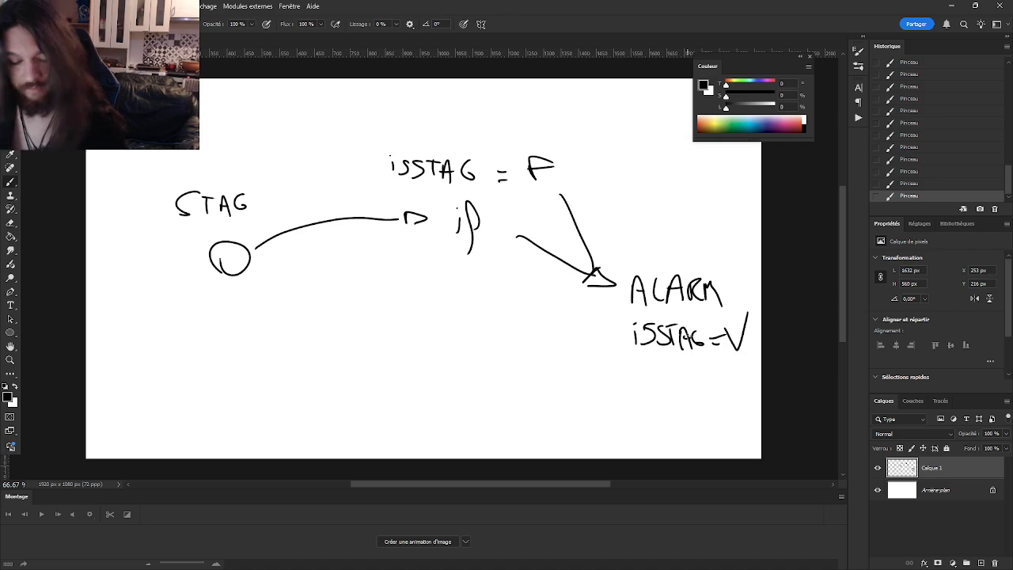
{"action": "key", "text": "ctrl+z"}
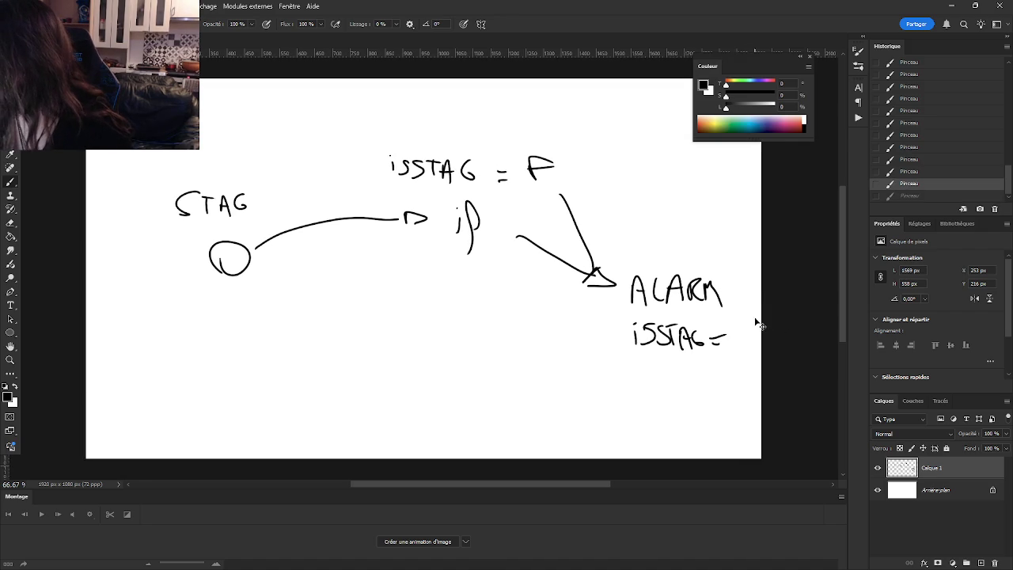
{"action": "mouse_move", "coordinate": [742, 326]}
{"action": "left_mouse_down"}
{"action": "mouse_move", "coordinate": [741, 351]}
{"action": "mouse_move", "coordinate": [751, 326]}
{"action": "left_mouse_up"}
{"action": "key", "text": "ctrl+z"}
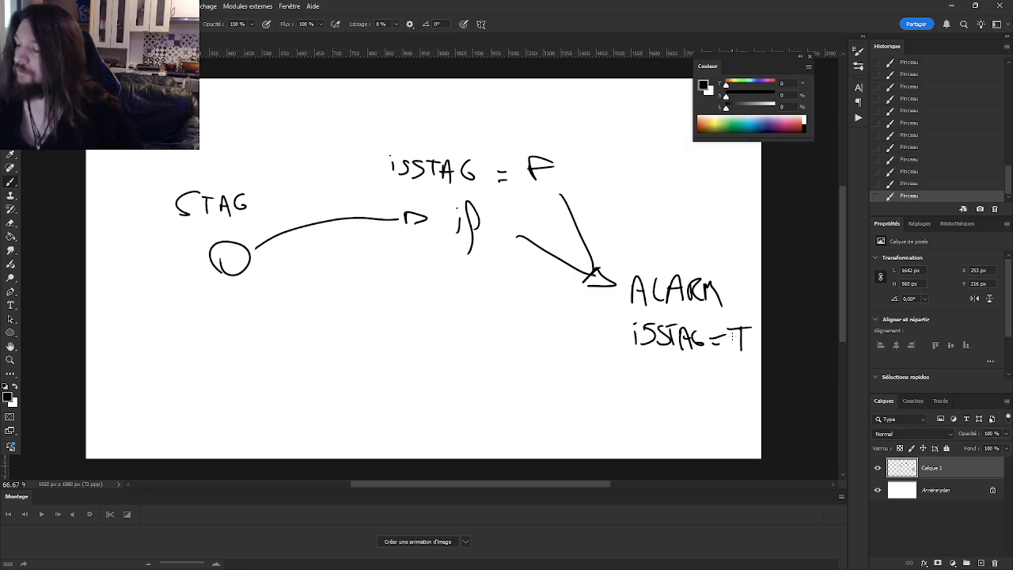
Step: Draw an arrow from ALARM to a new IDLE label and an arrow from IDLE back to the STAG circle
{"action": "mouse_move", "coordinate": [619, 370]}
{"action": "left_mouse_down"}
{"action": "mouse_move", "coordinate": [428, 405]}
{"action": "mouse_move", "coordinate": [385, 398]}
{"action": "mouse_move", "coordinate": [400, 398]}
{"action": "left_mouse_up"}
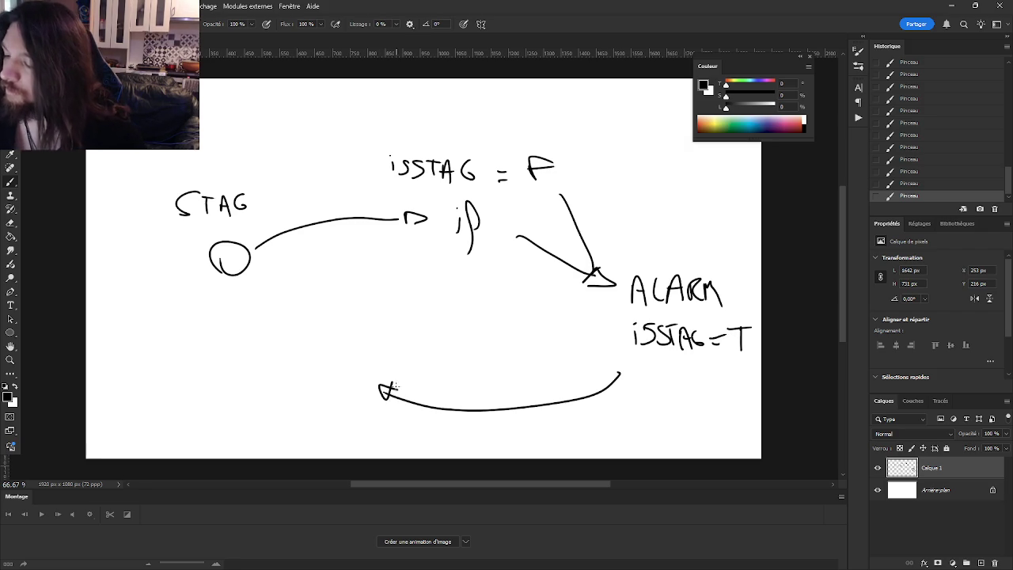
{"action": "left_click_drag", "start_coordinate": [303, 389], "coordinate": [318, 387]}
{"action": "mouse_move", "coordinate": [305, 366]}
{"action": "left_mouse_down"}
{"action": "mouse_move", "coordinate": [319, 364]}
{"action": "mouse_move", "coordinate": [329, 385]}
{"action": "mouse_move", "coordinate": [354, 378]}
{"action": "mouse_move", "coordinate": [367, 357]}
{"action": "left_mouse_up"}
{"action": "key", "text": "ctrl+z"}
{"action": "mouse_move", "coordinate": [287, 376]}
{"action": "left_mouse_down"}
{"action": "mouse_move", "coordinate": [245, 337]}
{"action": "mouse_move", "coordinate": [250, 315]}
{"action": "mouse_move", "coordinate": [256, 332]}
{"action": "left_mouse_up"}
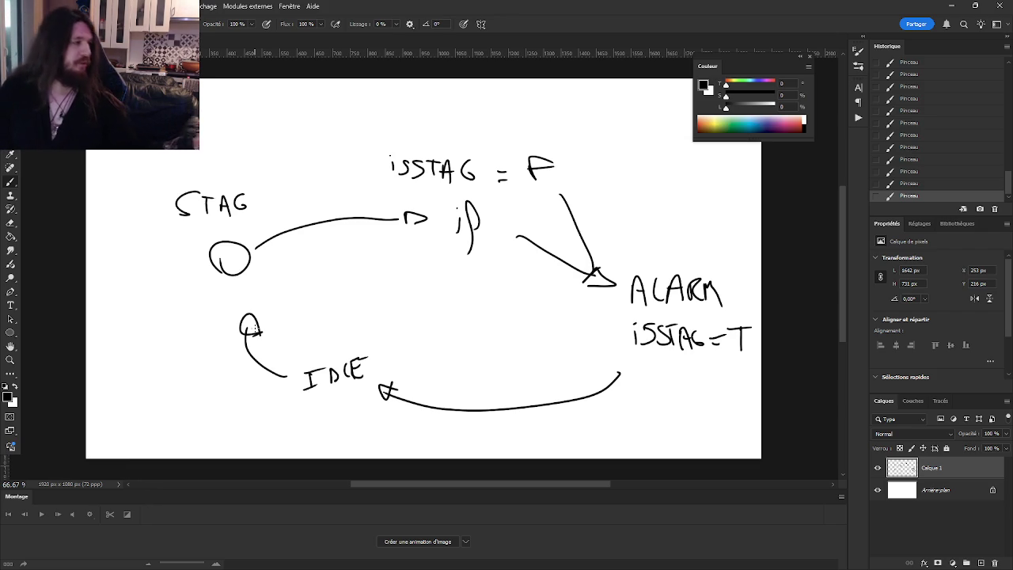
Step: Switch OBS to the Right Screen scene so the stream shows GameMaker
{"action": "mouse_move", "coordinate": [987, 543]}
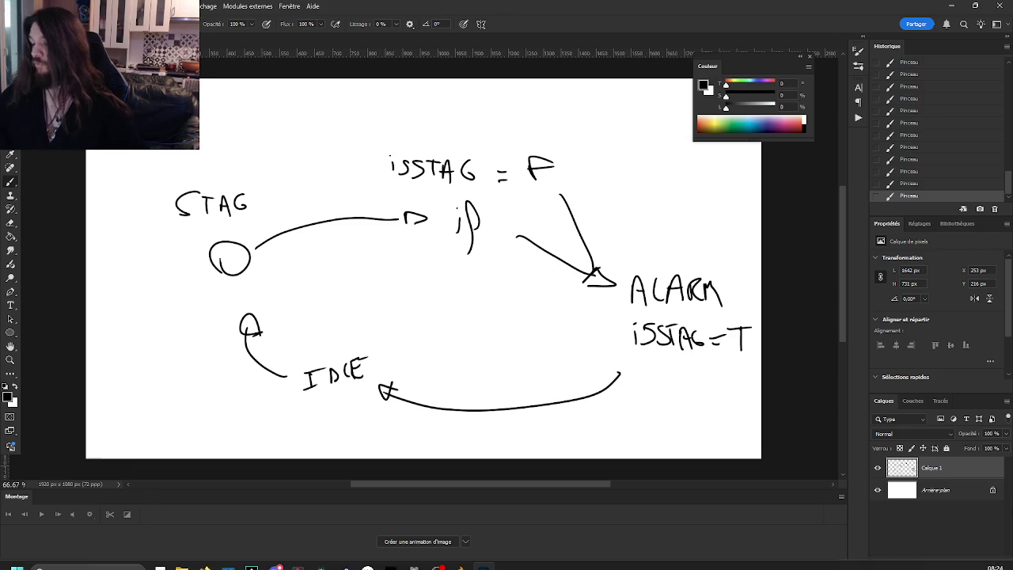
{"action": "left_click", "coordinate": [437, 557]}
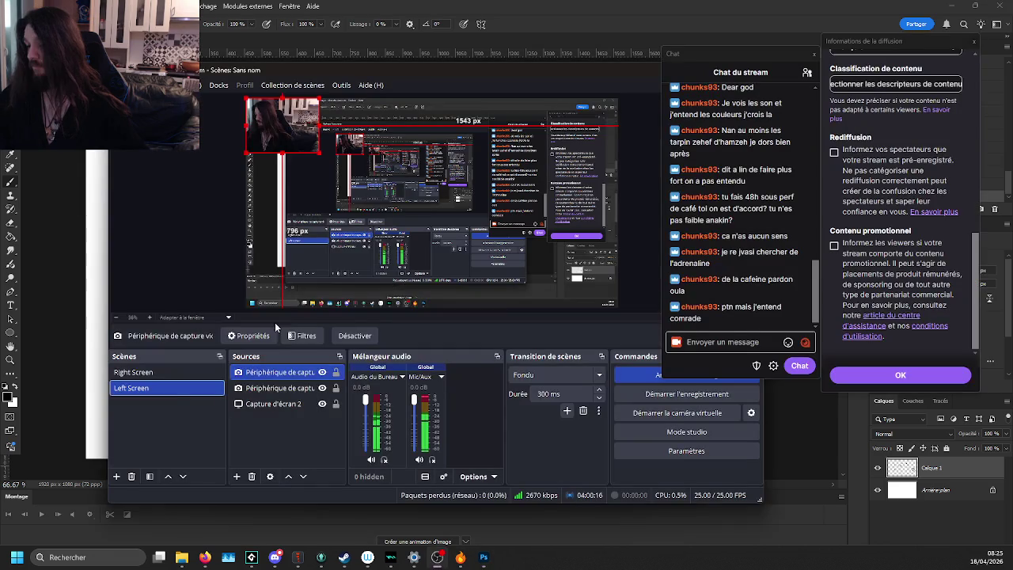
{"action": "left_click", "coordinate": [138, 372]}
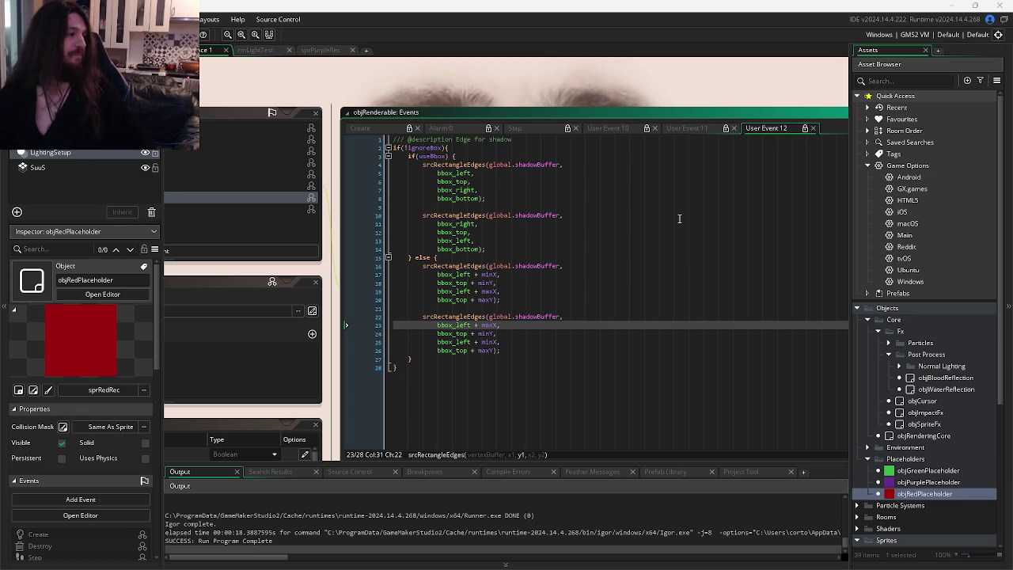
Step: Run the lighting test with F5 and move the red square right in four steps to watch the block shadows
{"action": "left_click", "coordinate": [565, 239]}
{"action": "left_click", "coordinate": [633, 359]}
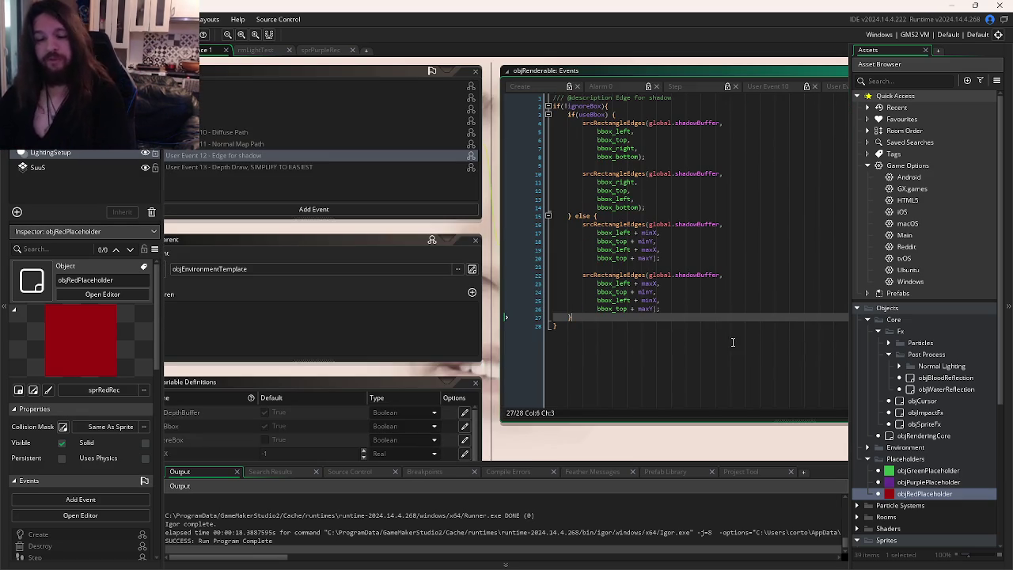
{"action": "key", "text": "F5"}
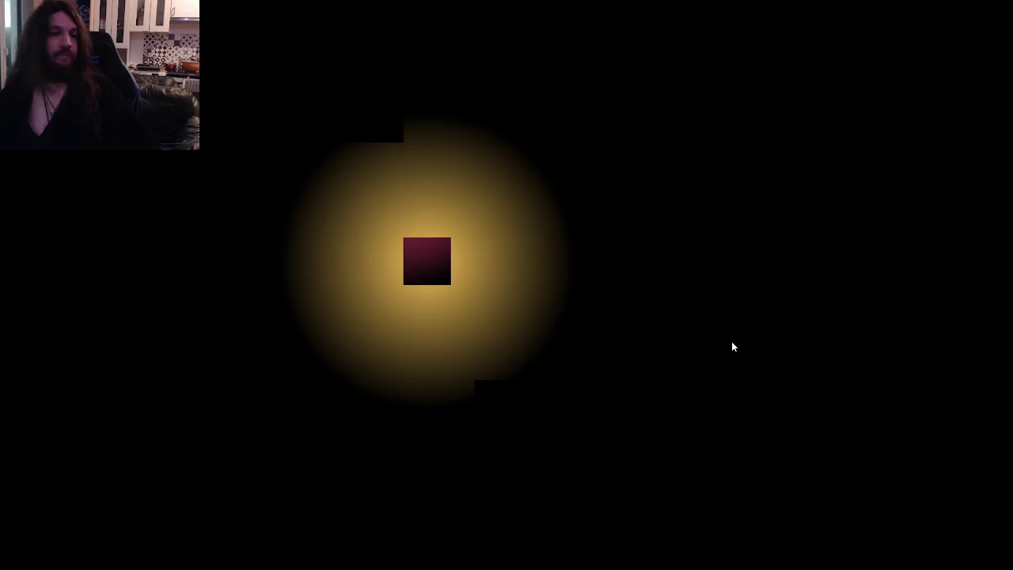
{"action": "key", "text": "Right"}
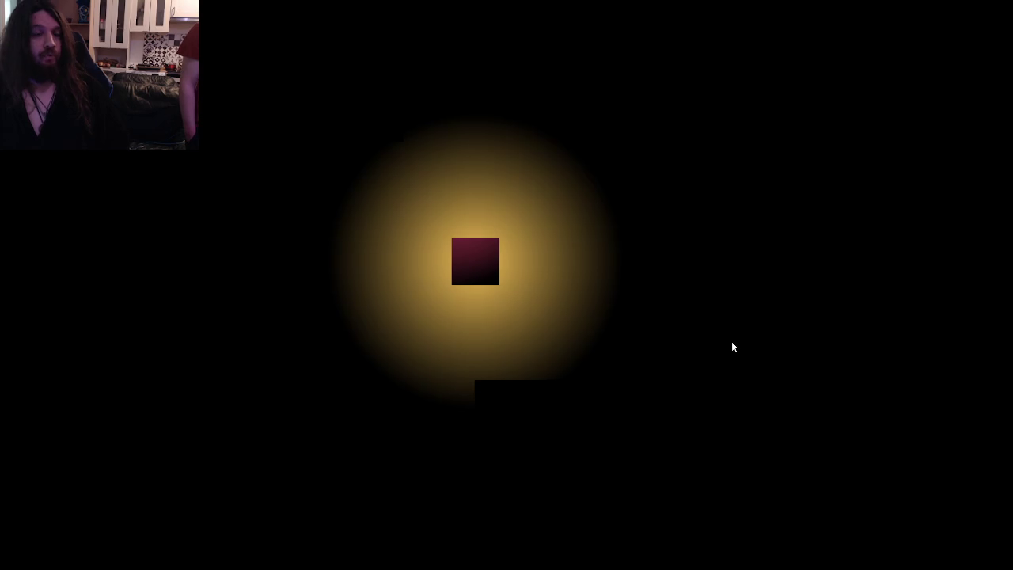
{"action": "key", "text": "Right"}
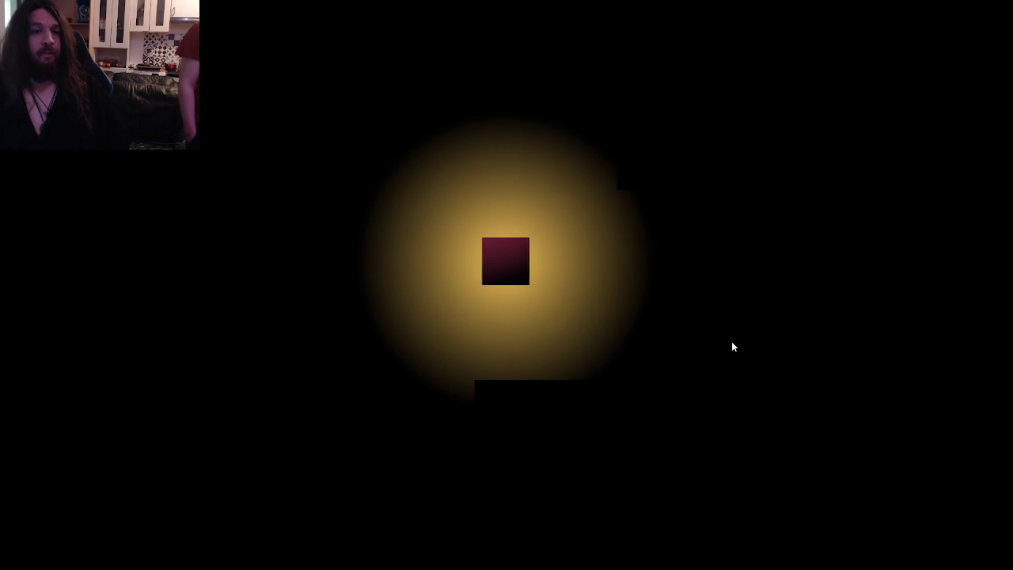
{"action": "key", "text": "Right"}
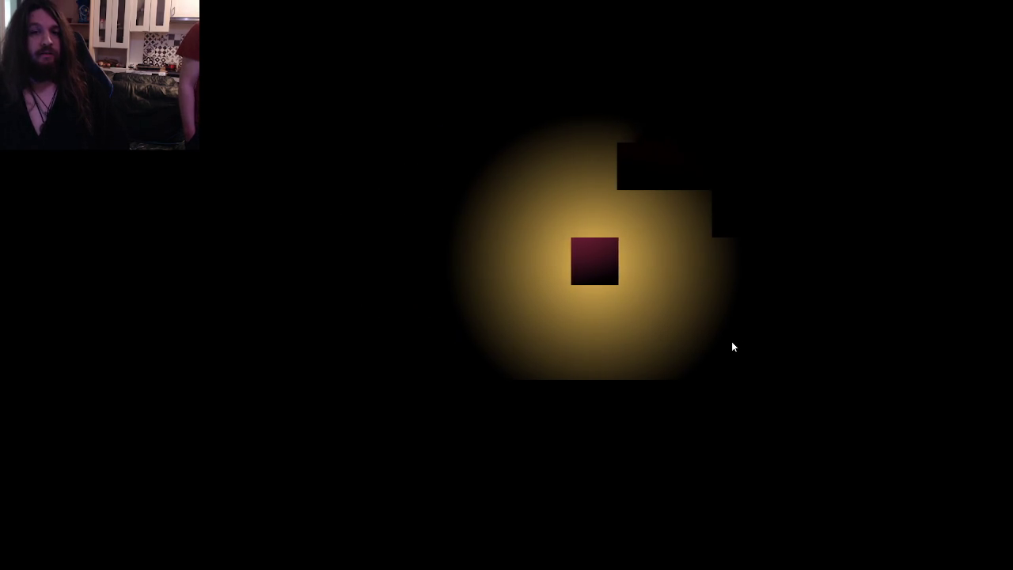
{"action": "key", "text": "Right"}
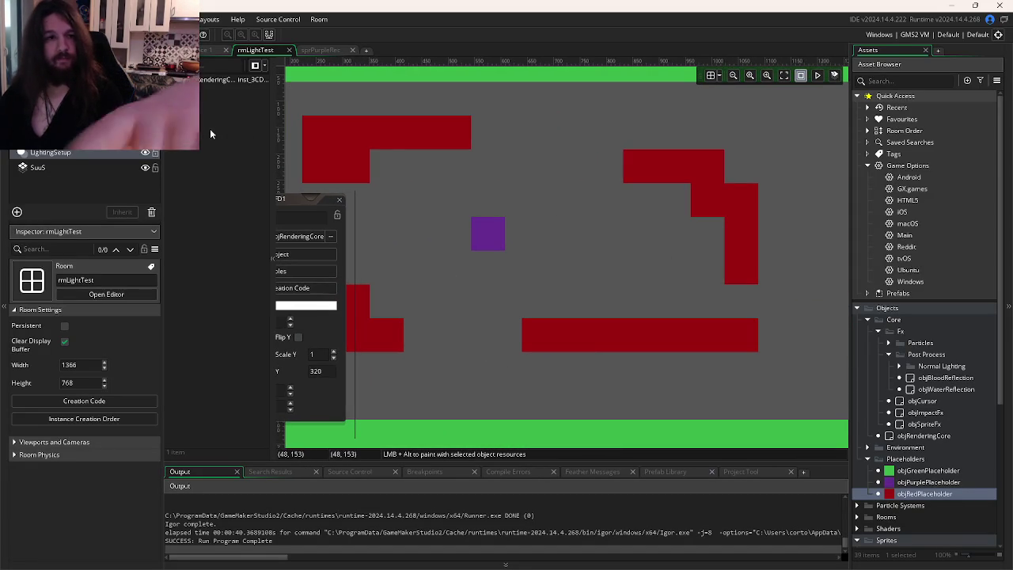
Step: Show the grid and instances layer, then paint a vertical column of red blocks in rmLightTest
{"action": "left_click", "coordinate": [51, 93]}
{"action": "left_click", "coordinate": [710, 75]}
{"action": "left_click", "coordinate": [51, 108]}
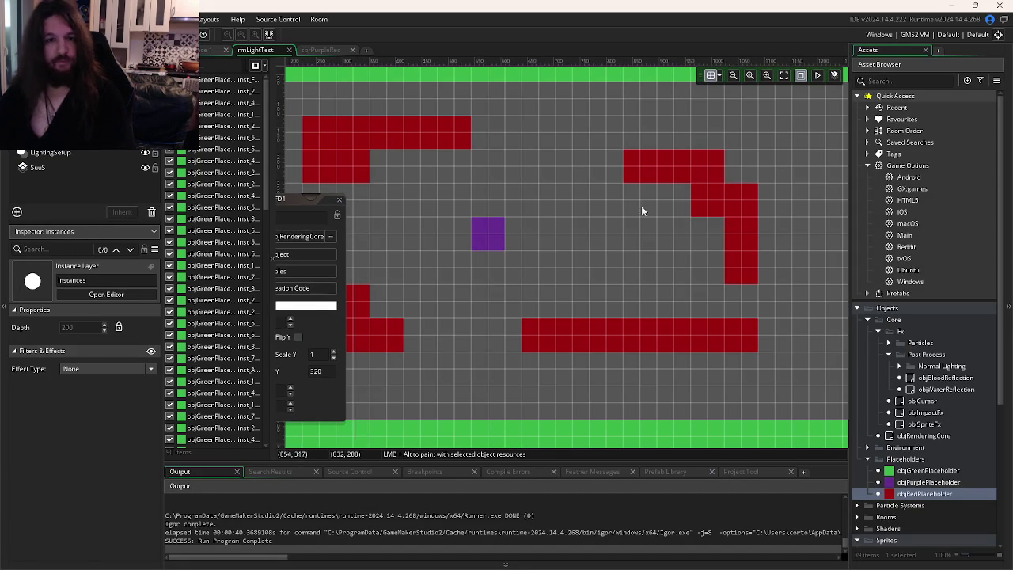
{"action": "left_click", "coordinate": [647, 168]}
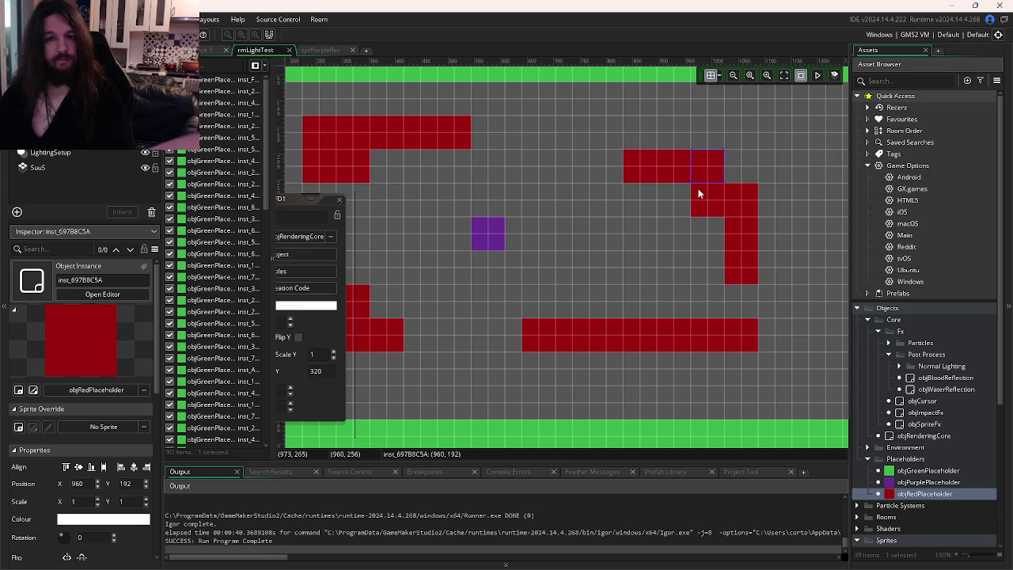
{"action": "key", "text": "Left"}
{"action": "key", "text": "Left"}
{"action": "key", "text": "Left"}
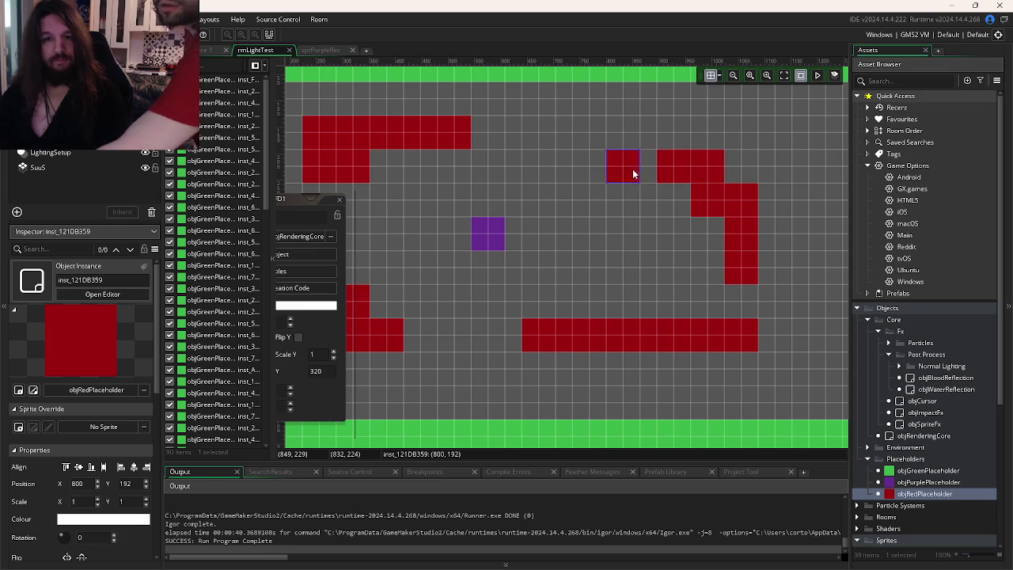
{"action": "key", "text": "Right"}
{"action": "key", "text": "Right"}
{"action": "key", "text": "Right"}
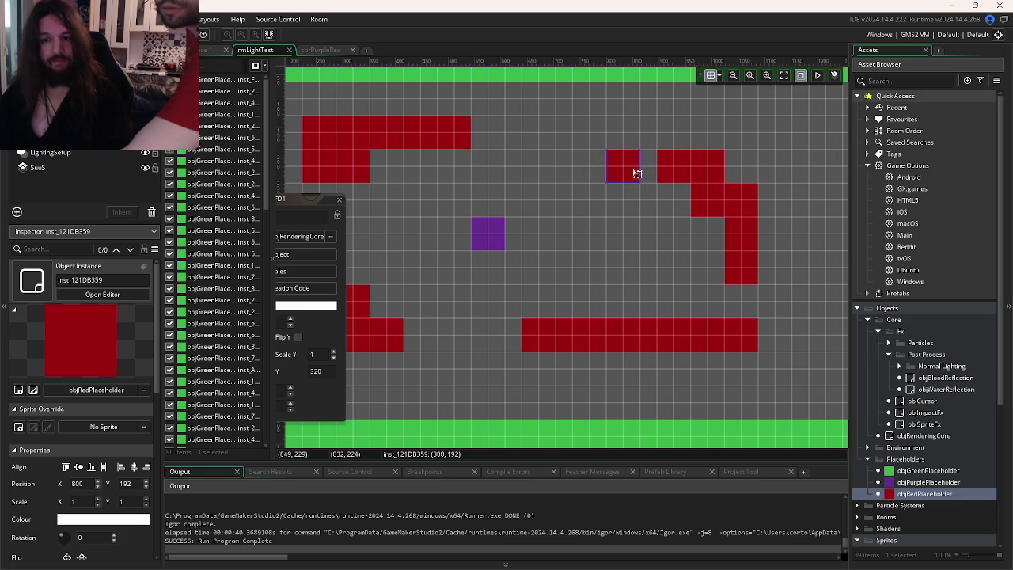
{"action": "mouse_move", "coordinate": [668, 229]}
{"action": "left_mouse_down"}
{"action": "mouse_move", "coordinate": [677, 322]}
{"action": "mouse_move", "coordinate": [681, 296]}
{"action": "mouse_move", "coordinate": [603, 254]}
{"action": "left_mouse_up"}
Step: Test-run the game and move the purple block right through the new red wall
{"action": "left_click", "coordinate": [567, 340]}
{"action": "left_click", "coordinate": [538, 258]}
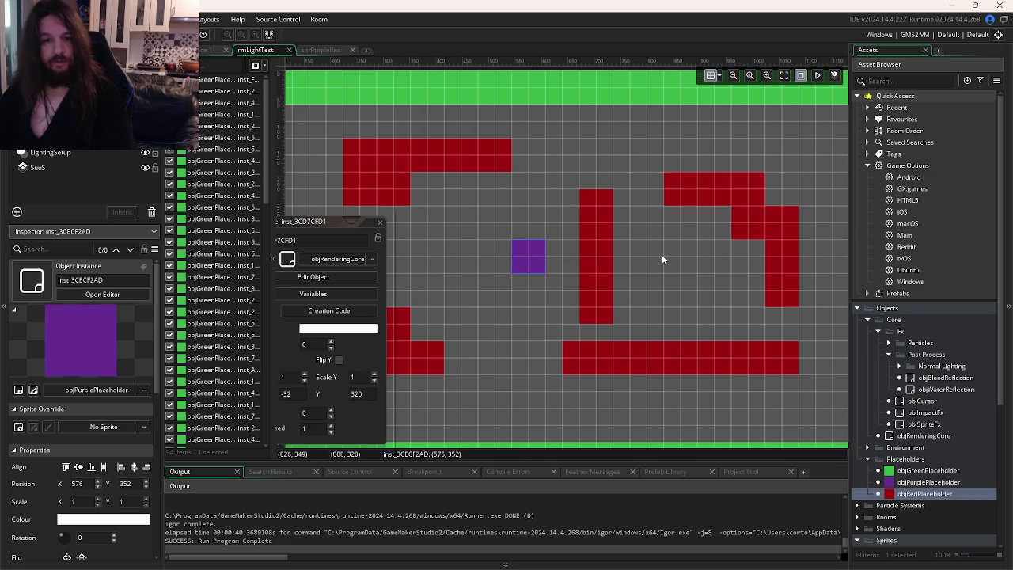
{"action": "key", "text": "F5"}
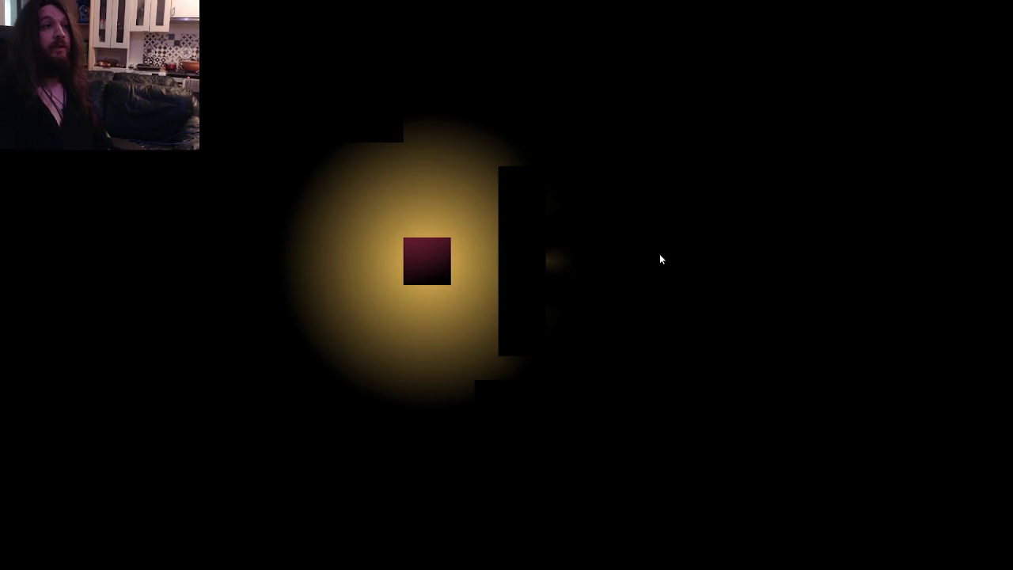
{"action": "key", "text": "Right"}
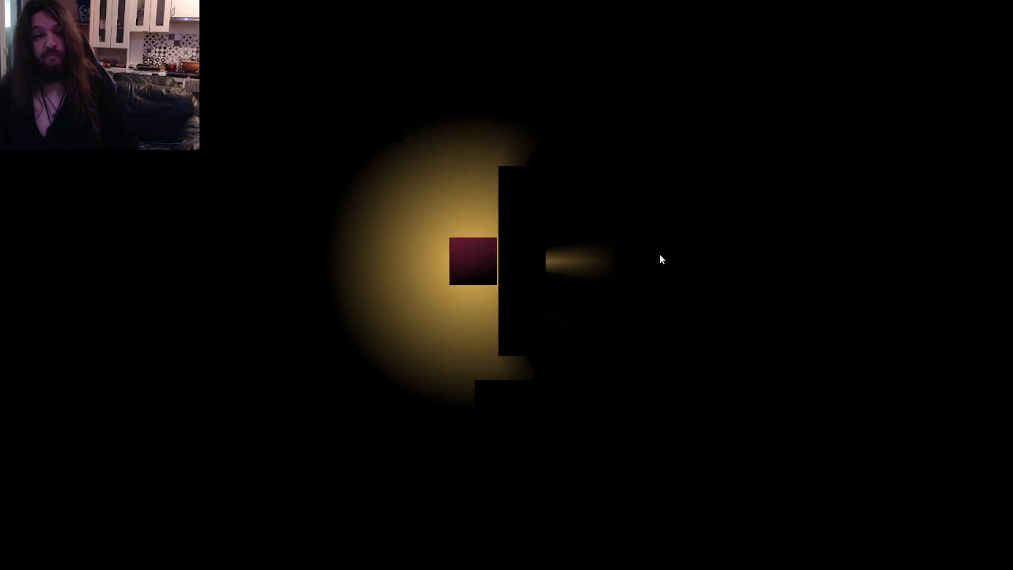
{"action": "key", "text": "Right"}
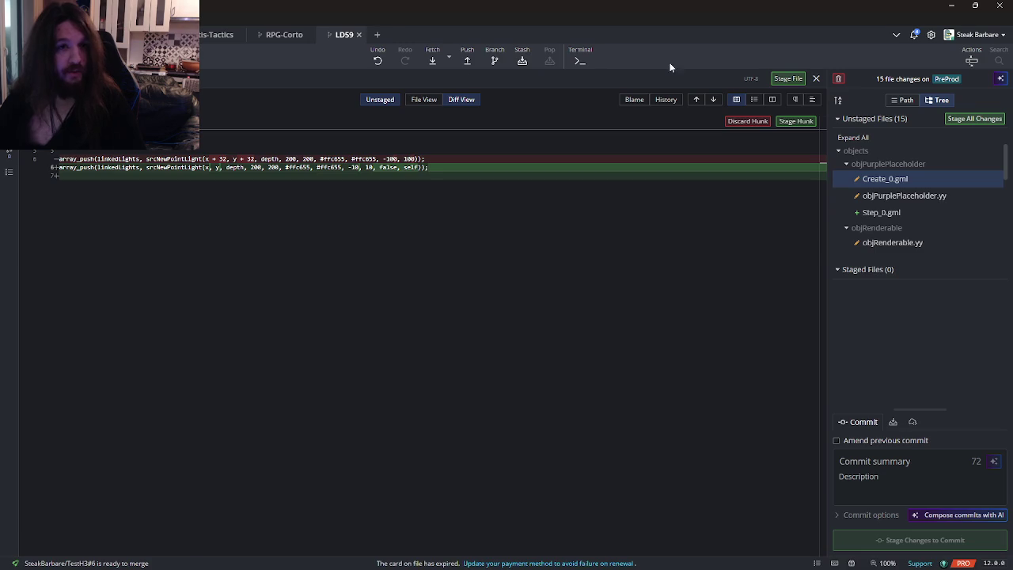
Step: Hard-reset PreProd to its latest commit, discard all uncommitted changes, and return to GameMaker
{"action": "left_click", "coordinate": [815, 79]}
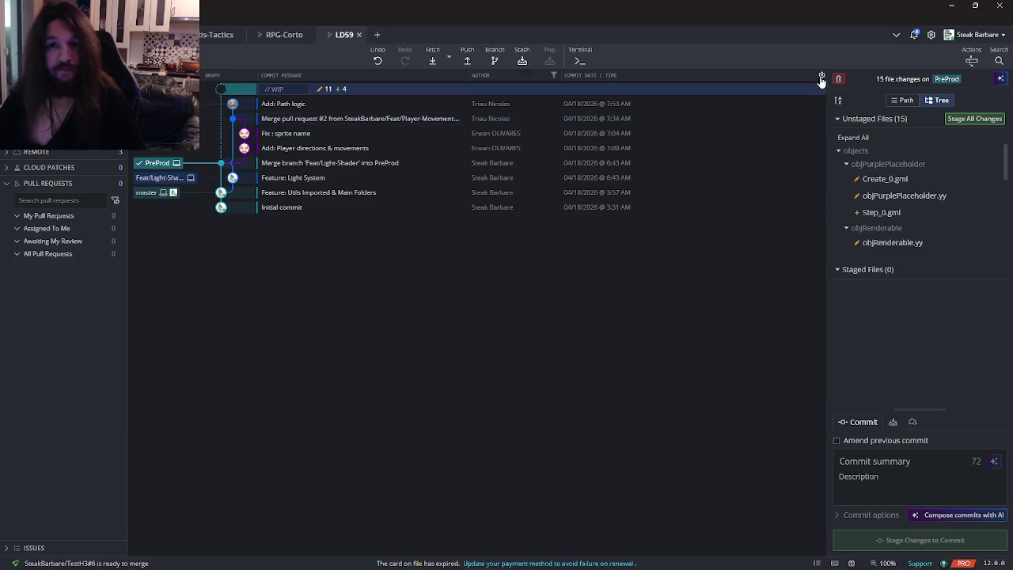
{"action": "right_click", "coordinate": [157, 163]}
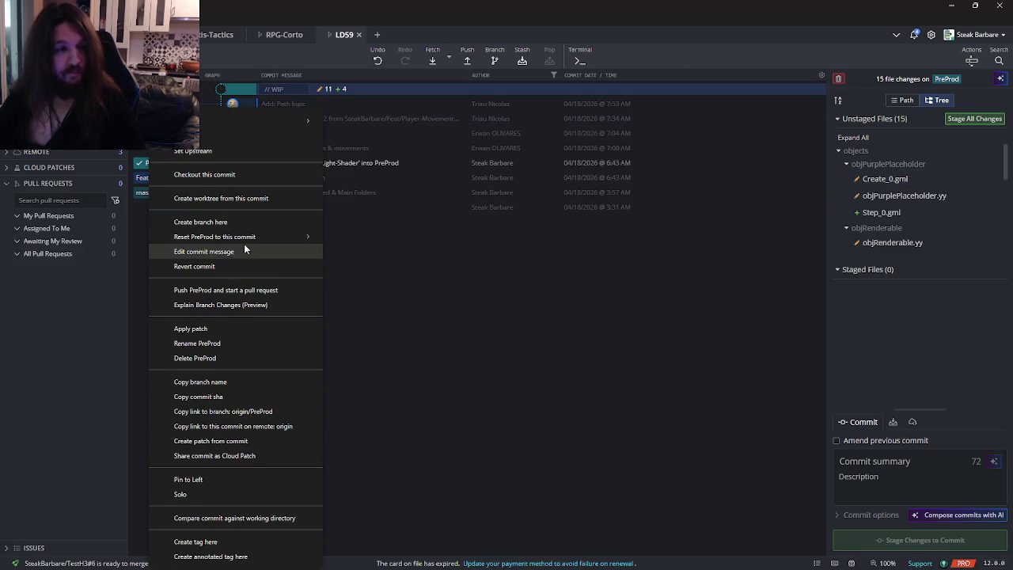
{"action": "mouse_move", "coordinate": [309, 238]}
{"action": "left_click", "coordinate": [354, 266]}
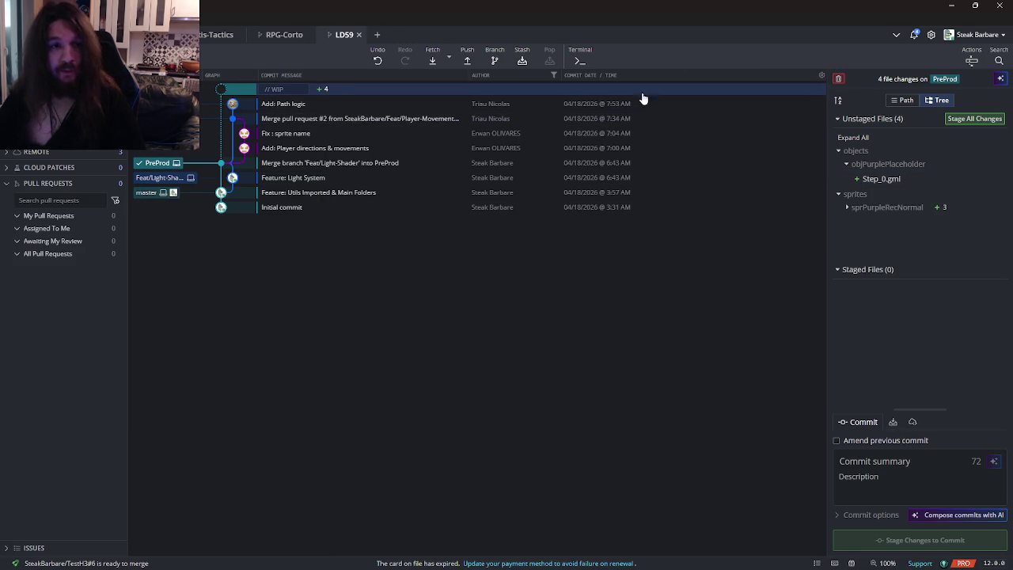
{"action": "left_click", "coordinate": [837, 79]}
{"action": "left_click", "coordinate": [644, 47]}
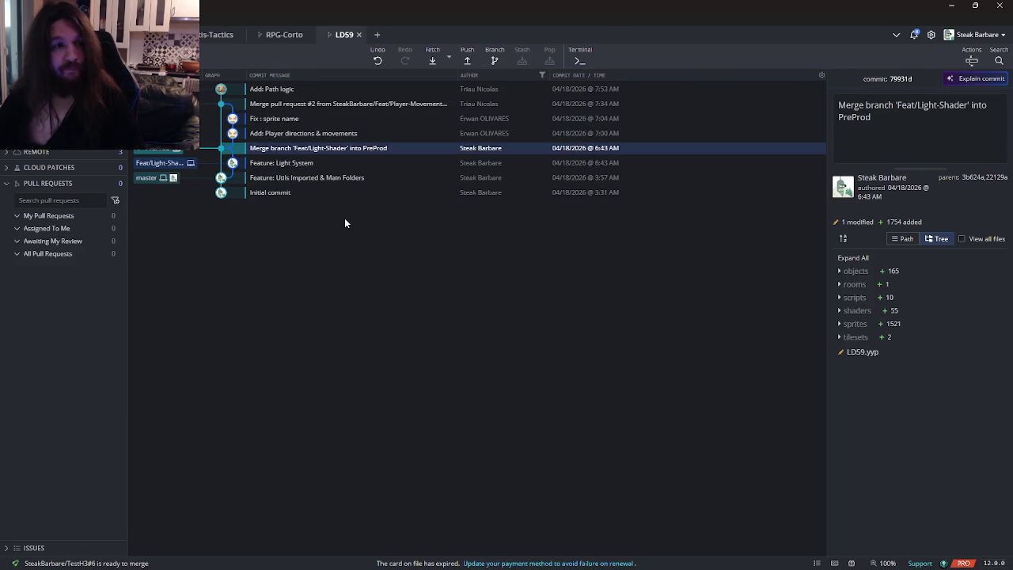
{"action": "key", "text": "alt+Tab"}
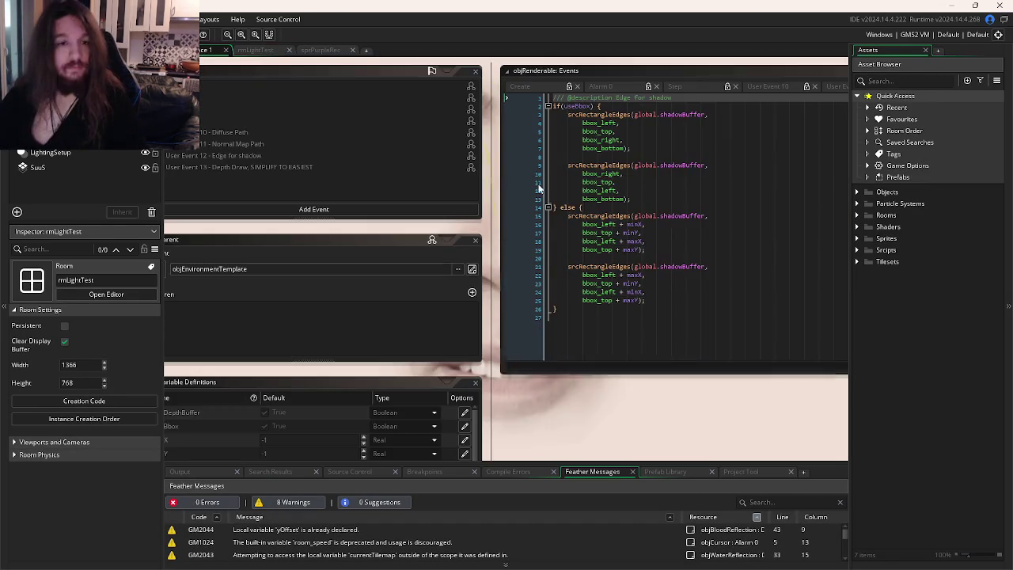
Step: Add an ignoreBbox variable definition of type Boolean to objRedPlaceholder
{"action": "left_click", "coordinate": [649, 257]}
{"action": "mouse_move", "coordinate": [543, 170]}
{"action": "left_mouse_down"}
{"action": "mouse_move", "coordinate": [541, 192]}
{"action": "mouse_move", "coordinate": [601, 222]}
{"action": "mouse_move", "coordinate": [585, 233]}
{"action": "mouse_move", "coordinate": [622, 243]}
{"action": "left_mouse_up"}
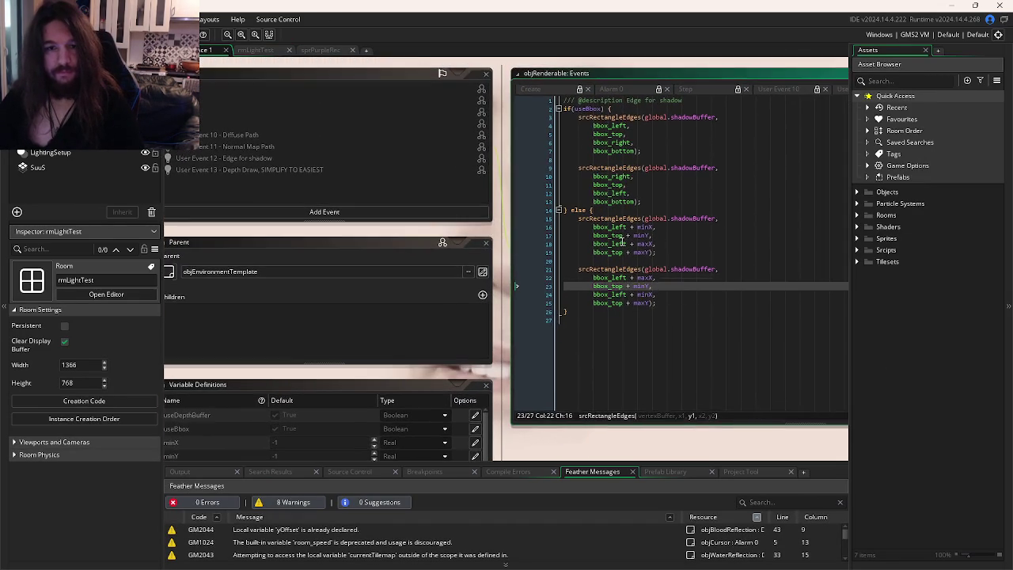
{"action": "left_click", "coordinate": [619, 270]}
{"action": "left_click", "coordinate": [548, 363]}
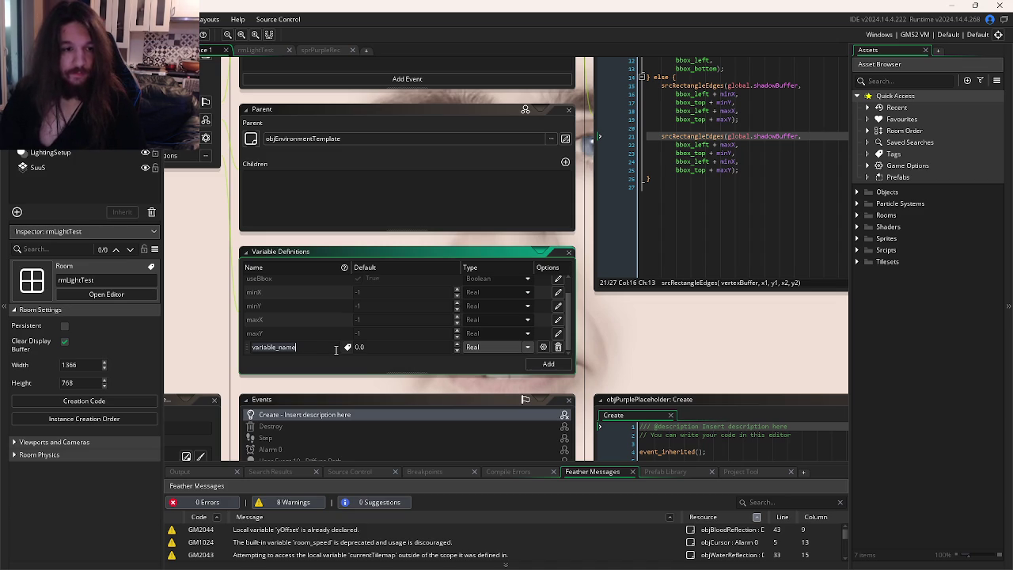
{"action": "type", "text": "ignoreBbox"}
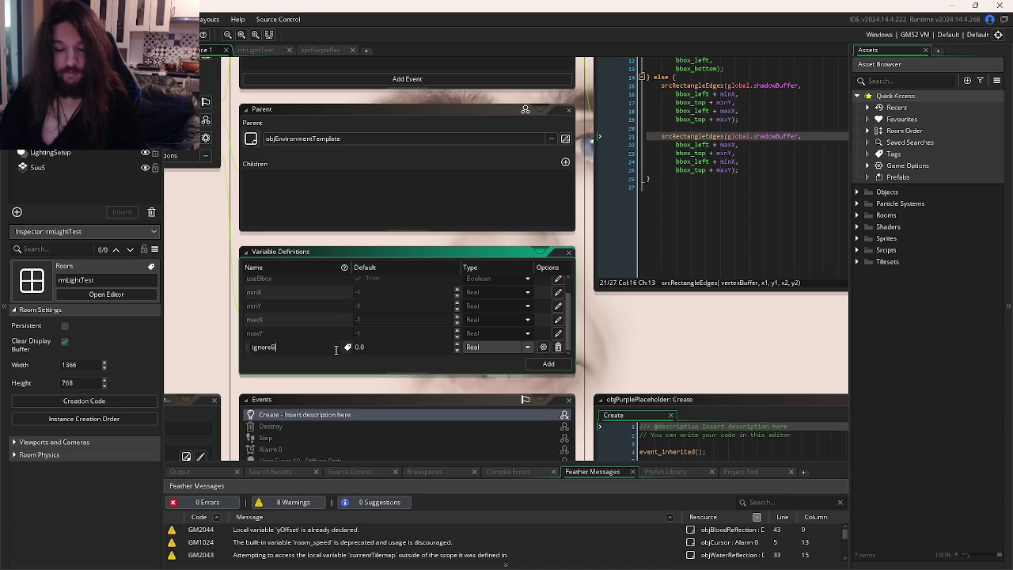
{"action": "left_click", "coordinate": [479, 347]}
{"action": "left_click", "coordinate": [478, 392]}
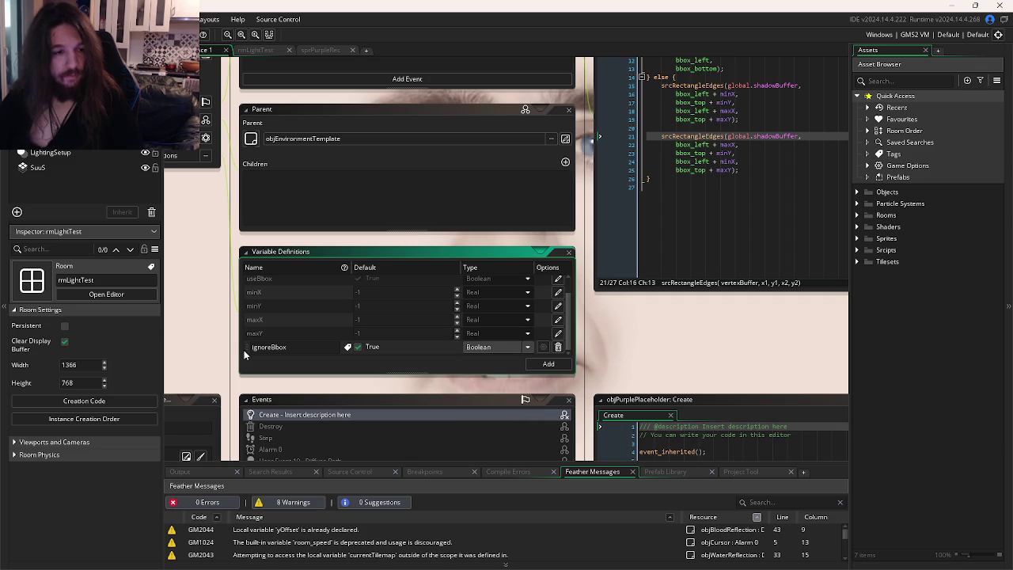
Step: Drag the ignoreBbox row up the variable list above minX
{"action": "mouse_move", "coordinate": [247, 348]}
{"action": "left_mouse_down"}
{"action": "mouse_move", "coordinate": [250, 291]}
{"action": "mouse_move", "coordinate": [245, 310]}
{"action": "left_mouse_up"}
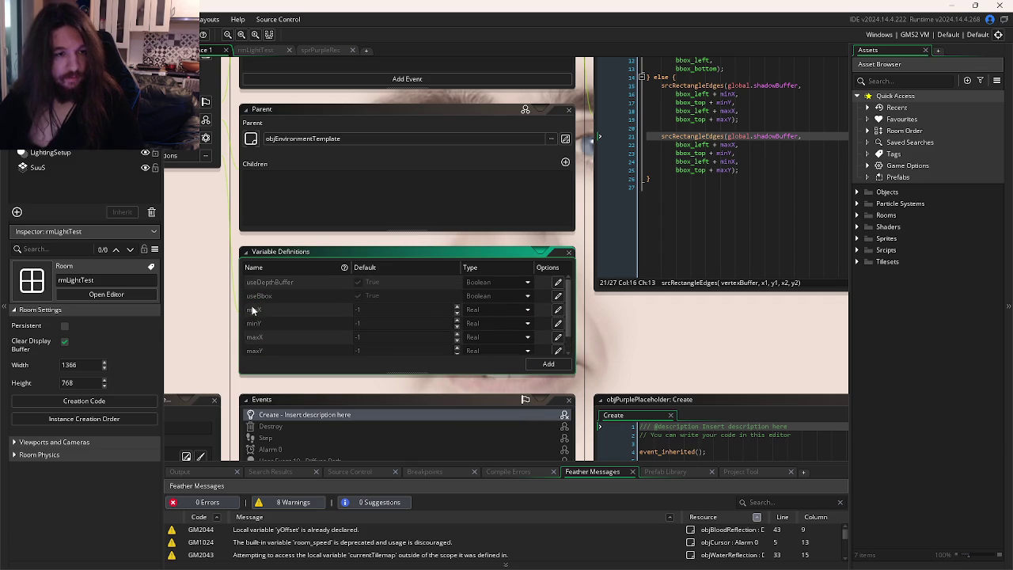
{"action": "scroll", "coordinate": [265, 340], "scroll_direction": "down", "scroll_amount": 1}
{"action": "mouse_move", "coordinate": [247, 348]}
{"action": "left_mouse_down"}
{"action": "mouse_move", "coordinate": [263, 293]}
{"action": "mouse_move", "coordinate": [263, 310]}
{"action": "left_mouse_up"}
{"action": "mouse_move", "coordinate": [249, 350]}
{"action": "left_mouse_down"}
{"action": "mouse_move", "coordinate": [266, 305]}
{"action": "mouse_move", "coordinate": [256, 301]}
{"action": "left_mouse_up"}
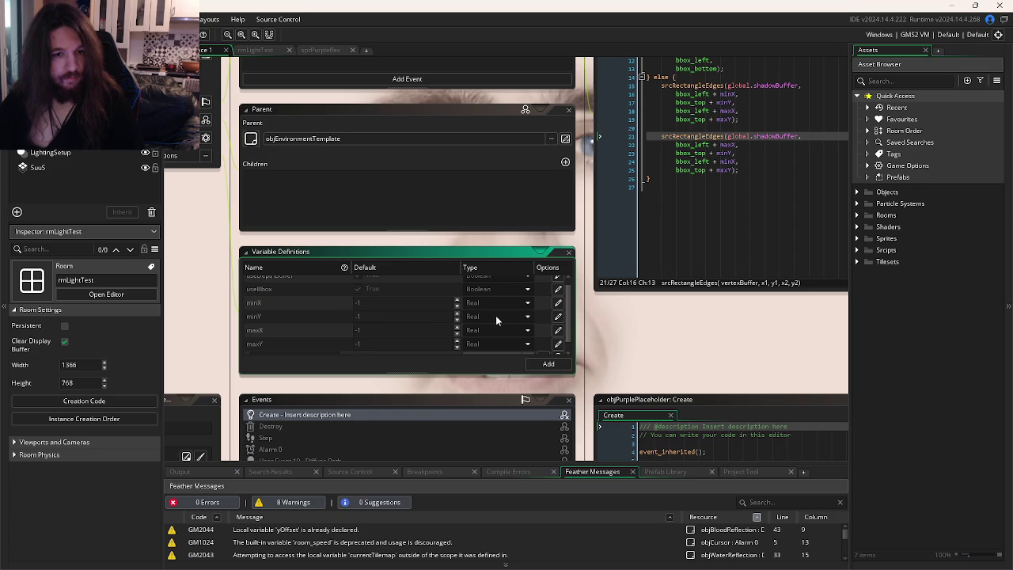
{"action": "left_click_drag", "start_coordinate": [496, 316], "coordinate": [487, 316]}
{"action": "mouse_move", "coordinate": [298, 199]}
{"action": "left_mouse_down"}
{"action": "mouse_move", "coordinate": [298, 170]}
{"action": "mouse_move", "coordinate": [366, 264]}
{"action": "mouse_move", "coordinate": [435, 313]}
{"action": "mouse_move", "coordinate": [388, 319]}
{"action": "left_mouse_up"}
{"action": "left_click", "coordinate": [746, 246]}
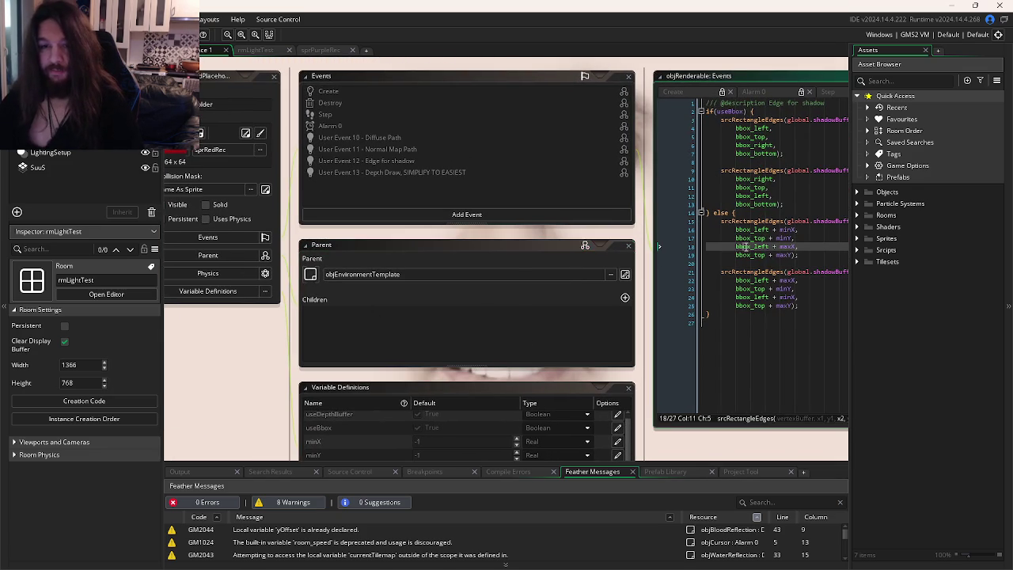
Step: Switch to objRenderable's editor and scroll to its Variable Definitions
{"action": "key", "text": "ctrl+Tab"}
{"action": "left_click", "coordinate": [553, 275]}
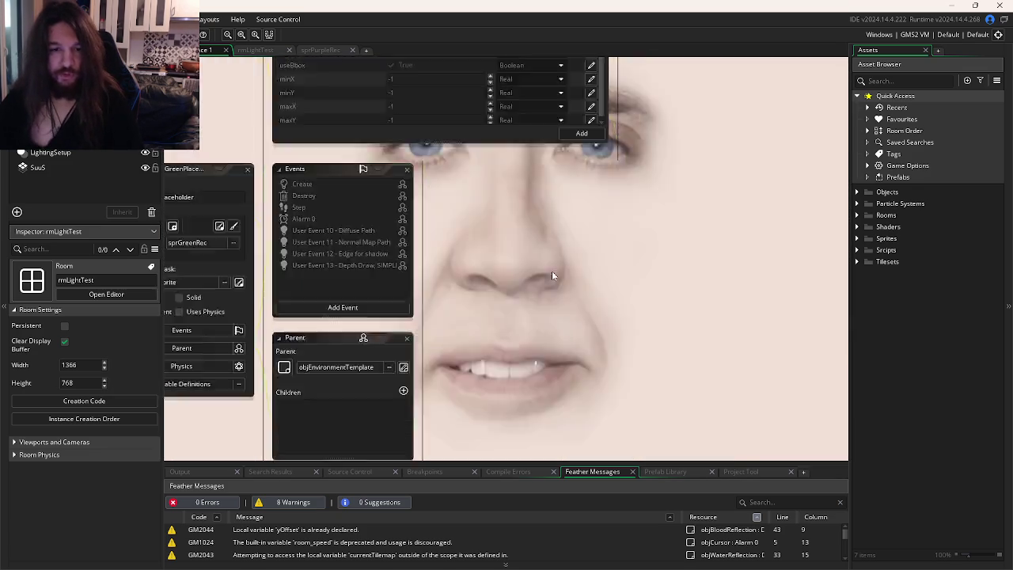
{"action": "key", "text": "ctrl+Tab"}
{"action": "key", "text": "ctrl+Tab"}
{"action": "key", "text": "ctrl+Tab"}
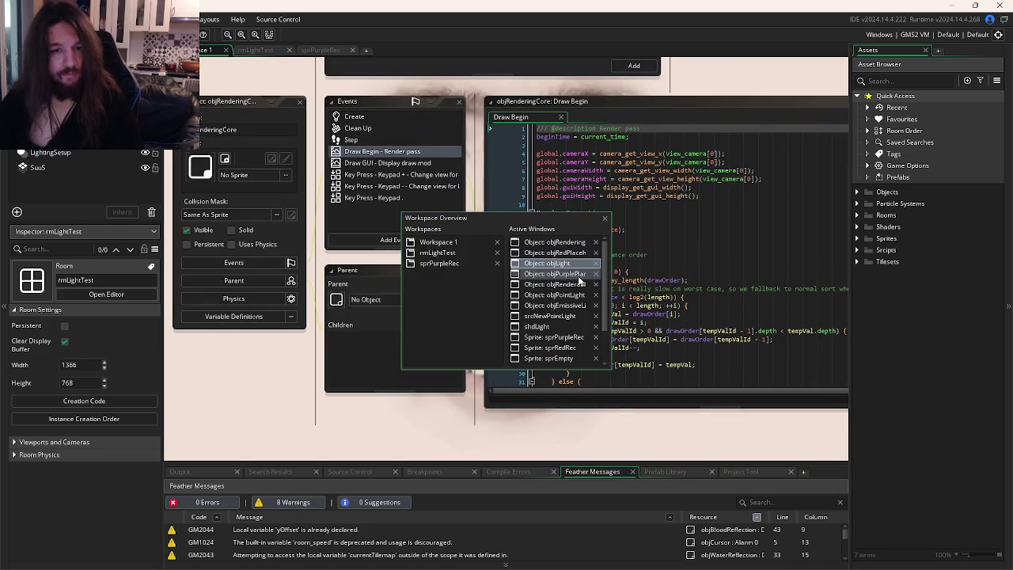
{"action": "scroll", "coordinate": [475, 261], "scroll_direction": "down", "scroll_amount": 2}
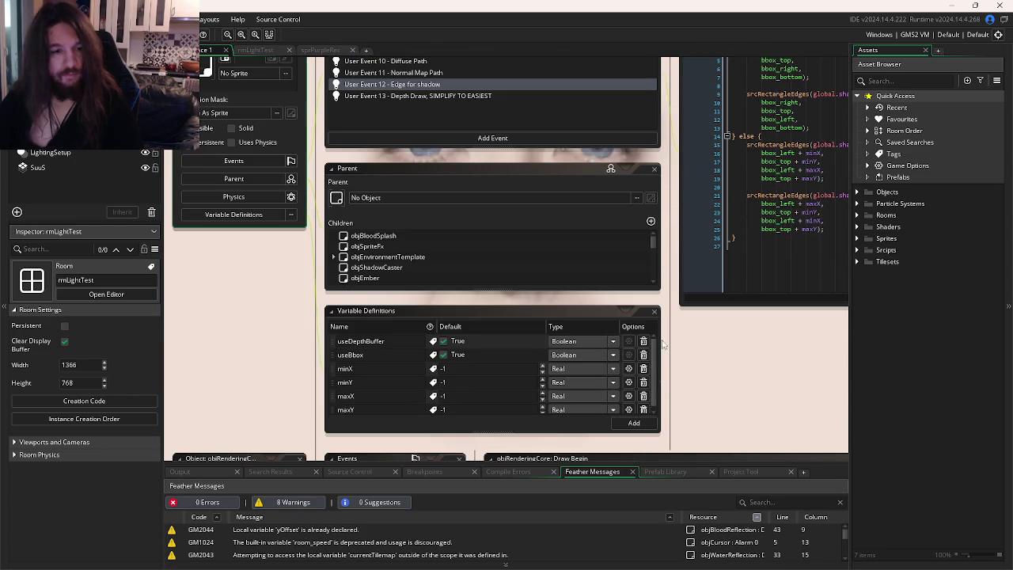
{"action": "left_click", "coordinate": [258, 180]}
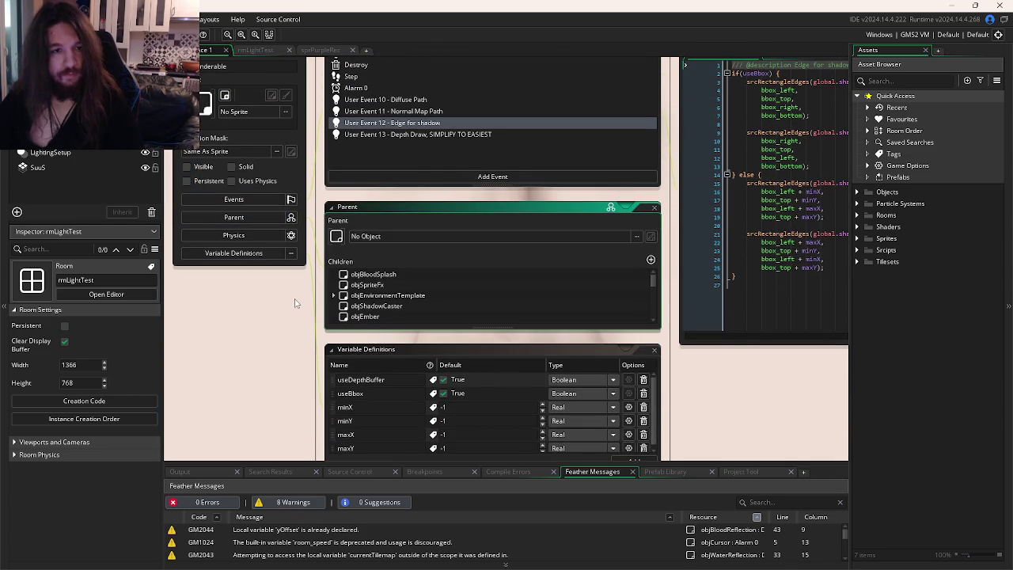
{"action": "scroll", "coordinate": [296, 300], "scroll_direction": "down", "scroll_amount": 2}
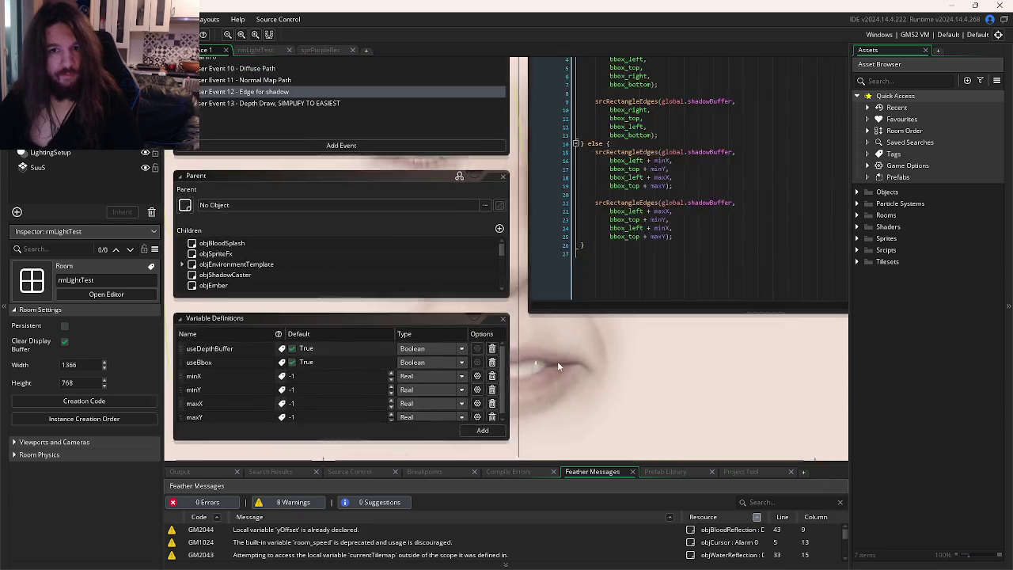
{"action": "scroll", "coordinate": [557, 360], "scroll_direction": "down", "scroll_amount": 4}
{"action": "scroll", "coordinate": [643, 258], "scroll_direction": "up", "scroll_amount": 2}
Step: Add a Boolean ignoreBbox variable to objRenderable and drag it directly under useBbox
{"action": "left_click", "coordinate": [655, 271]}
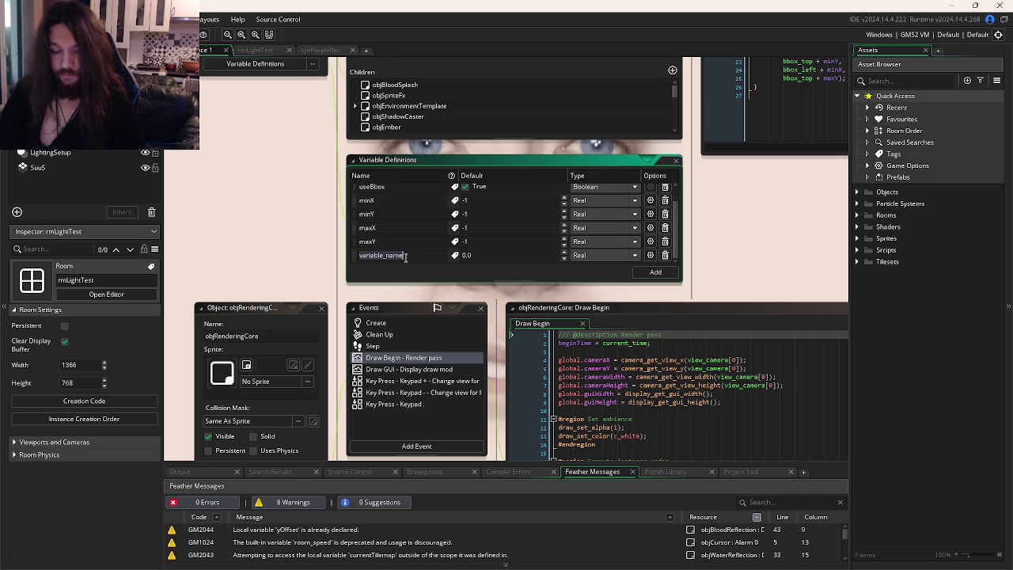
{"action": "type", "text": "is"}
{"action": "key", "text": "BackSpace"}
{"action": "key", "text": "BackSpace"}
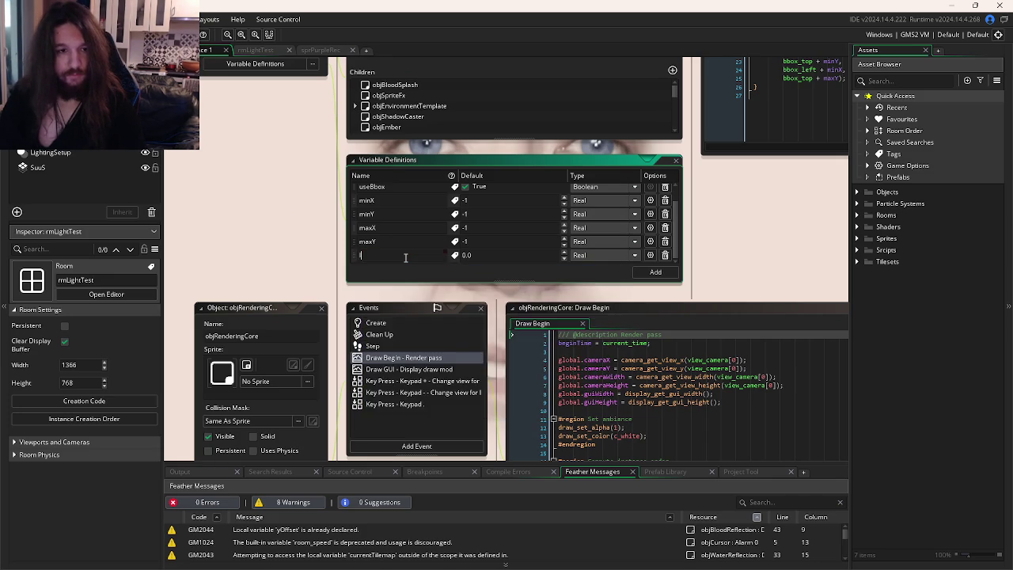
{"action": "type", "text": "ignor"}
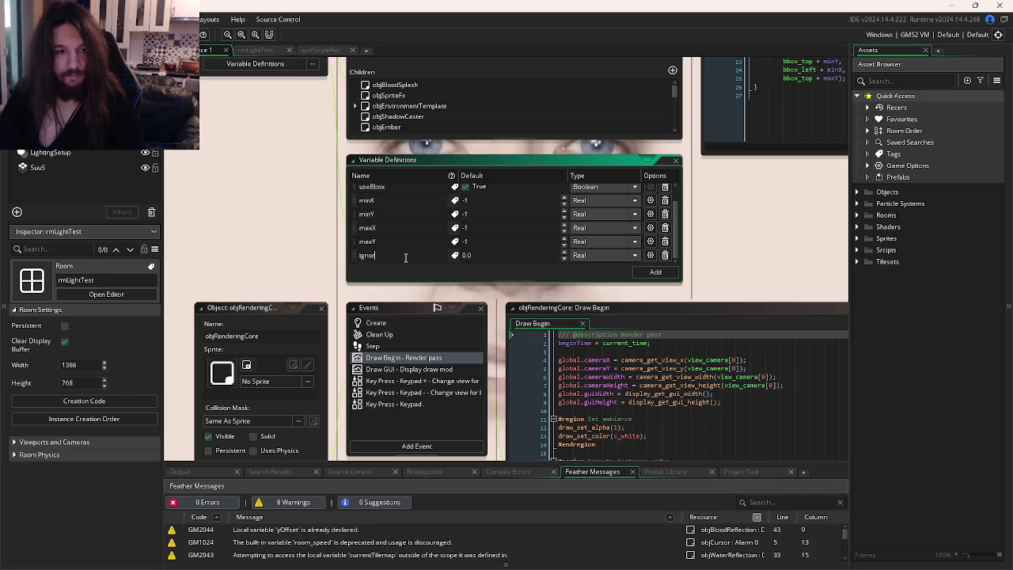
{"action": "left_click", "coordinate": [575, 256]}
{"action": "left_click", "coordinate": [593, 304]}
{"action": "mouse_move", "coordinate": [348, 264]}
{"action": "left_mouse_down"}
{"action": "mouse_move", "coordinate": [362, 197]}
{"action": "mouse_move", "coordinate": [360, 218]}
{"action": "left_mouse_up"}
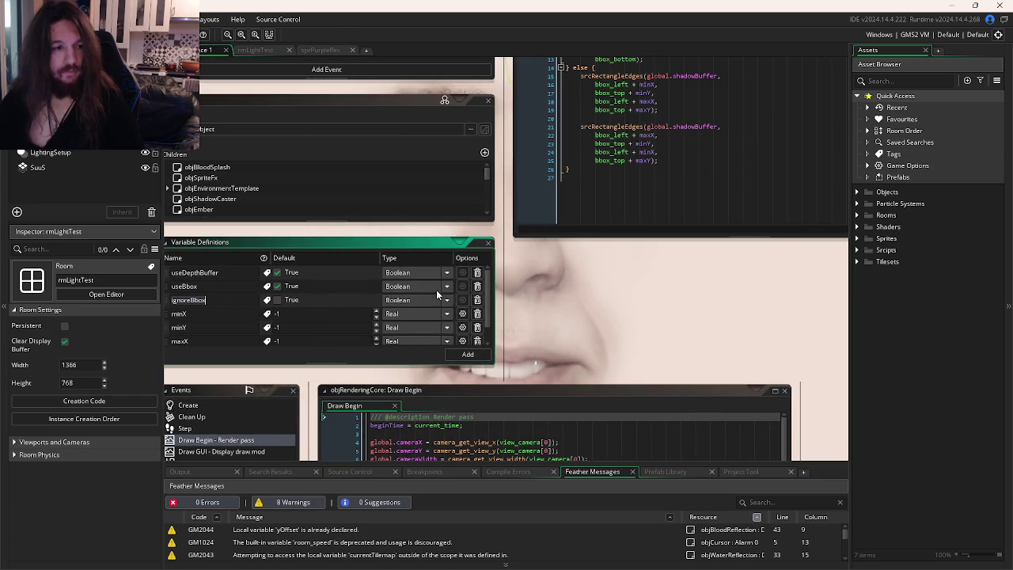
{"action": "scroll", "coordinate": [436, 290], "scroll_direction": "up", "scroll_amount": 3}
{"action": "left_click", "coordinate": [664, 92]}
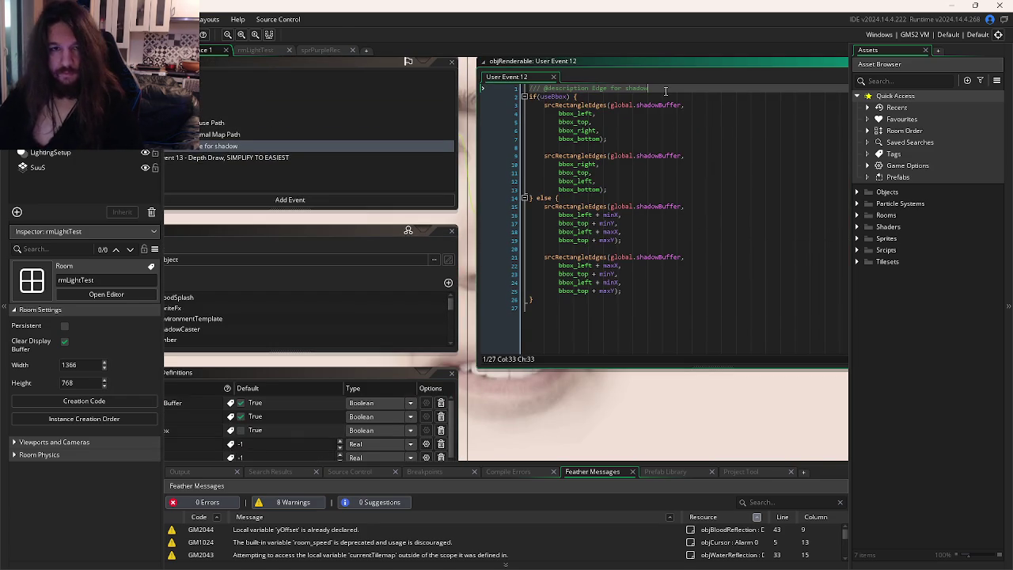
Step: Wrap the User Event 12 shadow-edge code in an if(!ignoreBbox){ … } block and indent it
{"action": "key", "text": "Return"}
{"action": "type", "text": "if(ignoreBbox){"}
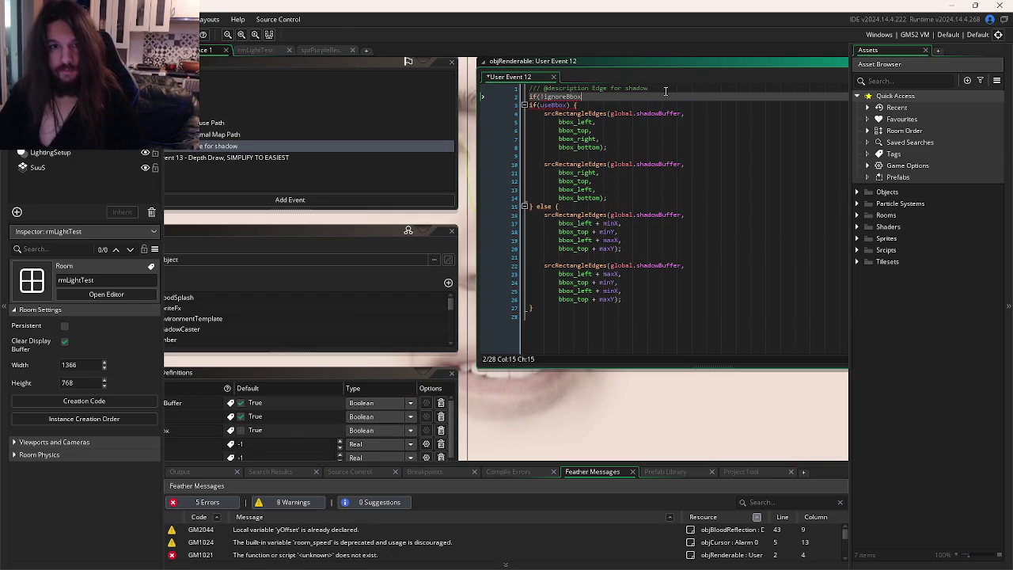
{"action": "left_click", "coordinate": [553, 313]}
{"action": "type", "text": "}"}
{"action": "left_click_drag", "start_coordinate": [554, 309], "coordinate": [545, 118]}
{"action": "key", "text": "Tab"}
{"action": "left_click", "coordinate": [702, 209]}
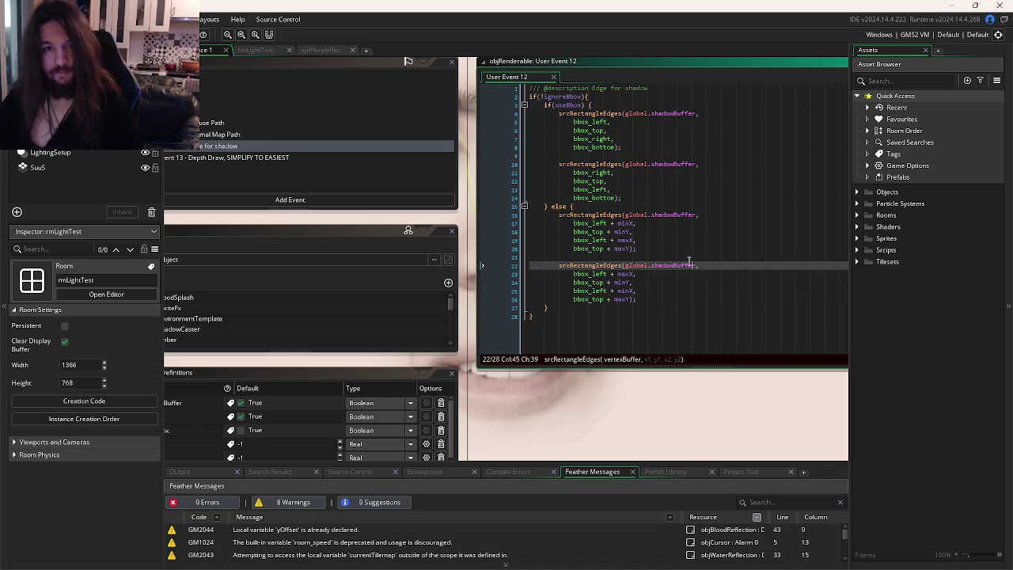
{"action": "left_click", "coordinate": [642, 326]}
{"action": "scroll", "coordinate": [712, 316], "scroll_direction": "down", "scroll_amount": 3}
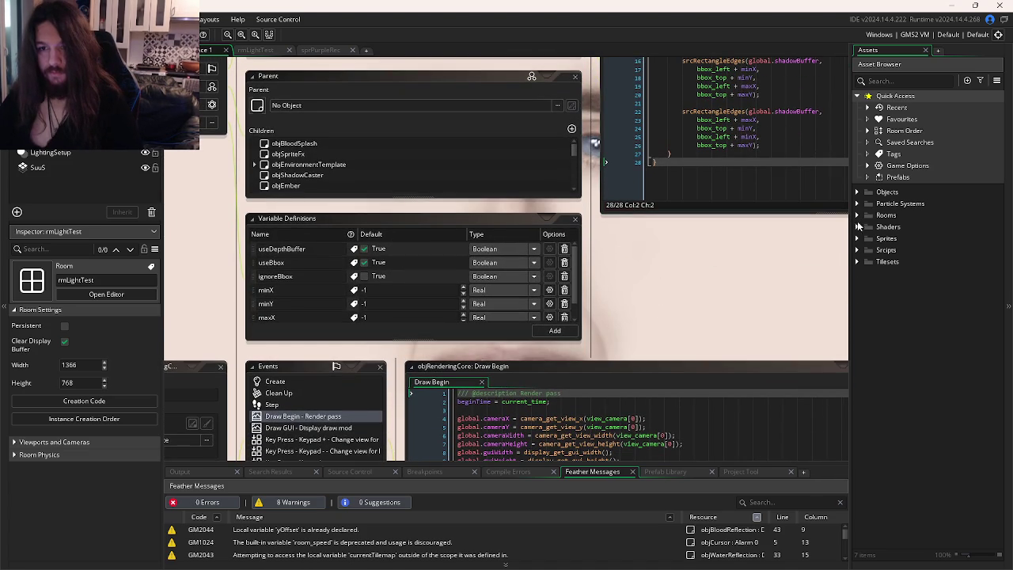
Step: Expand Objects > Core > Placeholders in the asset browser and select objPurplePlaceholder
{"action": "left_click", "coordinate": [856, 238]}
{"action": "left_click", "coordinate": [856, 191]}
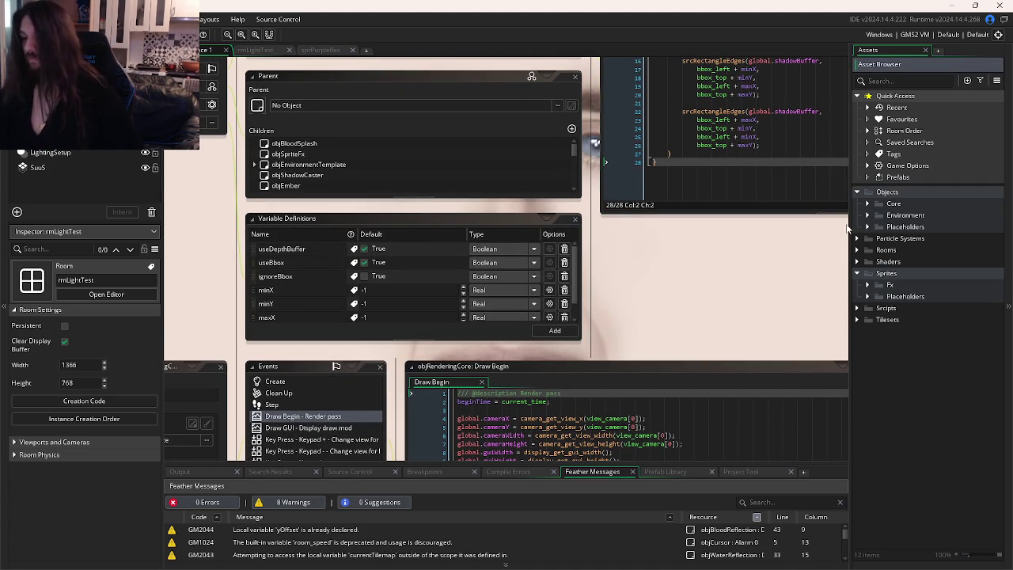
{"action": "left_click", "coordinate": [867, 204]}
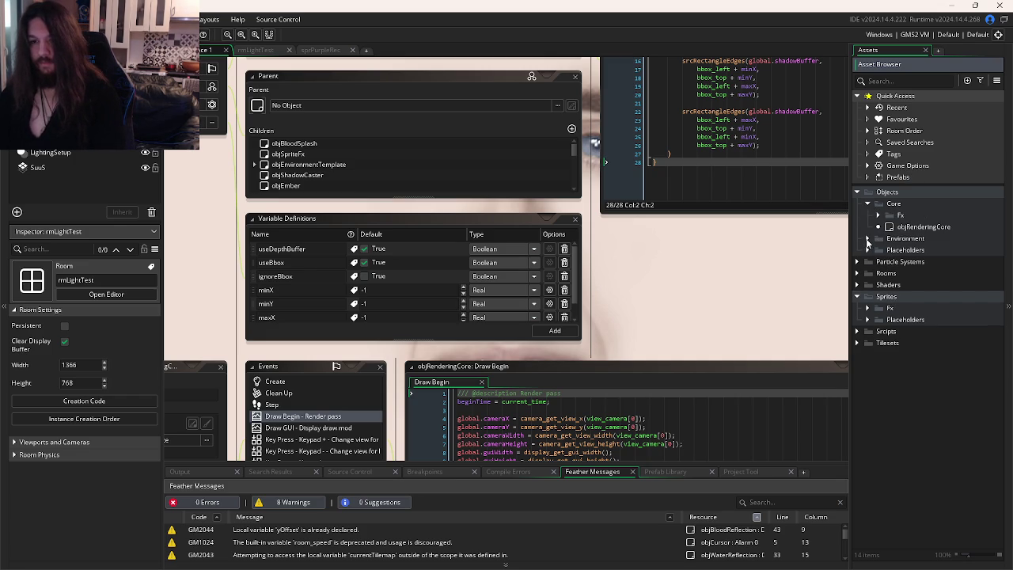
{"action": "left_click", "coordinate": [868, 250]}
{"action": "left_click", "coordinate": [906, 276]}
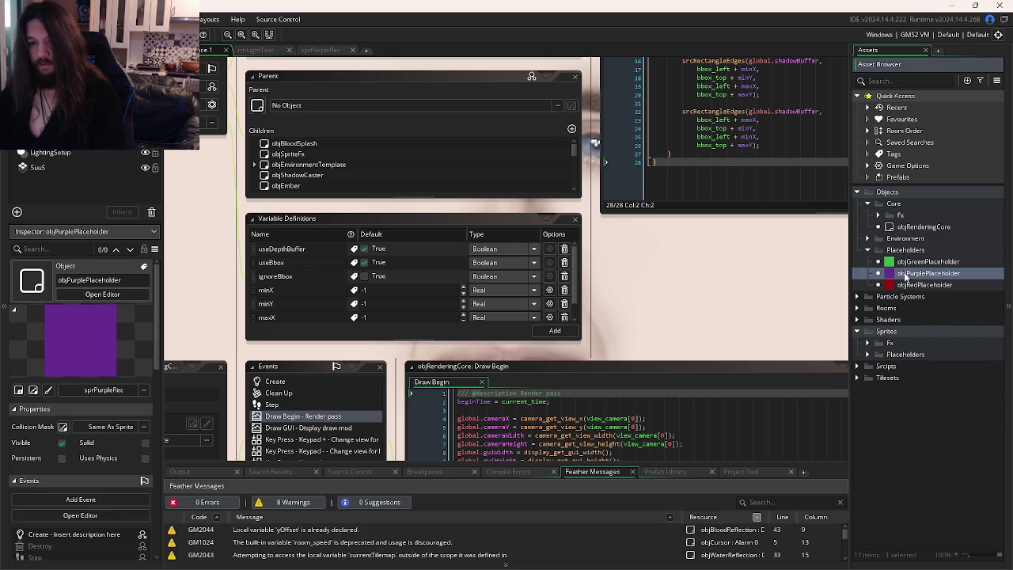
Step: Override objPurplePlaceholder's ignoreBbox to True and test-run the lighting
{"action": "double_click", "coordinate": [906, 276]}
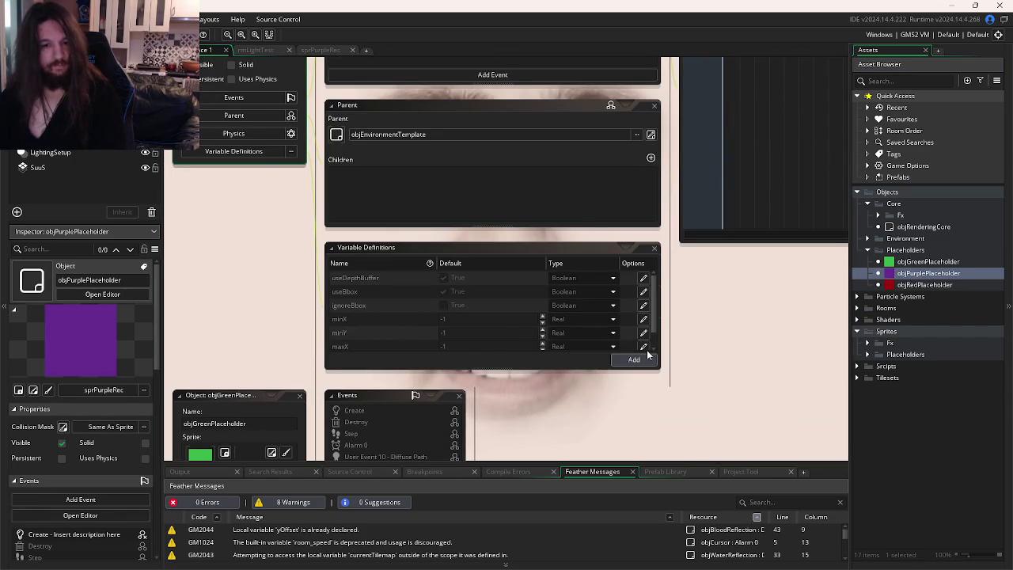
{"action": "left_click", "coordinate": [643, 305]}
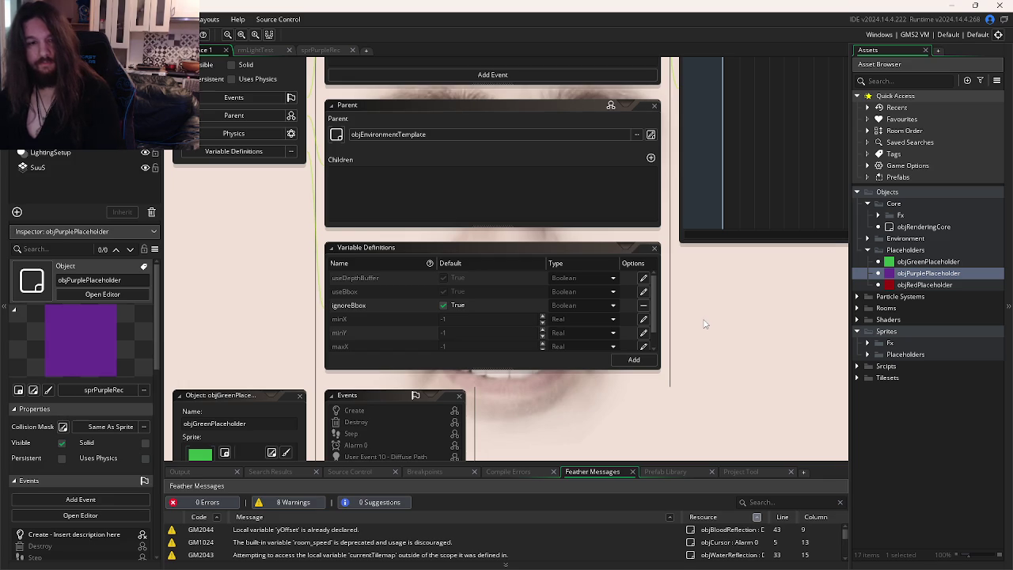
{"action": "key", "text": "F5"}
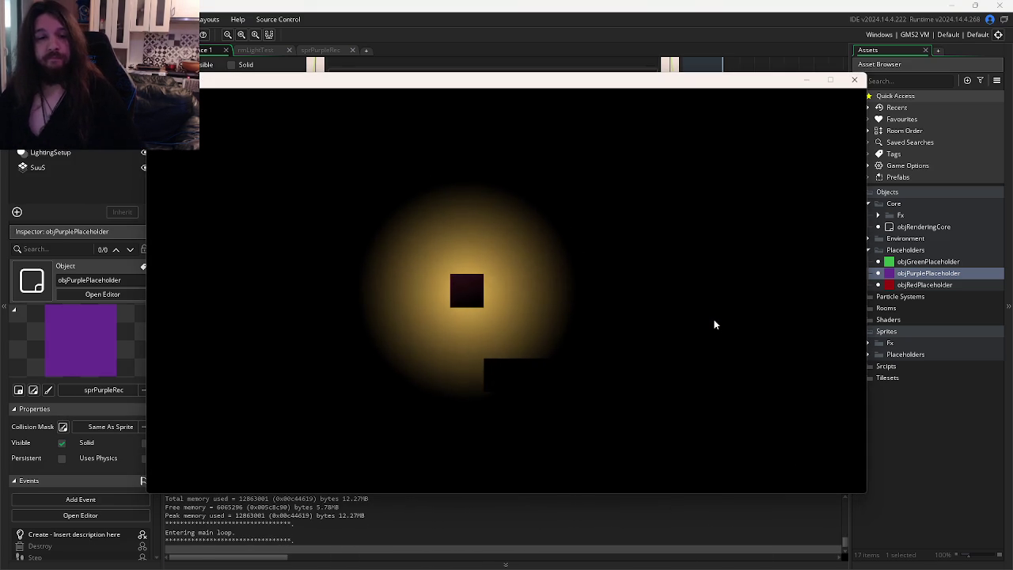
{"action": "left_click", "coordinate": [854, 80]}
Step: Paint a vertical column of objRedPlaceholder instances in rmLightTest and test-run again
{"action": "left_click", "coordinate": [257, 49]}
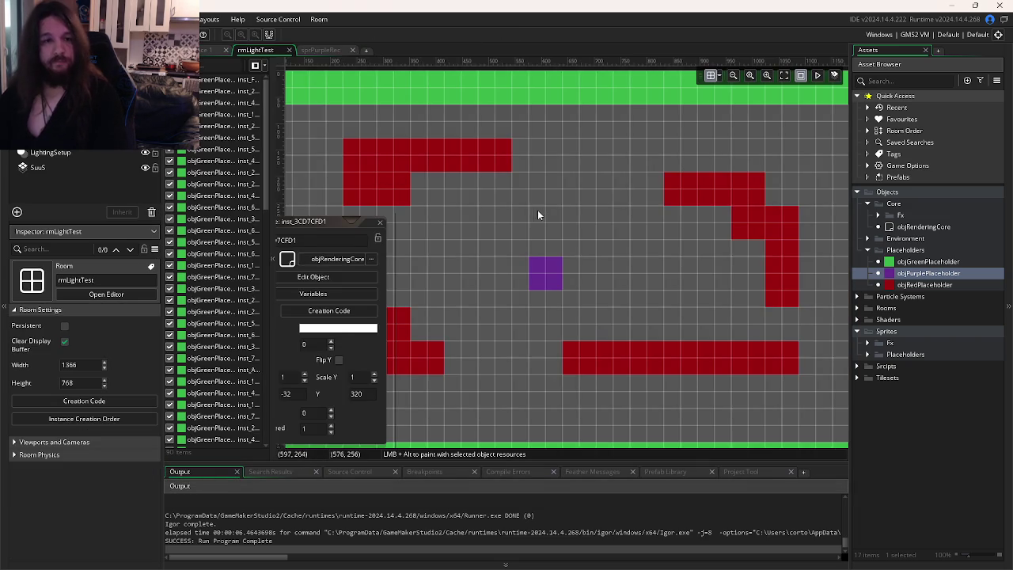
{"action": "left_click", "coordinate": [921, 284]}
{"action": "left_click_drag", "start_coordinate": [573, 215], "coordinate": [575, 324]}
{"action": "left_click", "coordinate": [661, 309]}
{"action": "key", "text": "F5"}
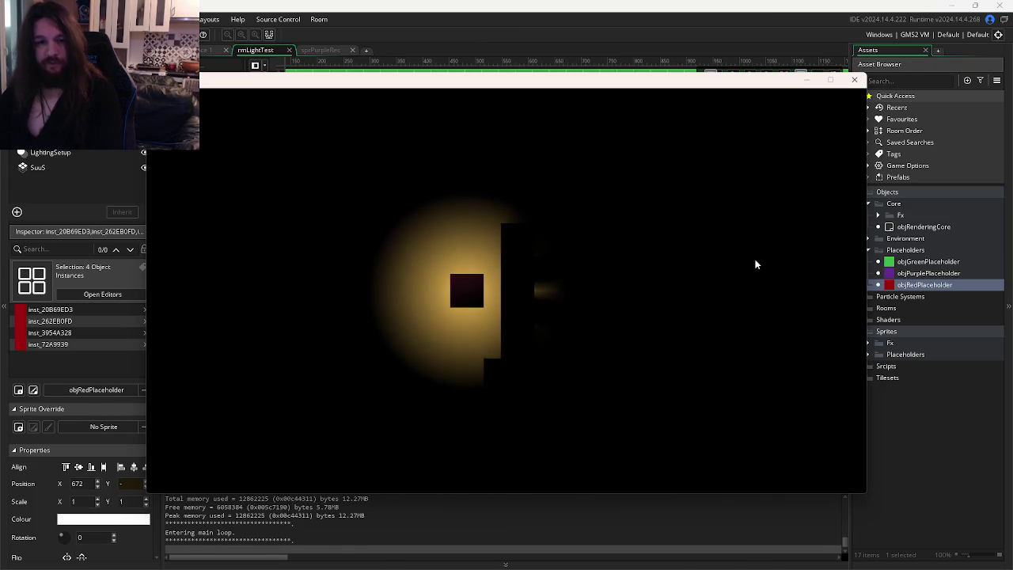
{"action": "left_click", "coordinate": [854, 79]}
{"action": "left_click", "coordinate": [203, 50]}
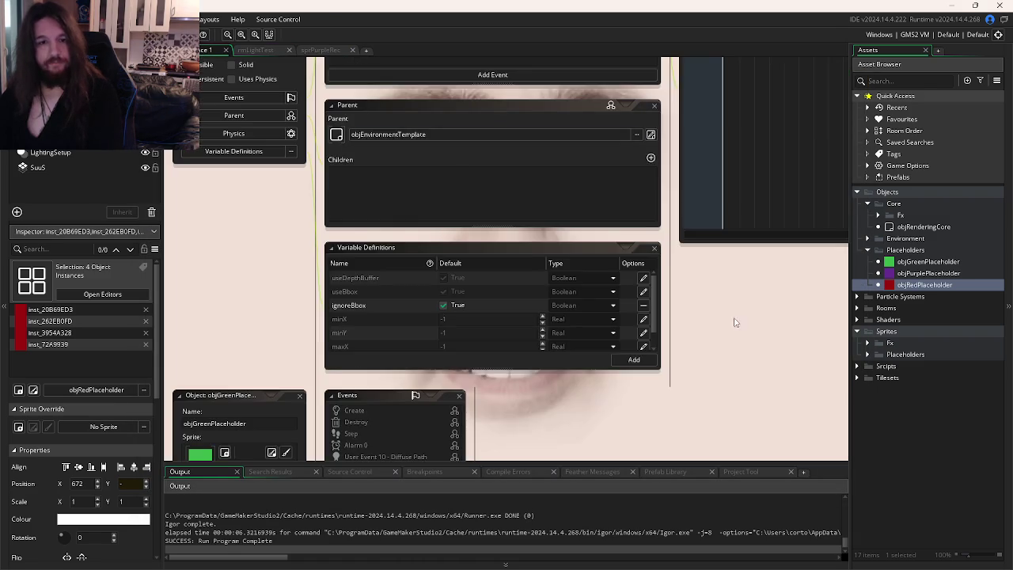
Step: Override objRedPlaceholder's useBbox to True and run the game to check its shadow
{"action": "scroll", "coordinate": [735, 322], "scroll_direction": "down", "scroll_amount": 5}
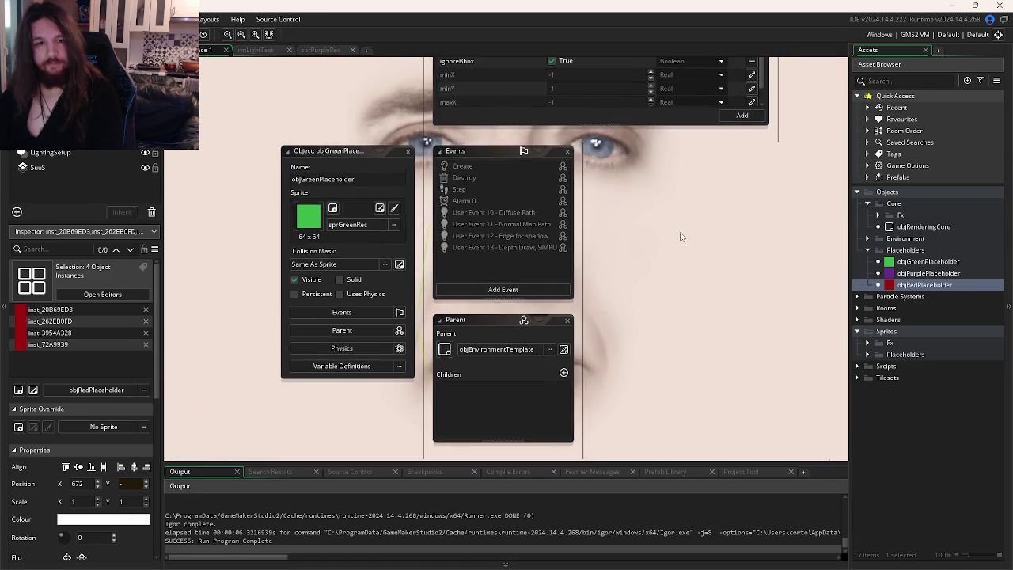
{"action": "scroll", "coordinate": [677, 206], "scroll_direction": "down", "scroll_amount": 3}
{"action": "double_click", "coordinate": [924, 284]}
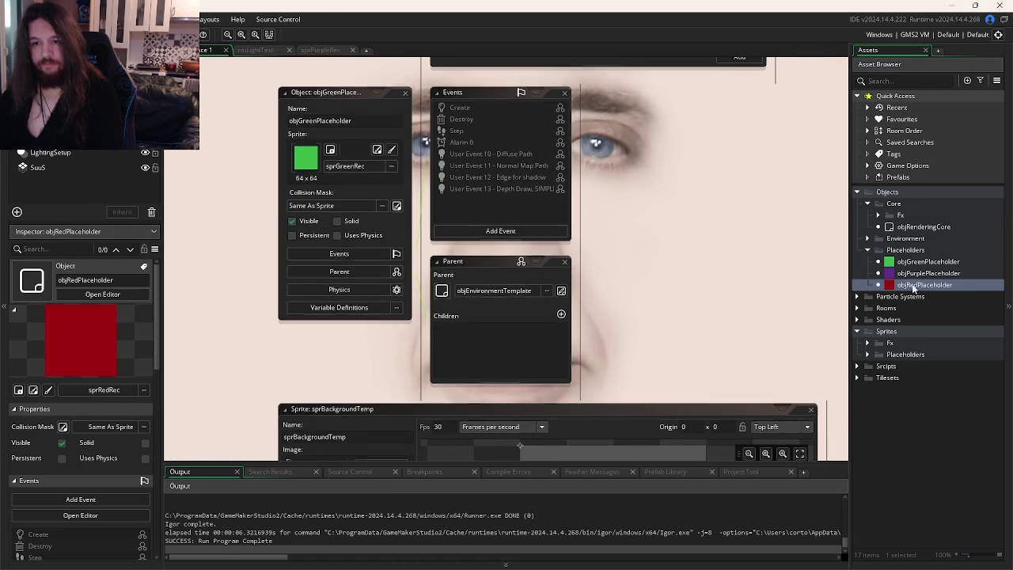
{"action": "scroll", "coordinate": [538, 316], "scroll_direction": "down", "scroll_amount": 2}
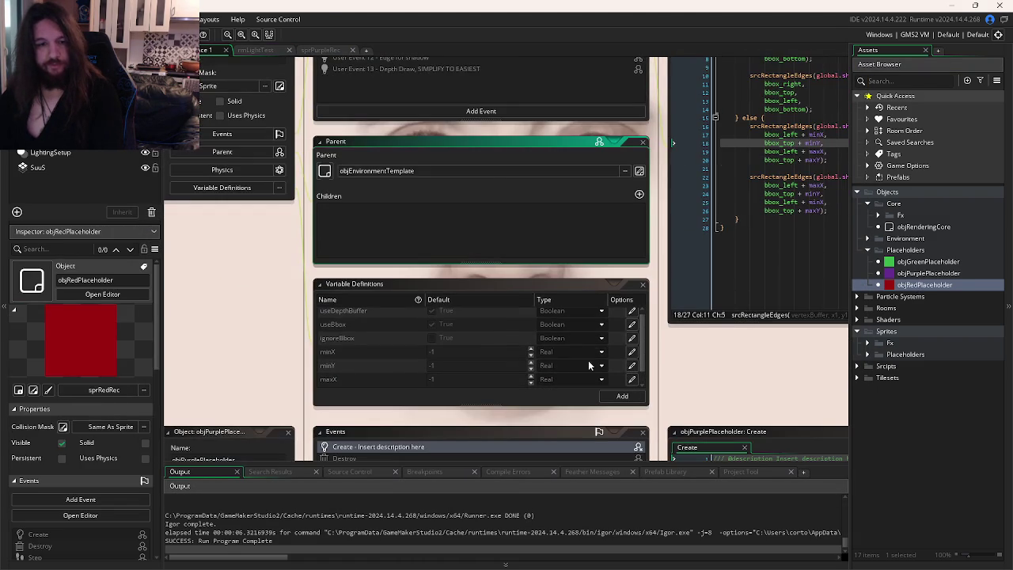
{"action": "left_click", "coordinate": [632, 324]}
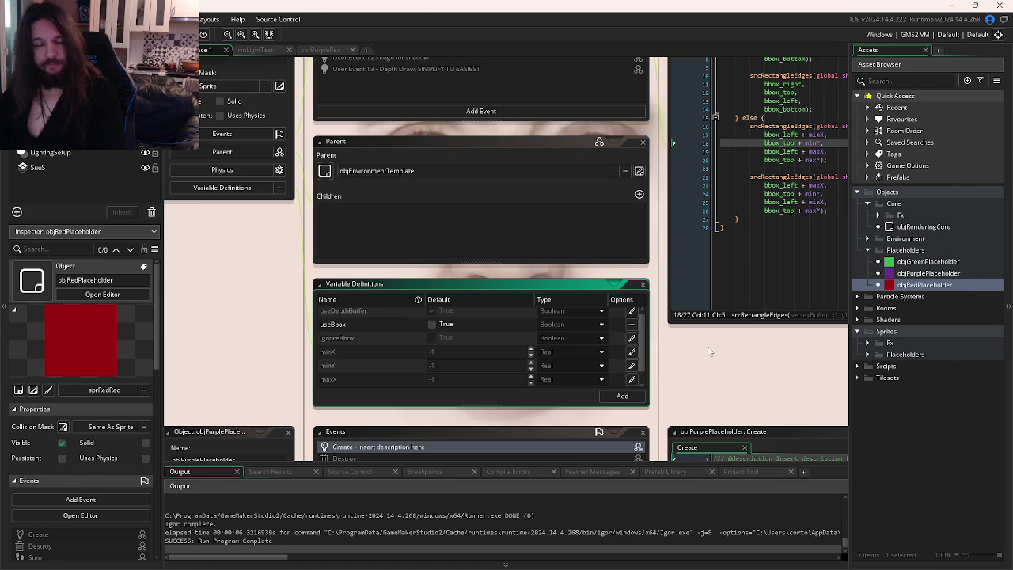
{"action": "key", "text": "F5"}
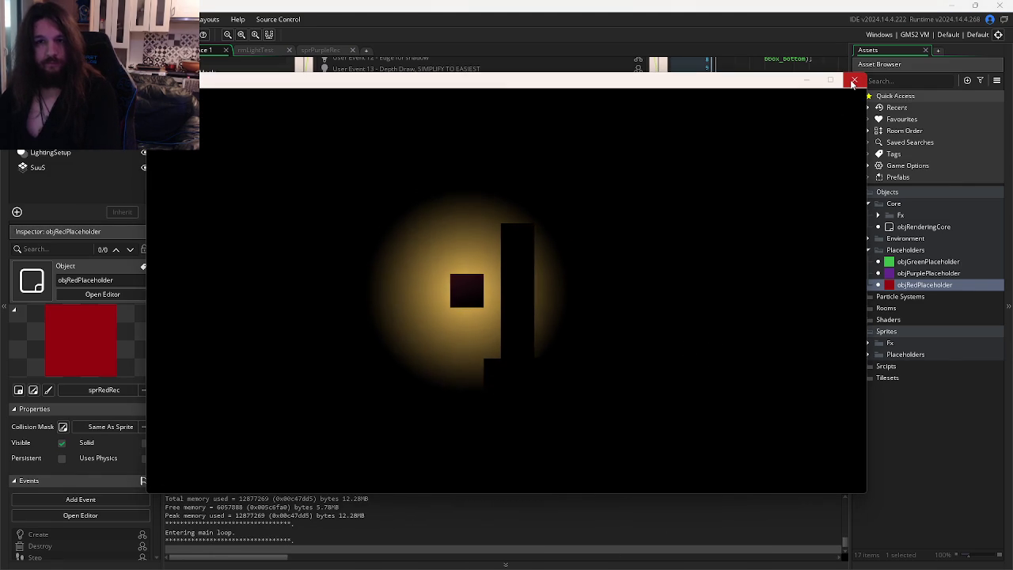
{"action": "left_click", "coordinate": [853, 81]}
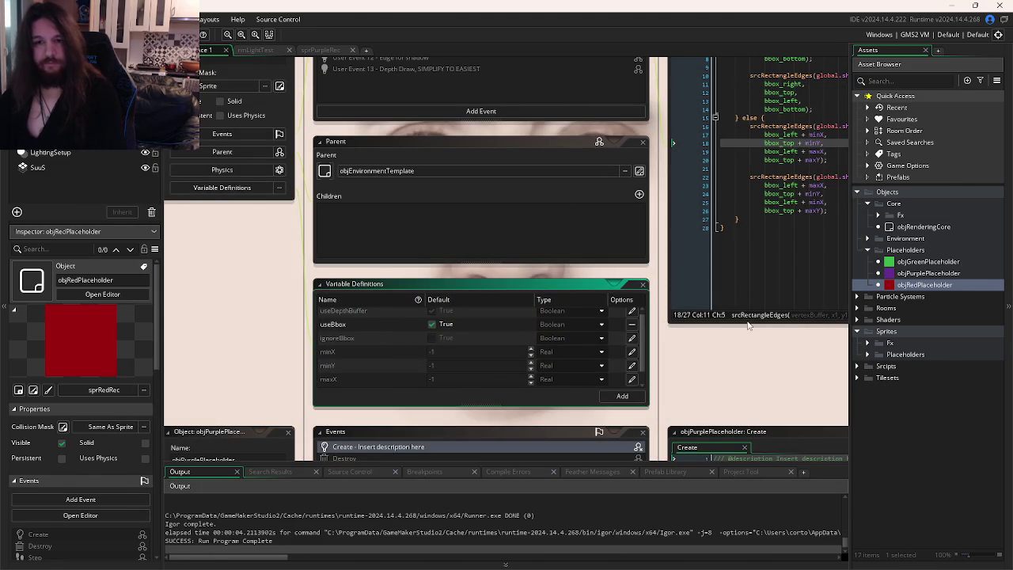
{"action": "left_click_drag", "start_coordinate": [757, 279], "coordinate": [566, 366]}
{"action": "key", "text": "ctrl+Tab"}
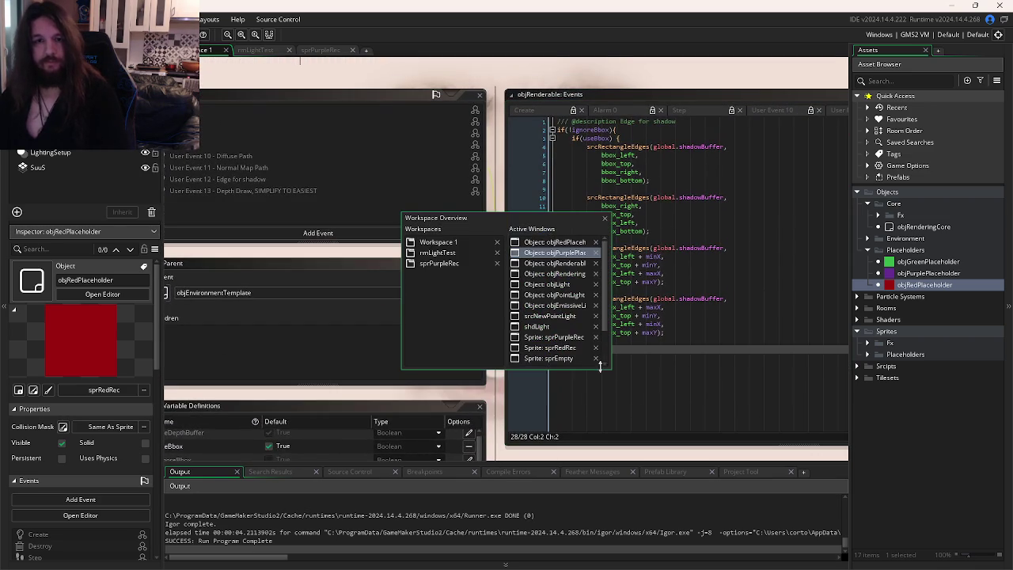
Step: Return to objRenderable's User Event 12 and inspect the else-branch srcRectangleEdges calls using bbox_left and bbox_top
{"action": "key", "text": "ctrl+Tab"}
{"action": "key", "text": "ctrl+Tab"}
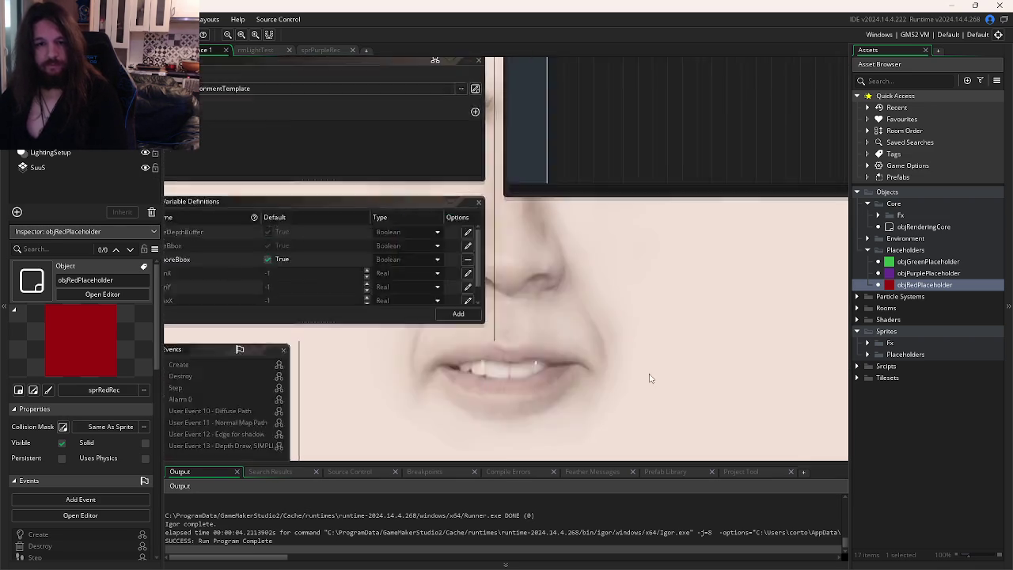
{"action": "key", "text": "ctrl+Tab"}
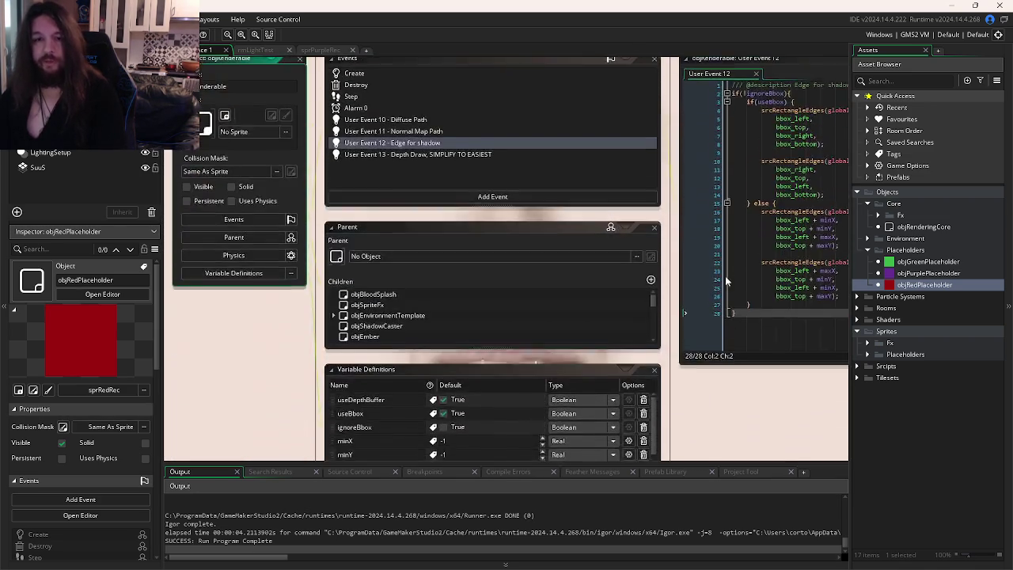
{"action": "left_click", "coordinate": [549, 294]}
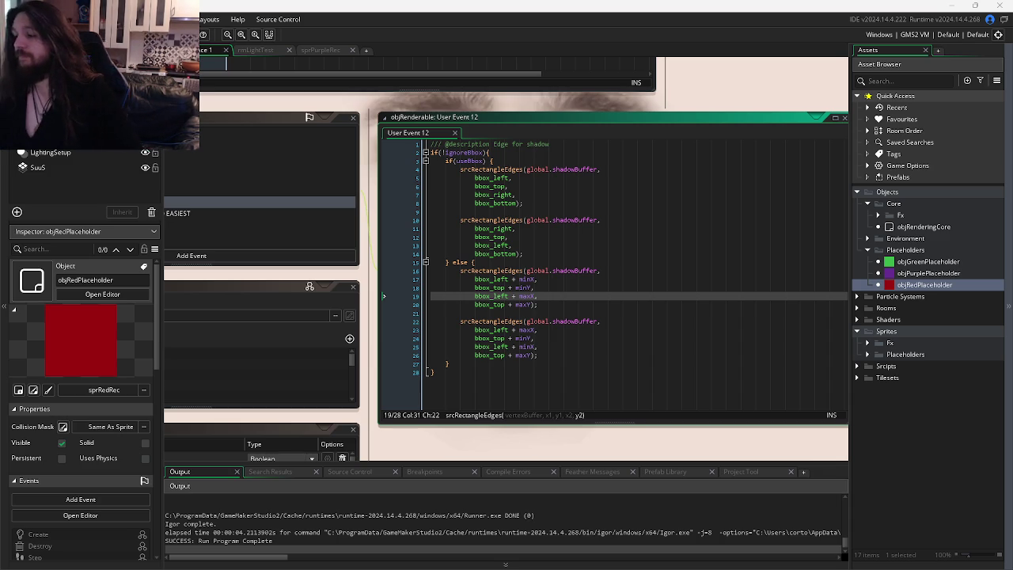
{"action": "left_click", "coordinate": [659, 245]}
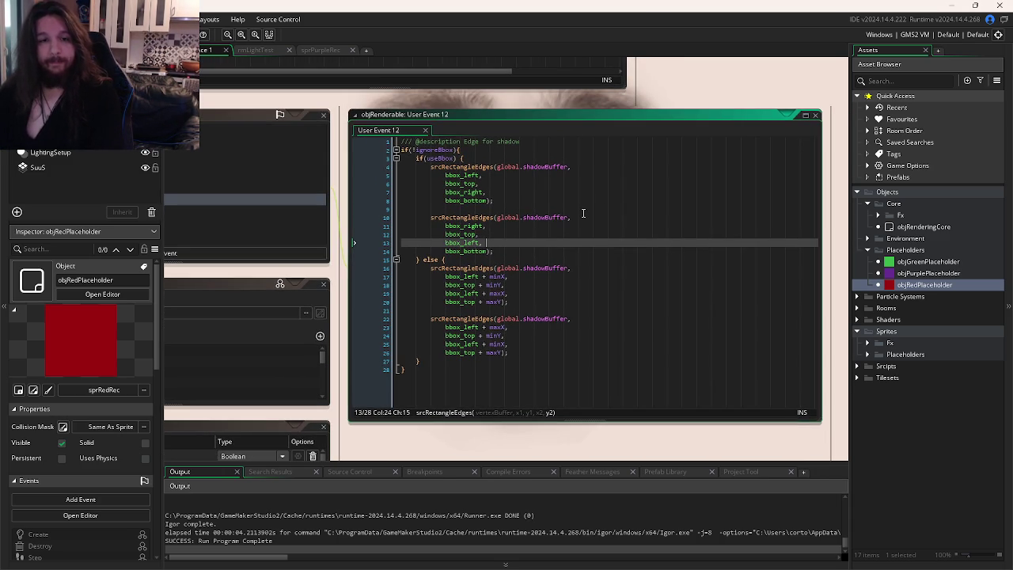
{"action": "mouse_move", "coordinate": [470, 167]}
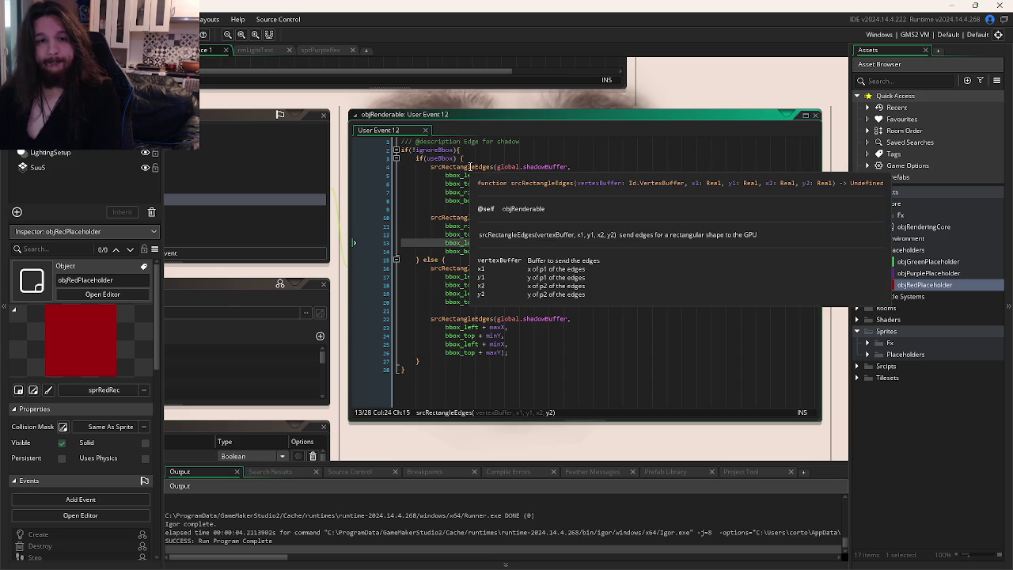
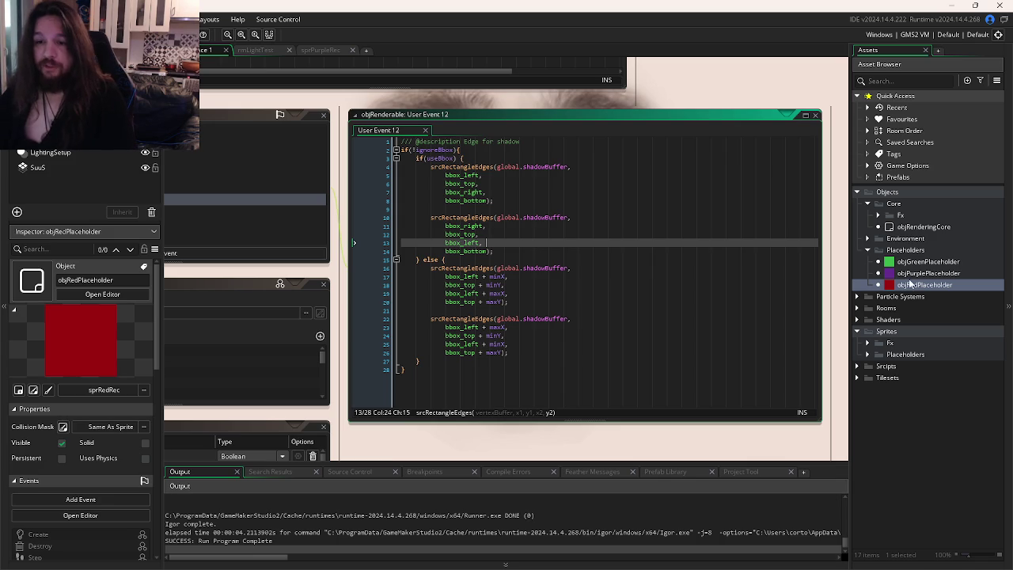
Step: Open sprRedRec from Sprites > Placeholders and show its automatic rectangle collision mask (0 to 63)
{"action": "left_click", "coordinate": [869, 354]}
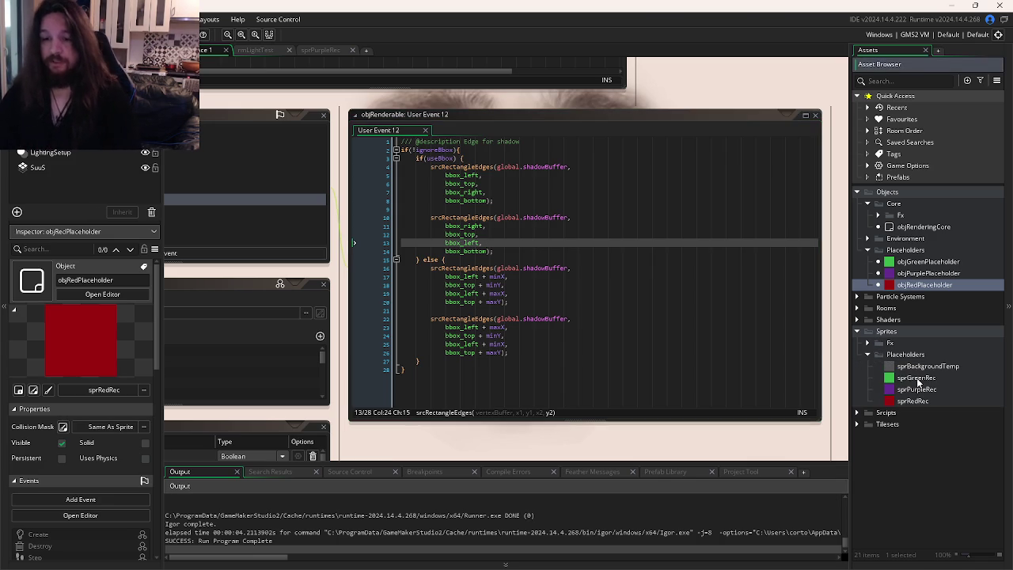
{"action": "double_click", "coordinate": [912, 400]}
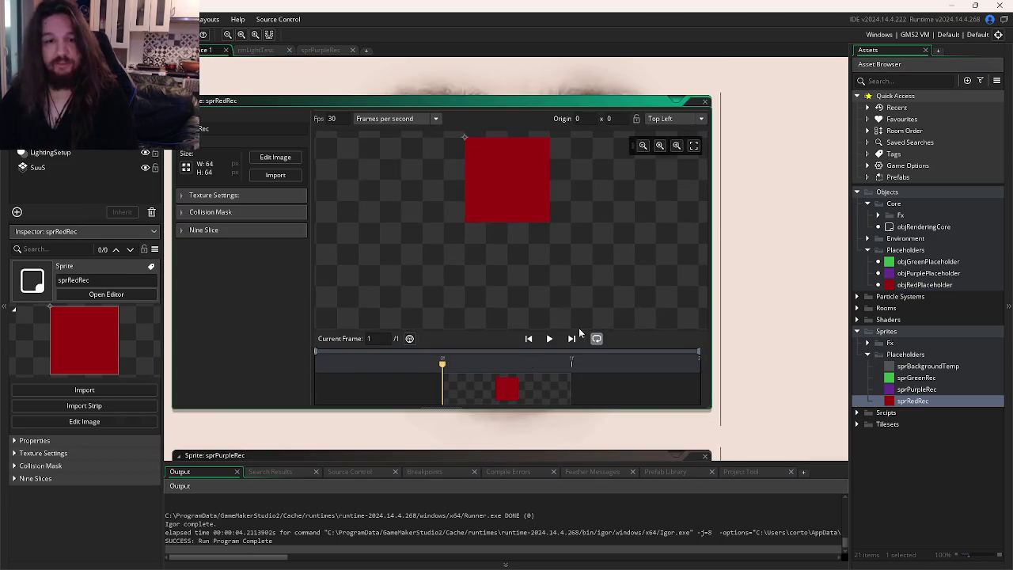
{"action": "mouse_move", "coordinate": [503, 232]}
{"action": "left_mouse_down"}
{"action": "mouse_move", "coordinate": [476, 237]}
{"action": "mouse_move", "coordinate": [597, 238]}
{"action": "mouse_move", "coordinate": [571, 236]}
{"action": "left_mouse_up"}
{"action": "scroll", "coordinate": [567, 219], "scroll_direction": "up", "scroll_amount": 3}
{"action": "scroll", "coordinate": [413, 235], "scroll_direction": "up", "scroll_amount": 1}
{"action": "scroll", "coordinate": [415, 232], "scroll_direction": "down", "scroll_amount": 1}
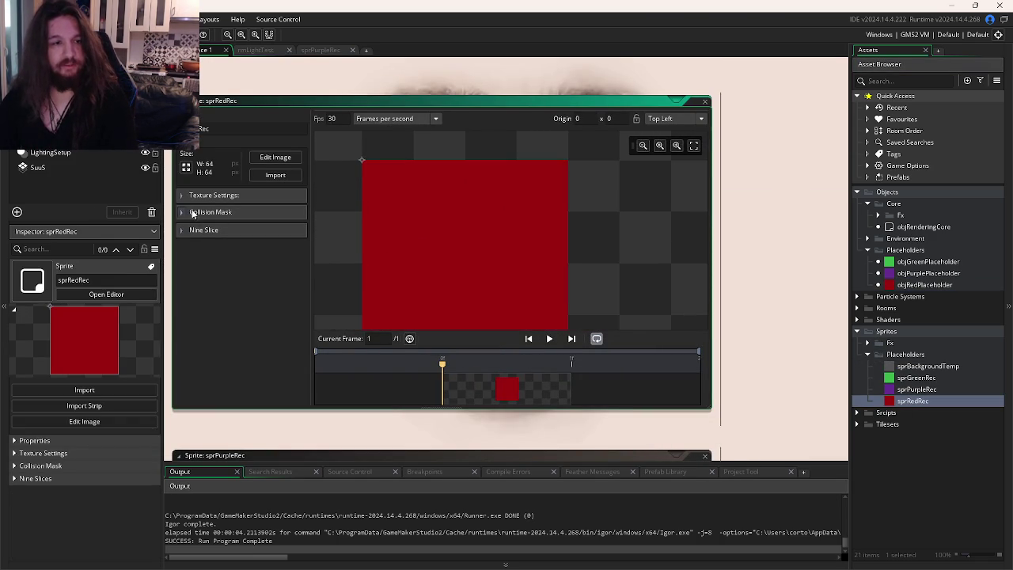
{"action": "left_click", "coordinate": [211, 212]}
{"action": "scroll", "coordinate": [506, 231], "scroll_direction": "down", "scroll_amount": 2}
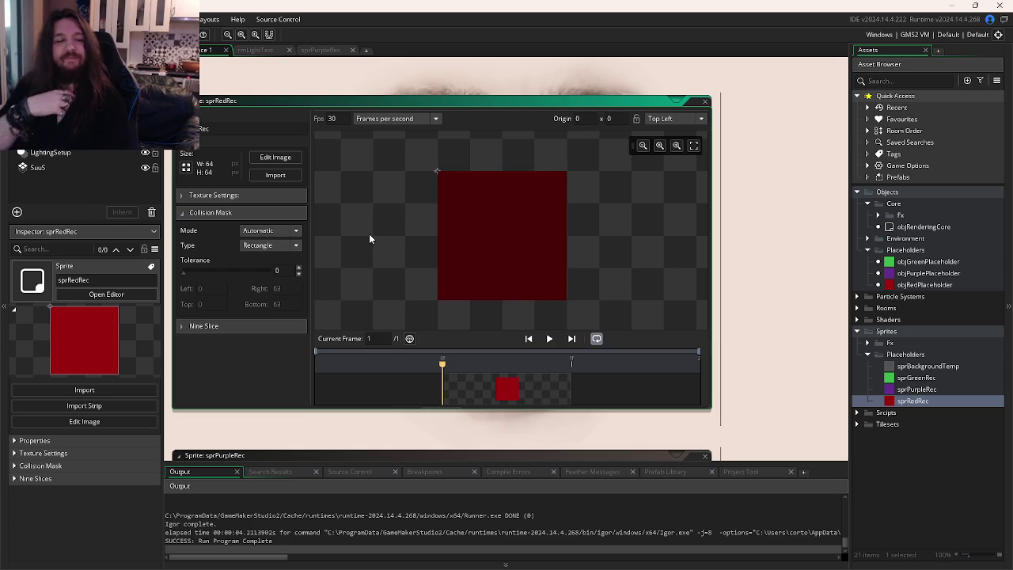
{"action": "key", "text": "alt+Tab"}
{"action": "key", "text": "alt+Tab"}
{"action": "key", "text": "alt+Tab"}
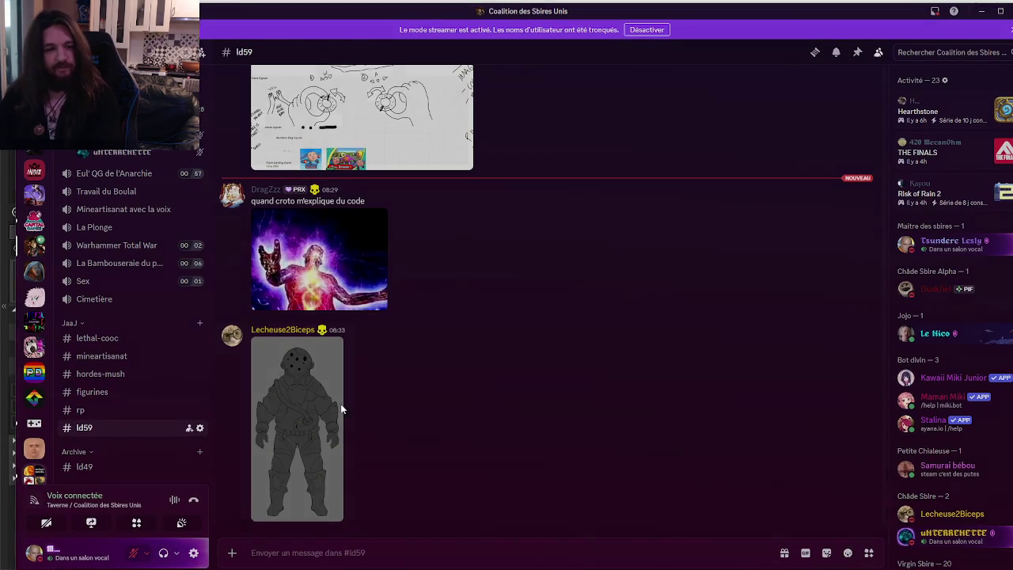
Step: View the diver sketch, reply 'Suceur' to the code-explanation message, and return to GameMaker
{"action": "left_click", "coordinate": [340, 408]}
{"action": "left_click", "coordinate": [696, 419]}
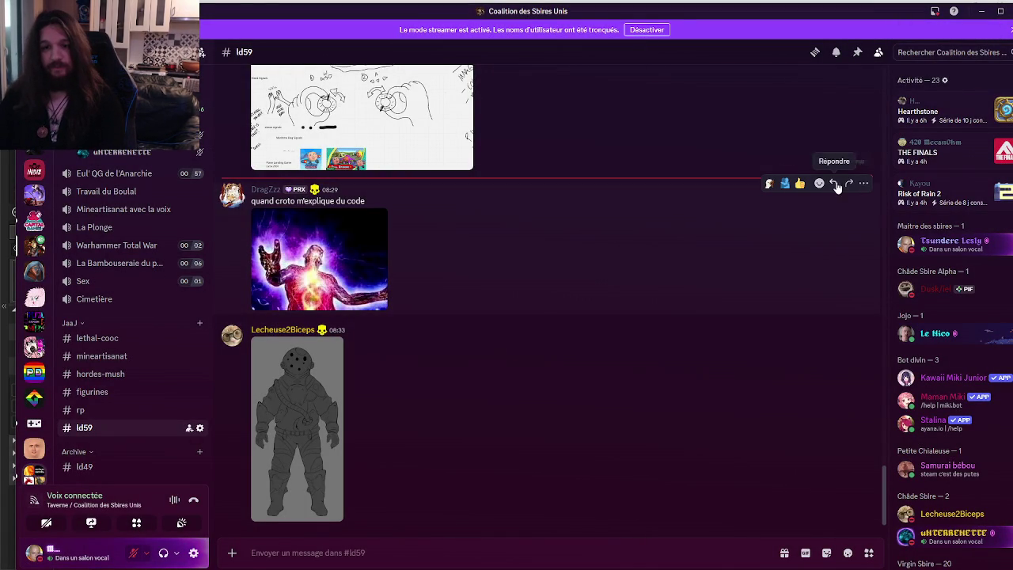
{"action": "left_click", "coordinate": [838, 188]}
{"action": "type", "text": "Suceur"}
{"action": "key", "text": "Return"}
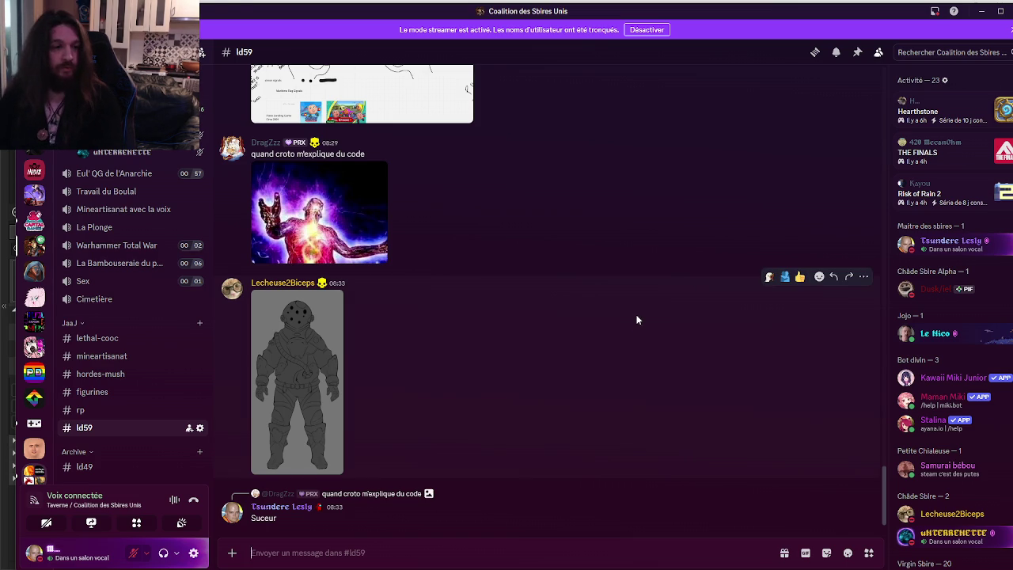
{"action": "key", "text": "alt+Tab"}
{"action": "key", "text": "ctrl+Tab"}
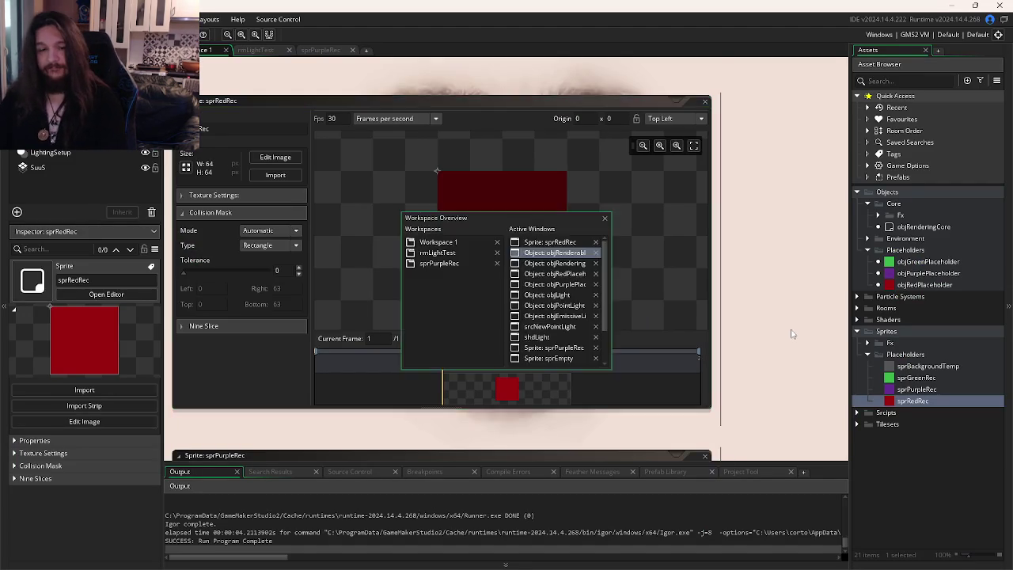
Step: Pad the bbox_left and bbox_top arguments on lines 5–6 by one pixel
{"action": "left_click", "coordinate": [616, 240]}
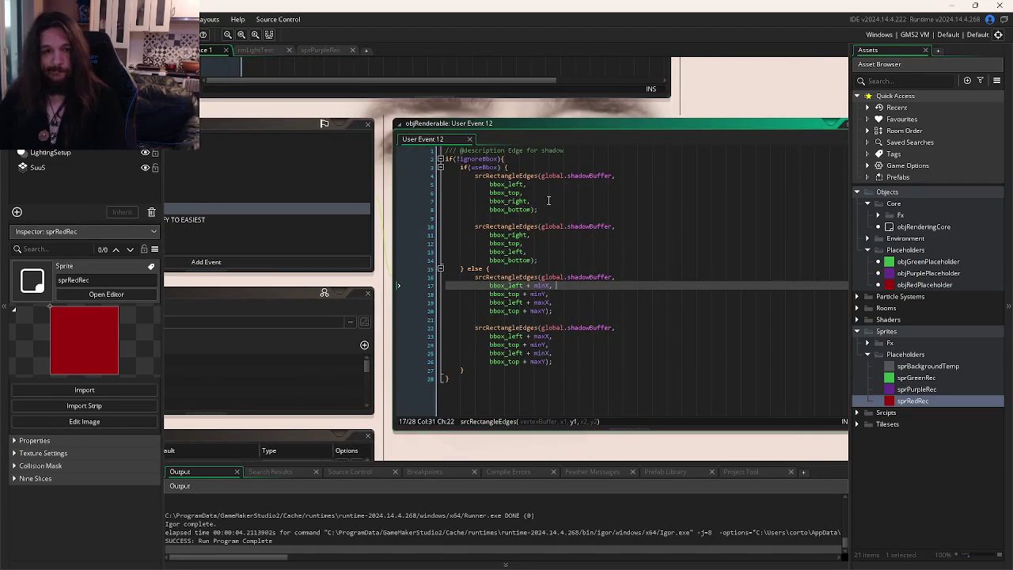
{"action": "mouse_move", "coordinate": [524, 175]}
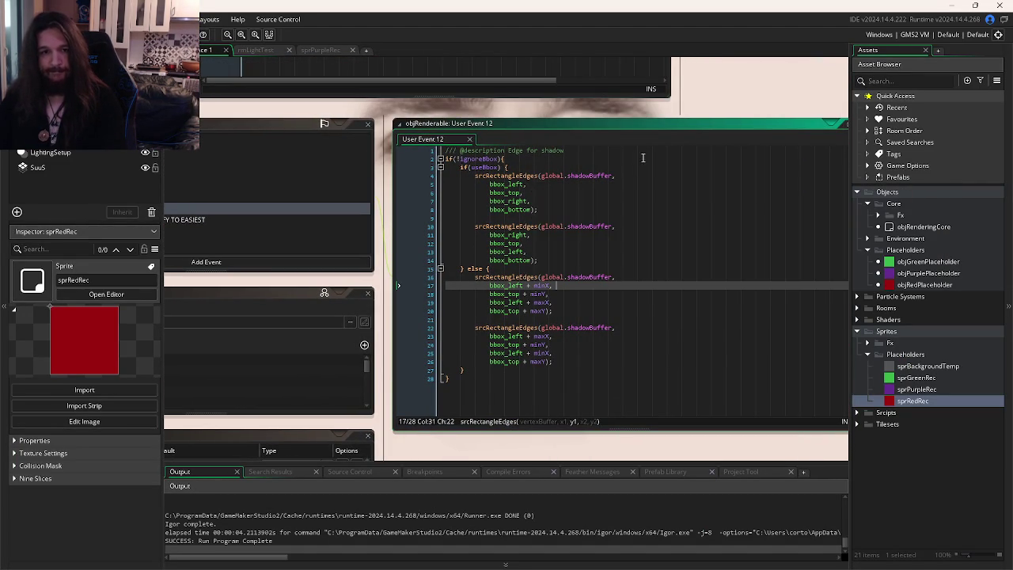
{"action": "left_click", "coordinate": [516, 182]}
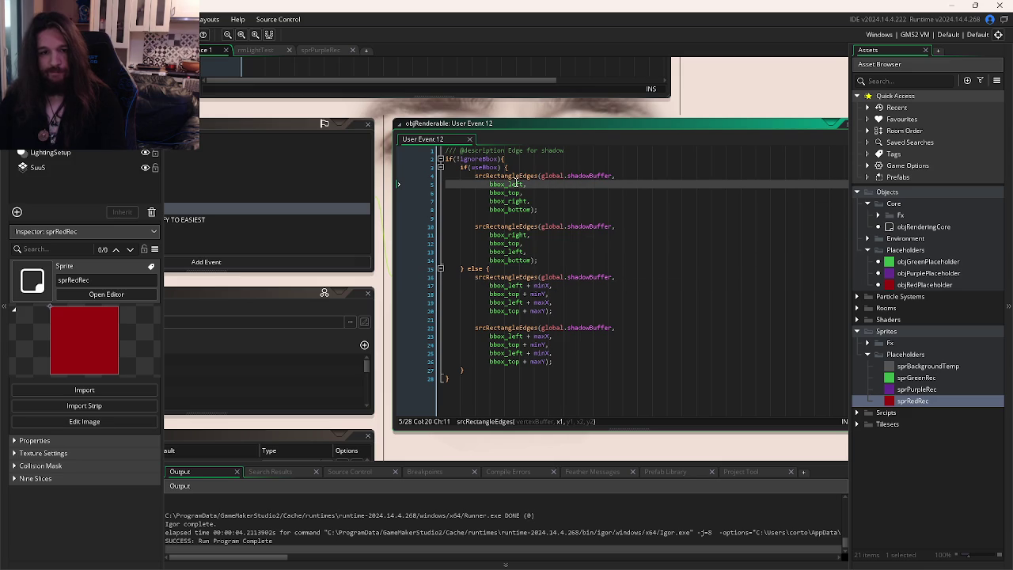
{"action": "left_click", "coordinate": [514, 192]}
{"action": "left_click", "coordinate": [512, 200]}
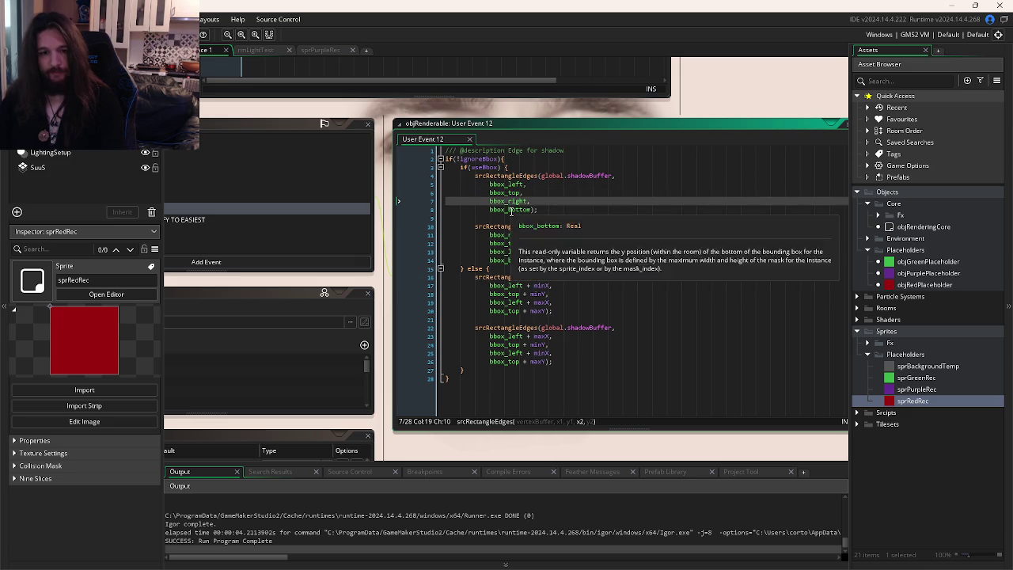
{"action": "left_click", "coordinate": [510, 210]}
{"action": "left_click", "coordinate": [527, 184]}
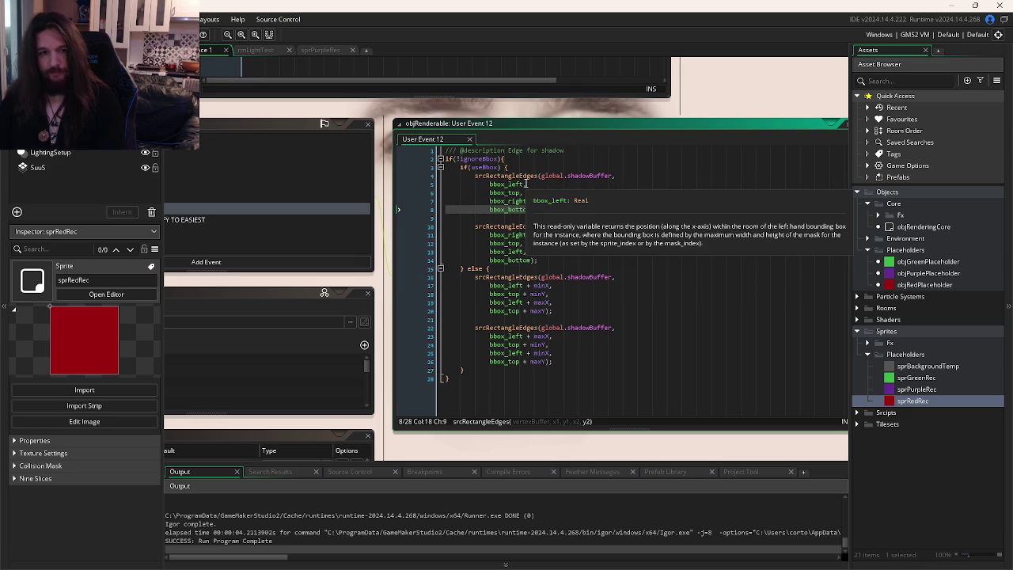
{"action": "type", "text": "+"}
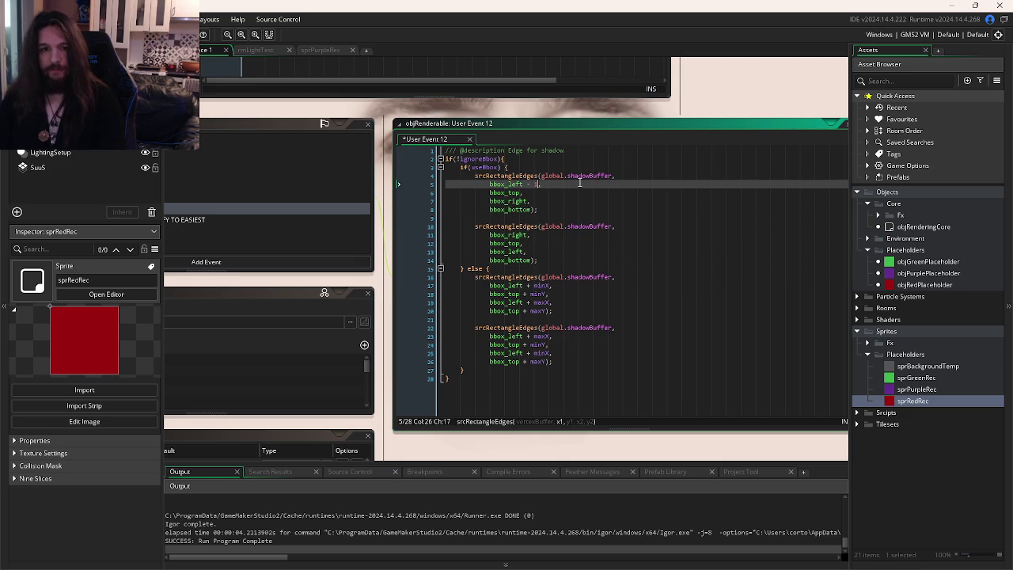
{"action": "type", "text": " 1"}
{"action": "left_click", "coordinate": [571, 194]}
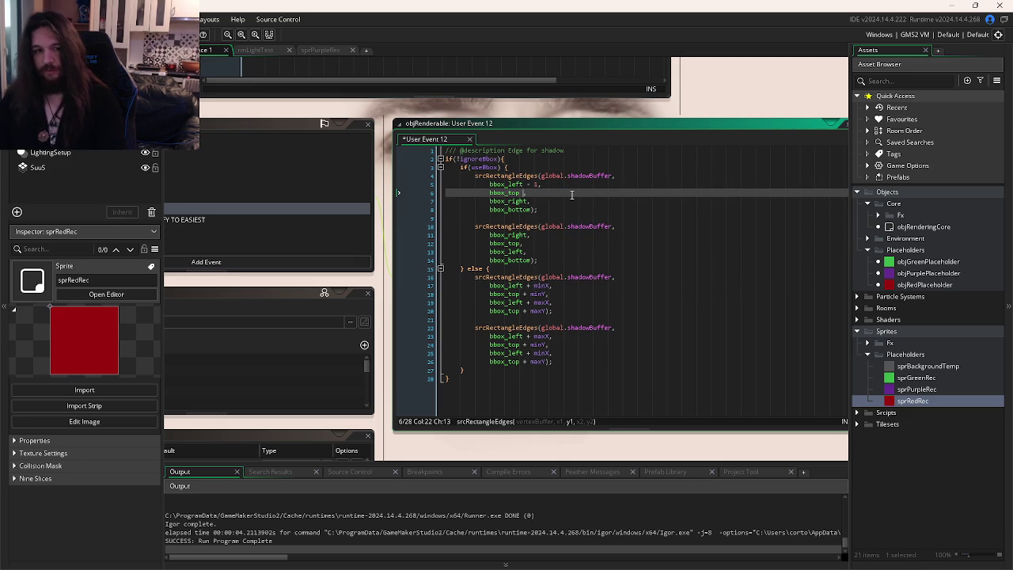
{"action": "type", "text": "- 1"}
Step: Pad bbox_right and bbox_bottom by one pixel, then run the game with F5
{"action": "left_click", "coordinate": [569, 200]}
{"action": "key", "text": "Left"}
{"action": "type", "text": "+ 1"}
{"action": "left_click", "coordinate": [575, 210]}
{"action": "key", "text": "Left"}
{"action": "key", "text": "Left"}
{"action": "type", "text": "+ 1"}
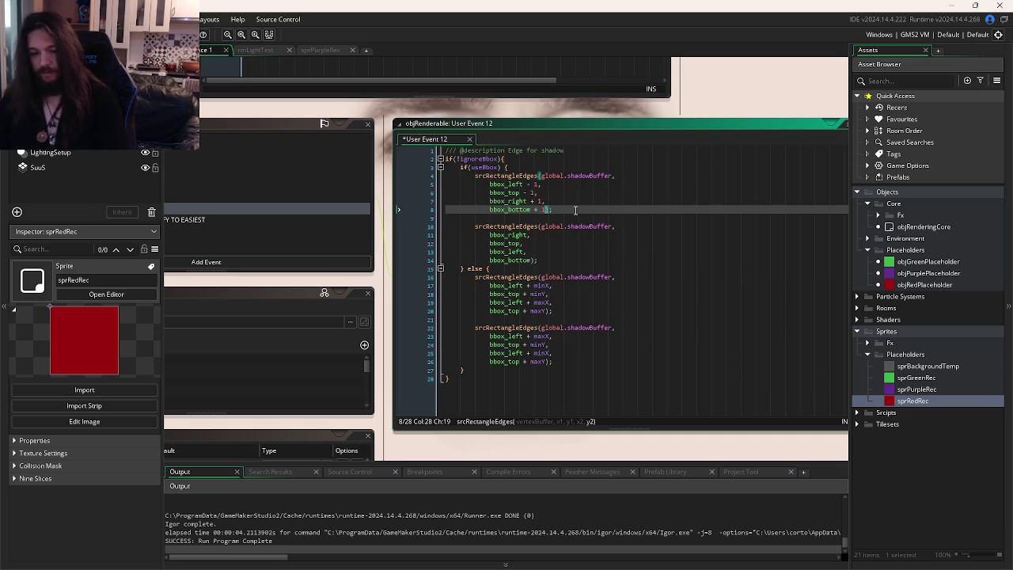
{"action": "key", "text": "F5"}
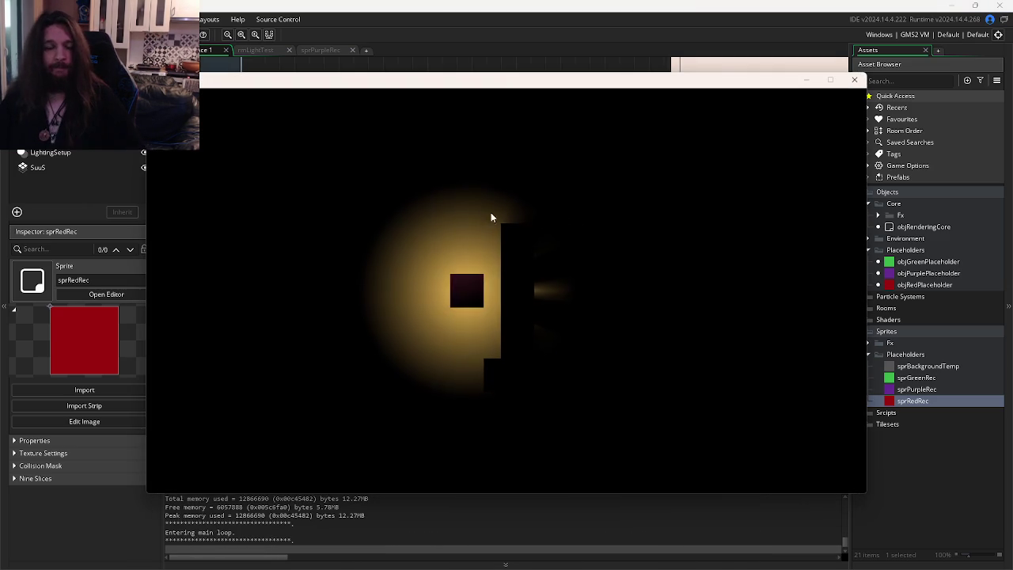
Step: Copy the padded bbox arguments from lines 5–8 over lines 11–14 and retest the shadows
{"action": "left_click", "coordinate": [856, 82]}
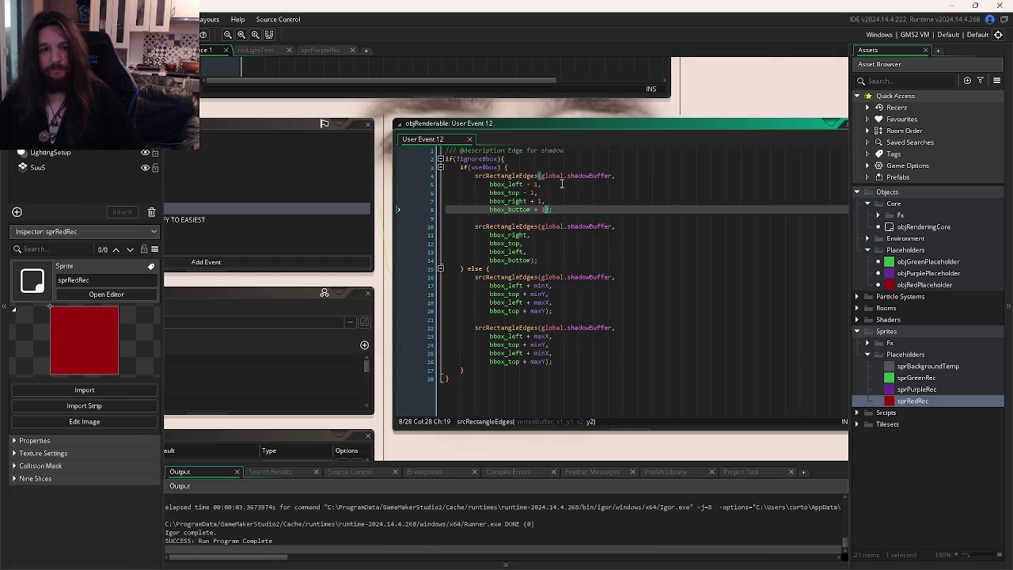
{"action": "left_click_drag", "start_coordinate": [554, 209], "coordinate": [489, 184]}
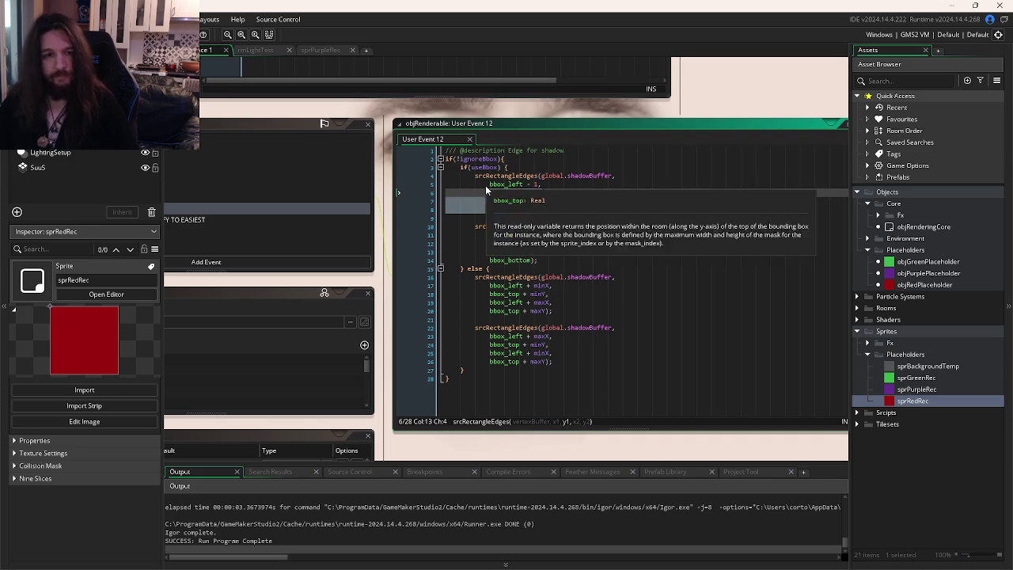
{"action": "key", "text": "ctrl+c"}
{"action": "left_click_drag", "start_coordinate": [552, 260], "coordinate": [490, 235]}
{"action": "key", "text": "ctrl+v"}
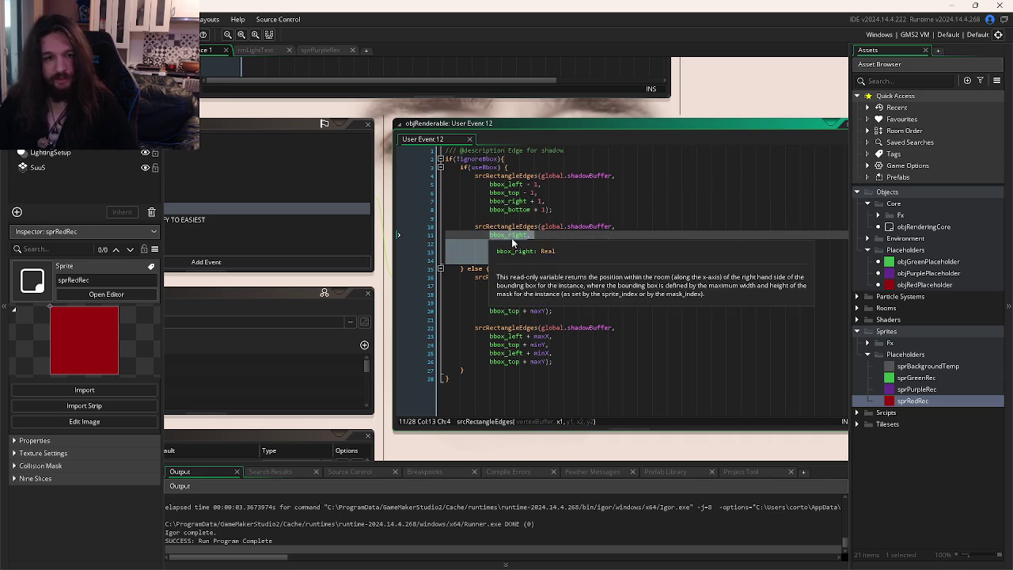
{"action": "left_click", "coordinate": [586, 254]}
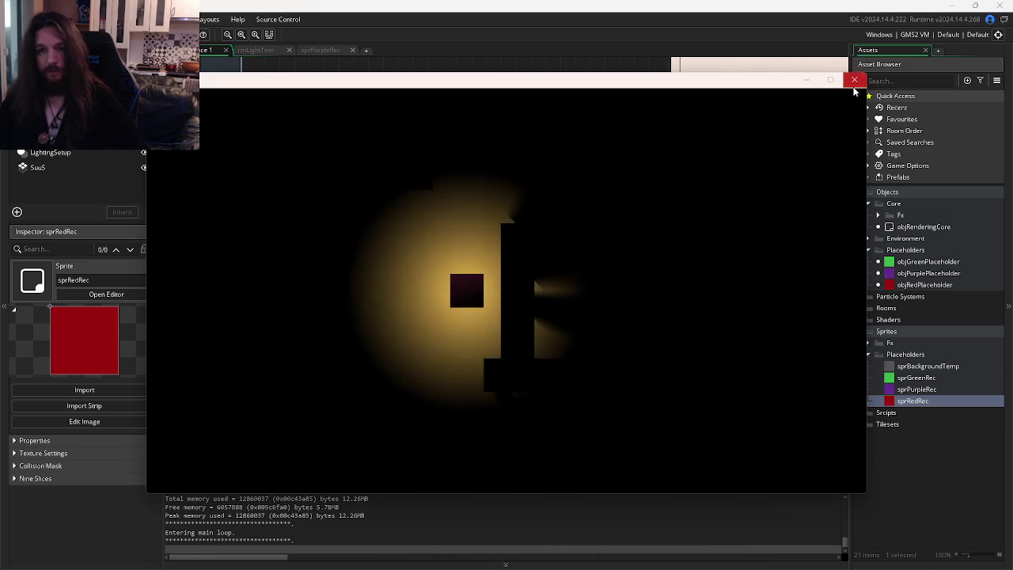
{"action": "left_click", "coordinate": [856, 82]}
{"action": "left_click", "coordinate": [648, 268]}
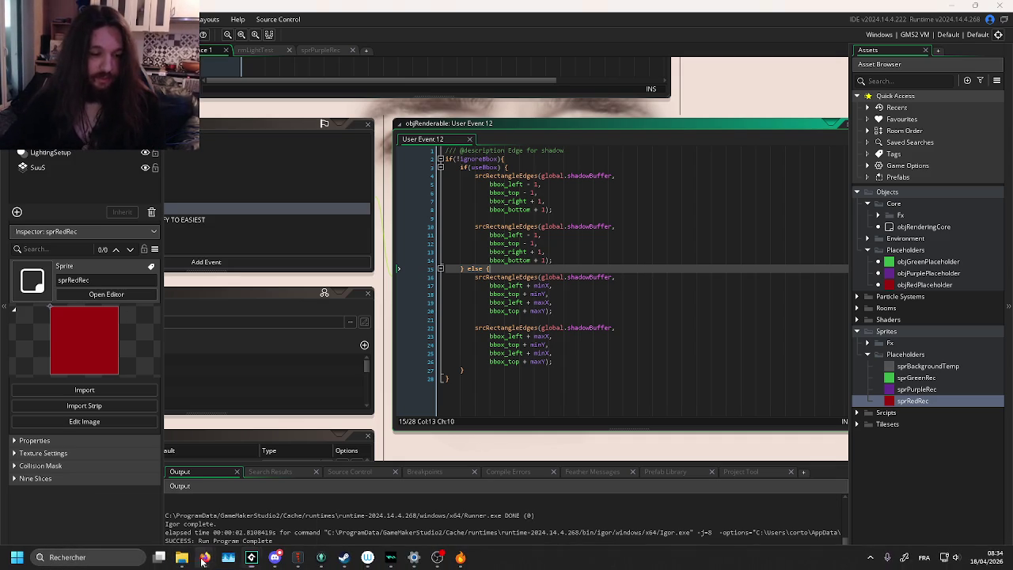
Step: Switch to the LD59 FigJam whiteboard and scroll to the isometric pixel-art room reference
{"action": "mouse_move", "coordinate": [205, 557]}
{"action": "left_click", "coordinate": [158, 504]}
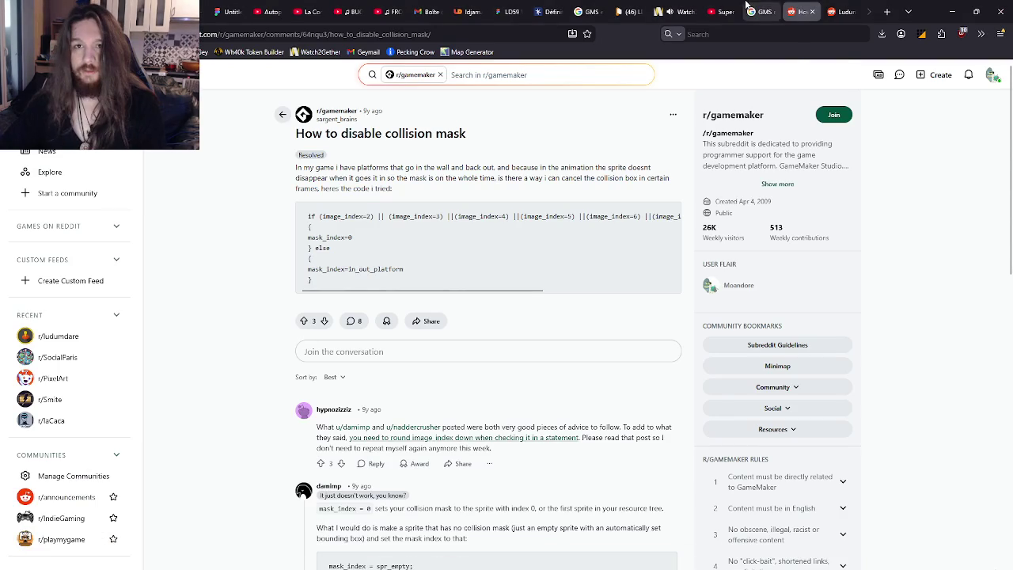
{"action": "left_click", "coordinate": [629, 10]}
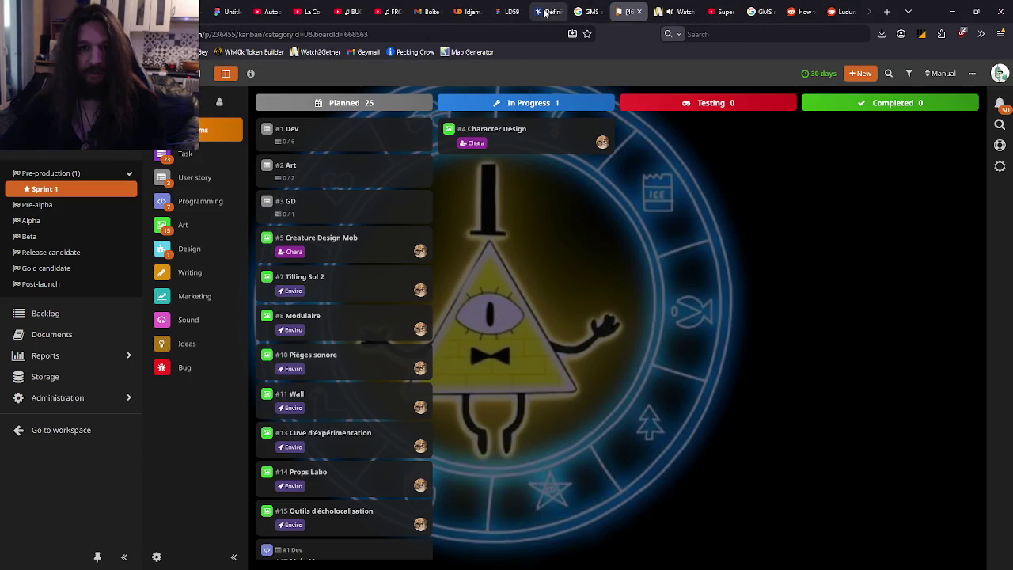
{"action": "left_click", "coordinate": [510, 11]}
{"action": "scroll", "coordinate": [642, 309], "scroll_direction": "up", "scroll_amount": 10}
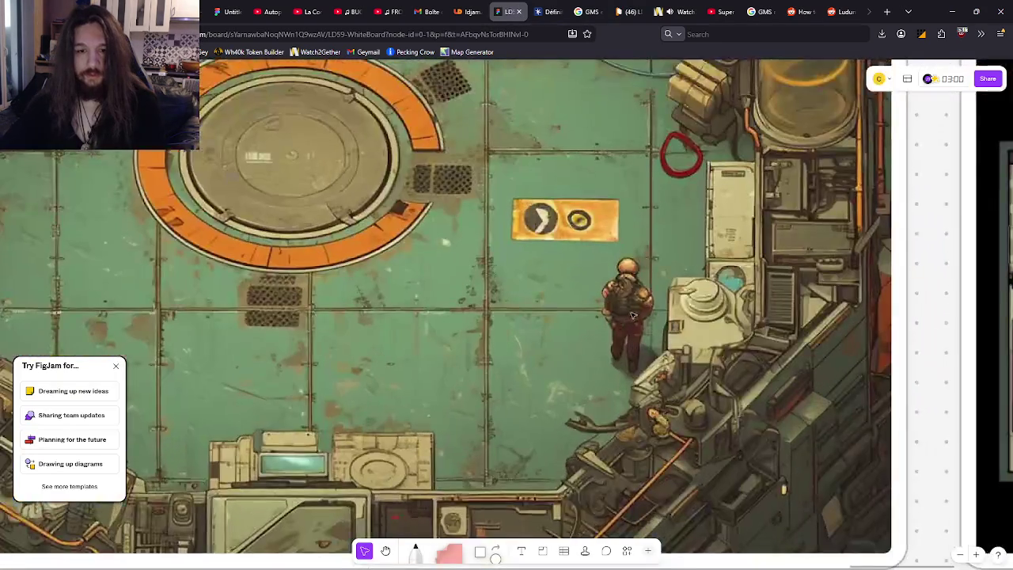
{"action": "scroll", "coordinate": [654, 302], "scroll_direction": "down", "scroll_amount": 6}
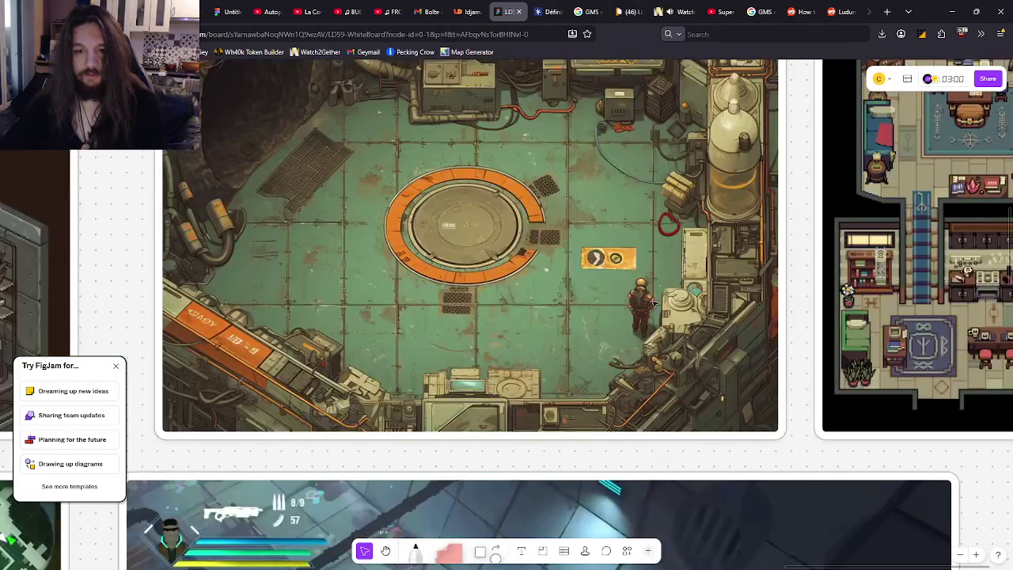
{"action": "scroll", "coordinate": [651, 276], "scroll_direction": "up", "scroll_amount": 5}
{"action": "scroll", "coordinate": [465, 268], "scroll_direction": "down", "scroll_amount": 5}
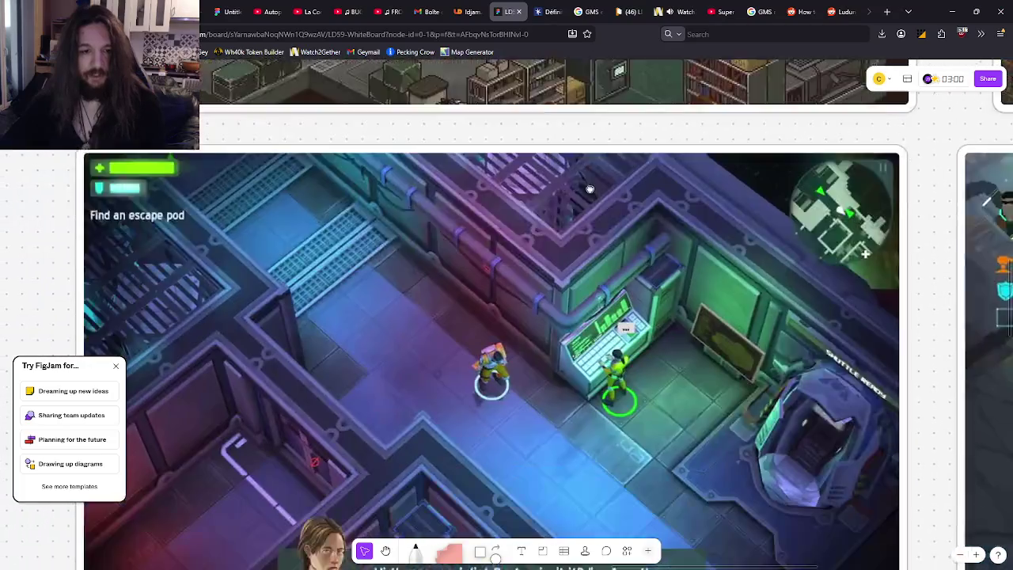
{"action": "scroll", "coordinate": [553, 159], "scroll_direction": "right", "scroll_amount": 3}
{"action": "scroll", "coordinate": [554, 159], "scroll_direction": "down", "scroll_amount": 3}
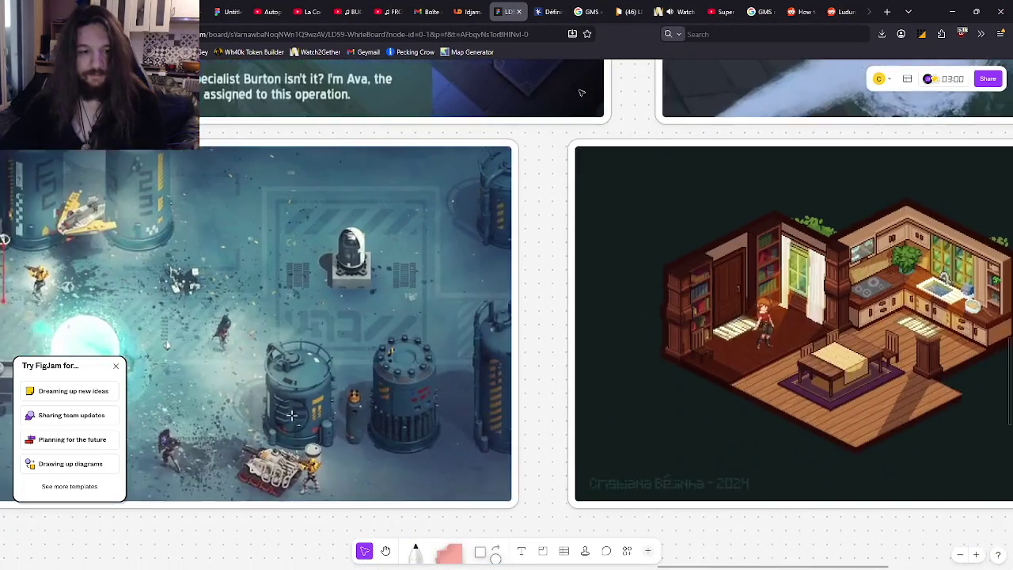
{"action": "scroll", "coordinate": [738, 187], "scroll_direction": "left", "scroll_amount": 3}
{"action": "scroll", "coordinate": [738, 188], "scroll_direction": "up", "scroll_amount": 2}
{"action": "scroll", "coordinate": [591, 314], "scroll_direction": "right", "scroll_amount": 8}
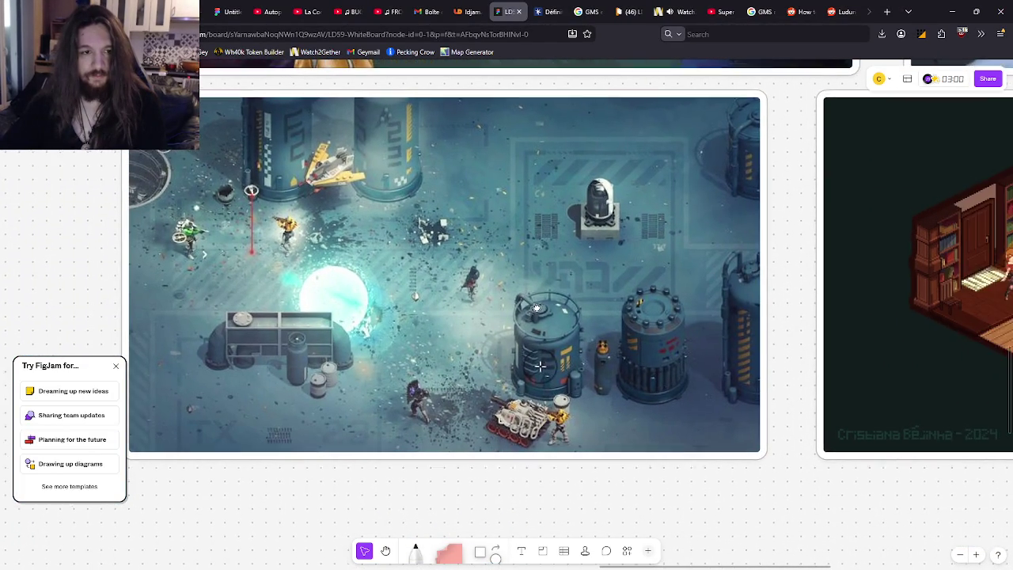
{"action": "scroll", "coordinate": [648, 261], "scroll_direction": "up", "scroll_amount": 1}
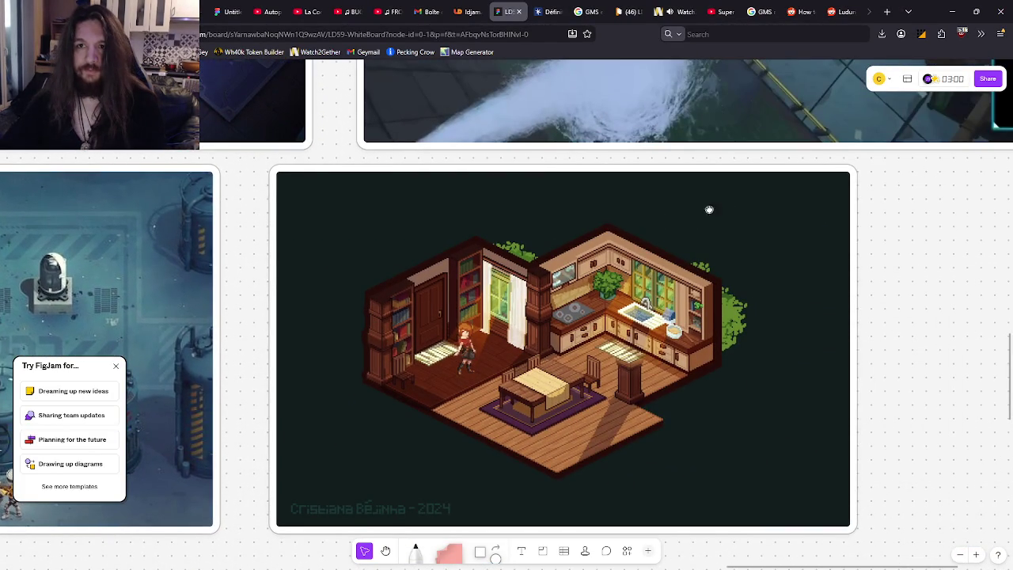
{"action": "scroll", "coordinate": [709, 209], "scroll_direction": "right", "scroll_amount": 2}
{"action": "scroll", "coordinate": [708, 210], "scroll_direction": "up", "scroll_amount": 1}
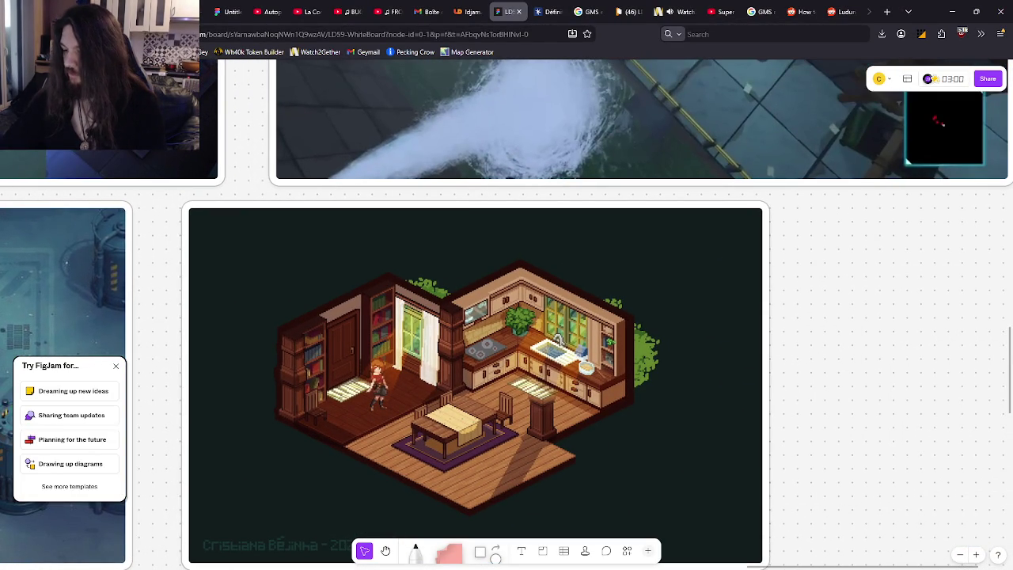
Step: In Discord's #ld59 channel, scroll up to the Darkwood Steam store embed
{"action": "key", "text": "alt+Tab"}
{"action": "scroll", "coordinate": [459, 327], "scroll_direction": "up", "scroll_amount": 2}
{"action": "scroll", "coordinate": [447, 329], "scroll_direction": "down", "scroll_amount": 3}
{"action": "scroll", "coordinate": [446, 328], "scroll_direction": "up", "scroll_amount": 20}
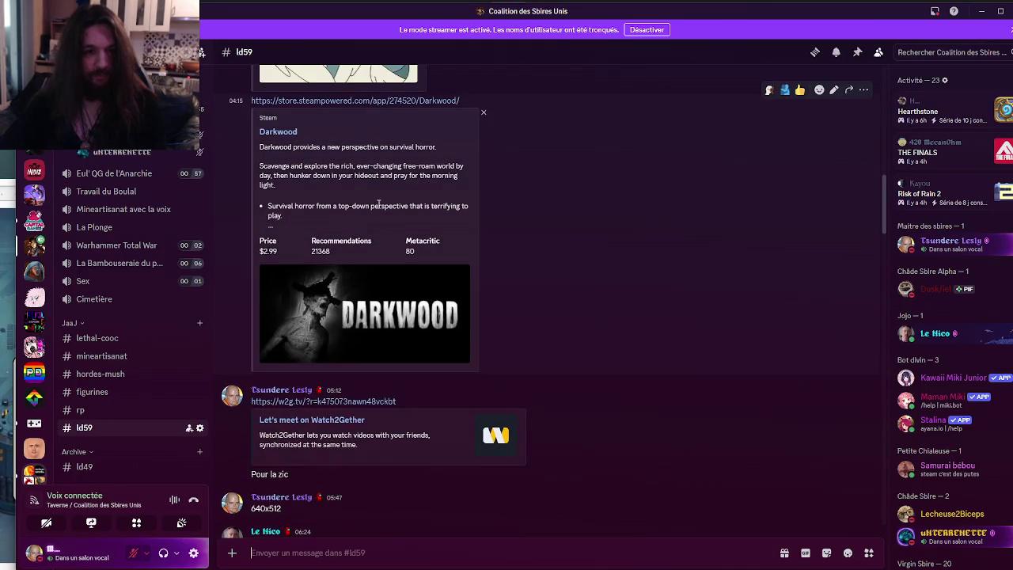
Step: Open Darkwood's Steam page, view a screenshot full-size, close the page and return to GameMaker
{"action": "left_click", "coordinate": [379, 102]}
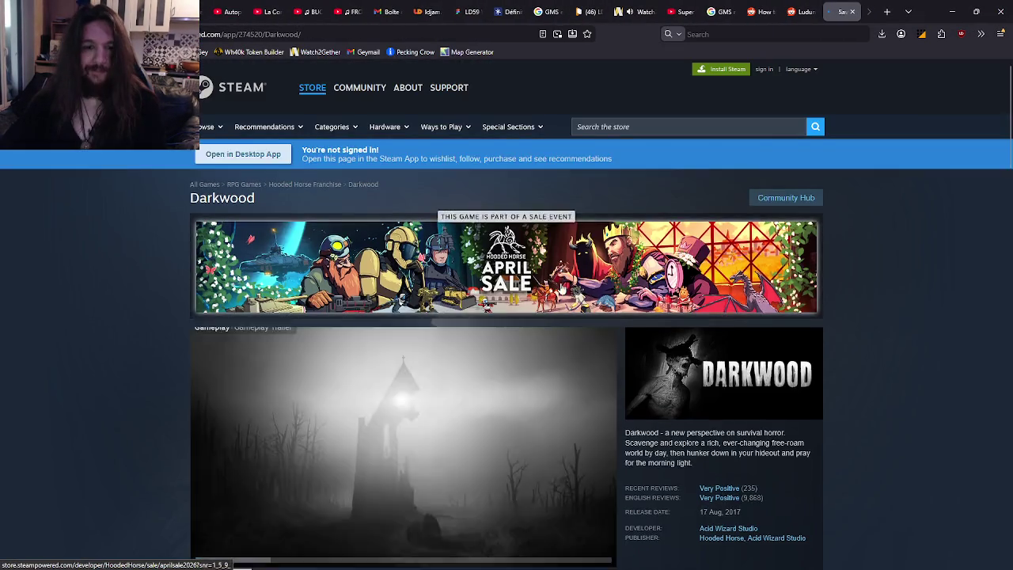
{"action": "scroll", "coordinate": [473, 325], "scroll_direction": "down", "scroll_amount": 4}
{"action": "left_click", "coordinate": [416, 265]}
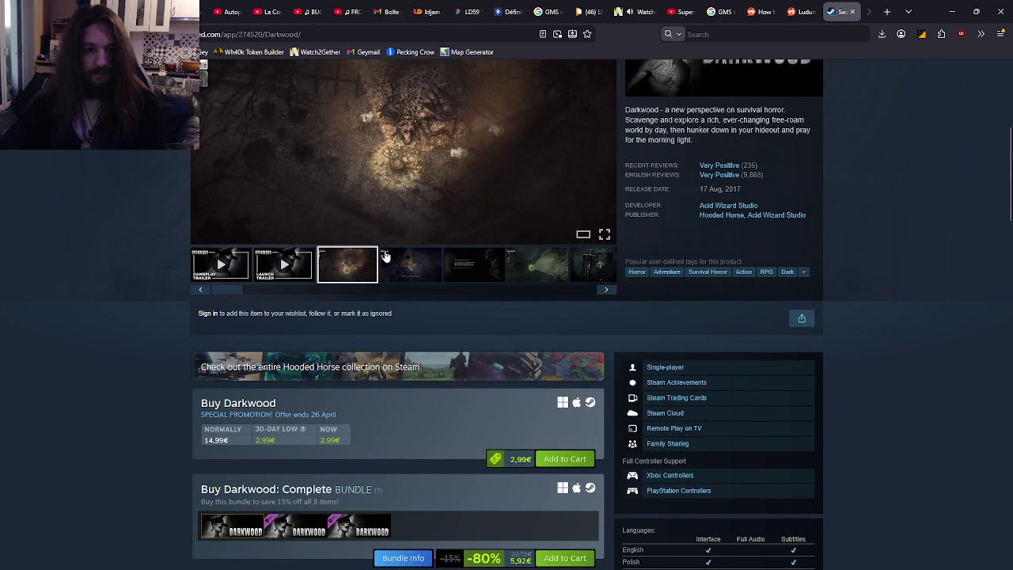
{"action": "left_click", "coordinate": [405, 167]}
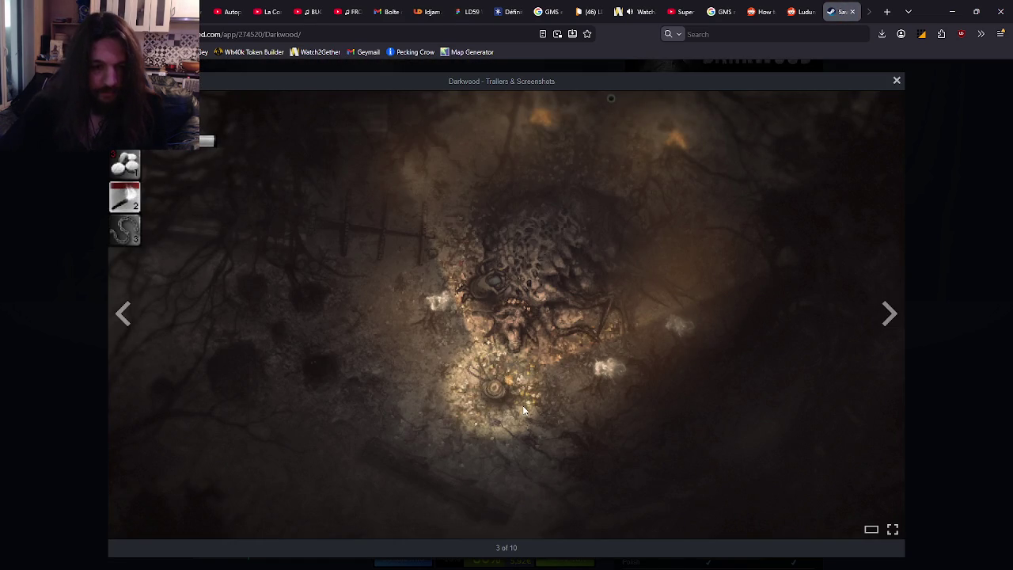
{"action": "key", "text": "ctrl+w"}
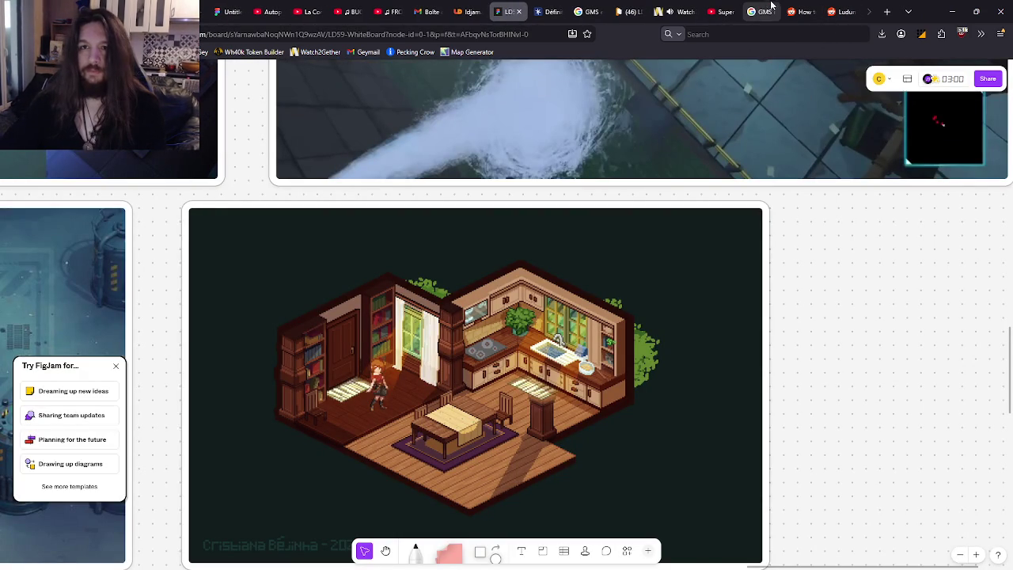
{"action": "left_click", "coordinate": [630, 8]}
{"action": "key", "text": "alt+Tab"}
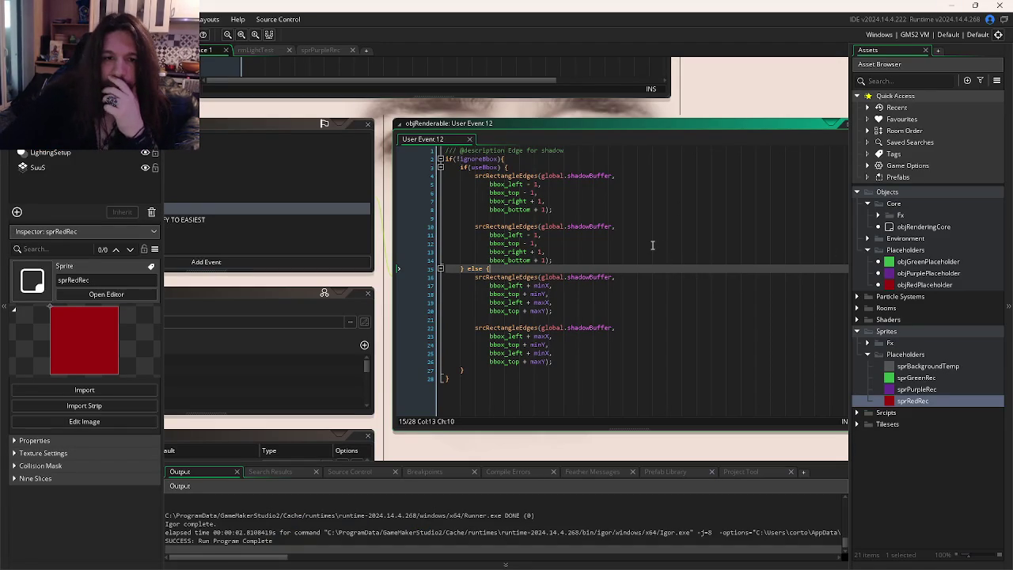
Step: Run the lighting test, then undo the ±1 offsets so both calls use plain bbox values
{"action": "key", "text": "F5"}
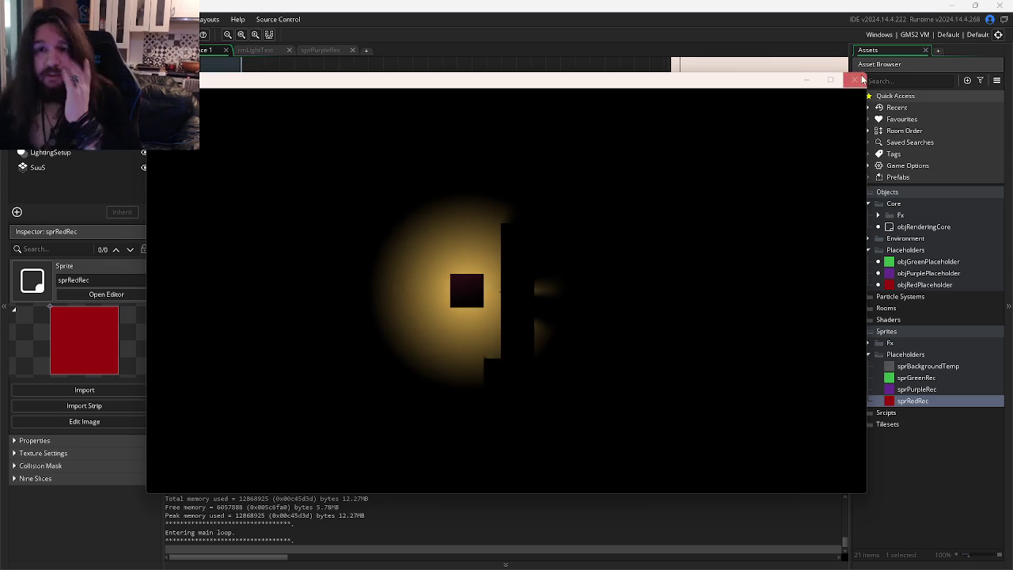
{"action": "left_click", "coordinate": [854, 80]}
{"action": "left_click", "coordinate": [654, 276]}
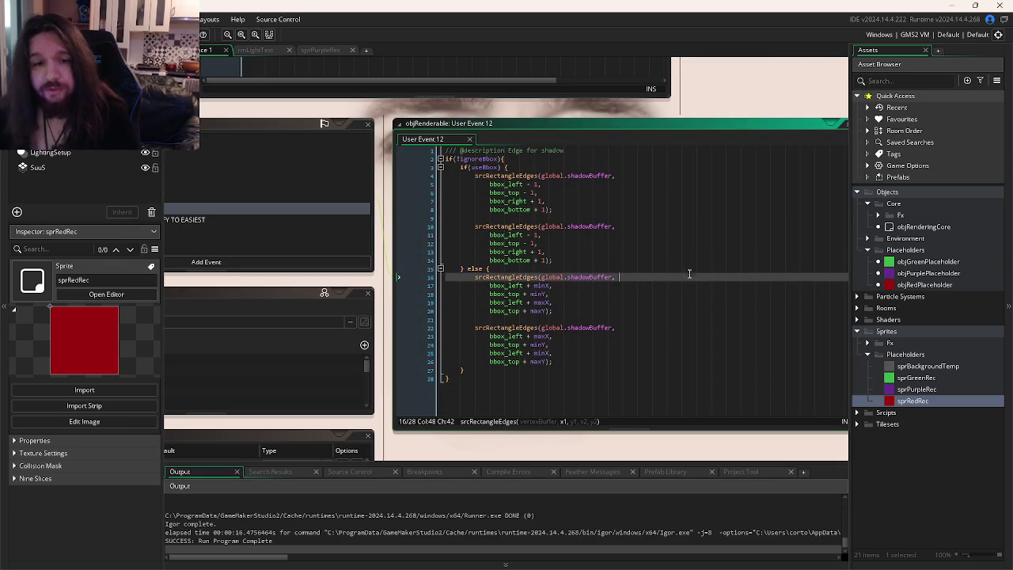
{"action": "key", "text": "ctrl+z"}
{"action": "key", "text": "ctrl+z"}
{"action": "key", "text": "ctrl+z"}
{"action": "key", "text": "ctrl+z"}
{"action": "key", "text": "ctrl+z"}
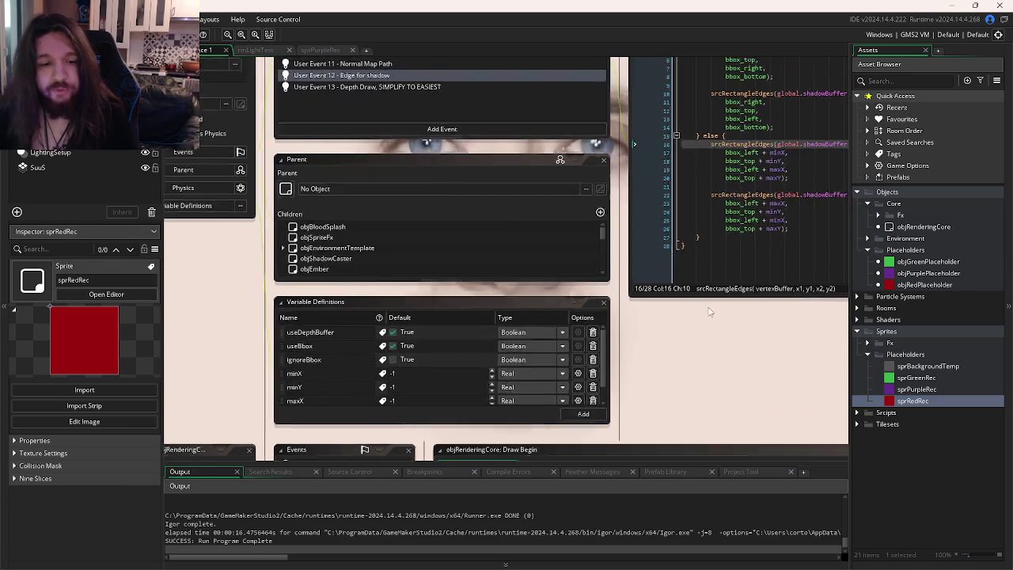
{"action": "scroll", "coordinate": [537, 354], "scroll_direction": "down", "scroll_amount": 1}
{"action": "scroll", "coordinate": [538, 354], "scroll_direction": "up", "scroll_amount": 1}
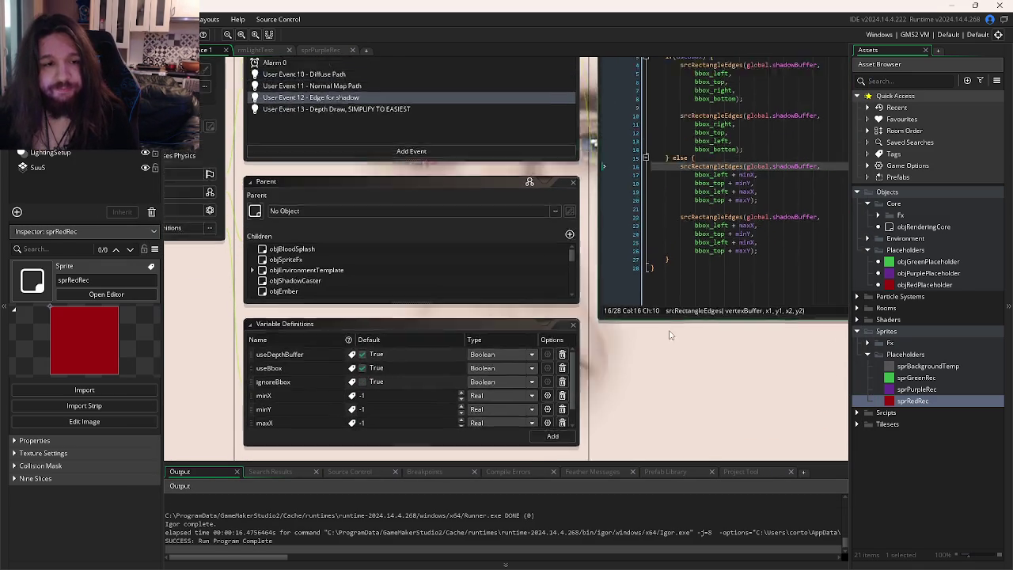
Step: Inspect the two srcRectangleEdges calls on lines 4 and 10 of User Event 12
{"action": "scroll", "coordinate": [538, 356], "scroll_direction": "up", "scroll_amount": 2}
{"action": "left_click", "coordinate": [704, 276]}
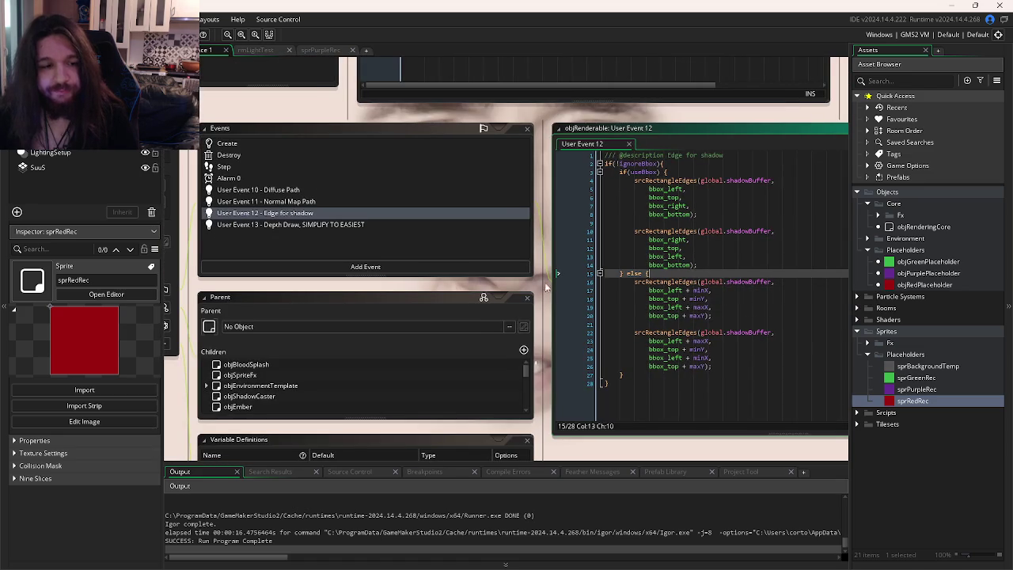
{"action": "scroll", "coordinate": [288, 370], "scroll_direction": "down", "scroll_amount": 3}
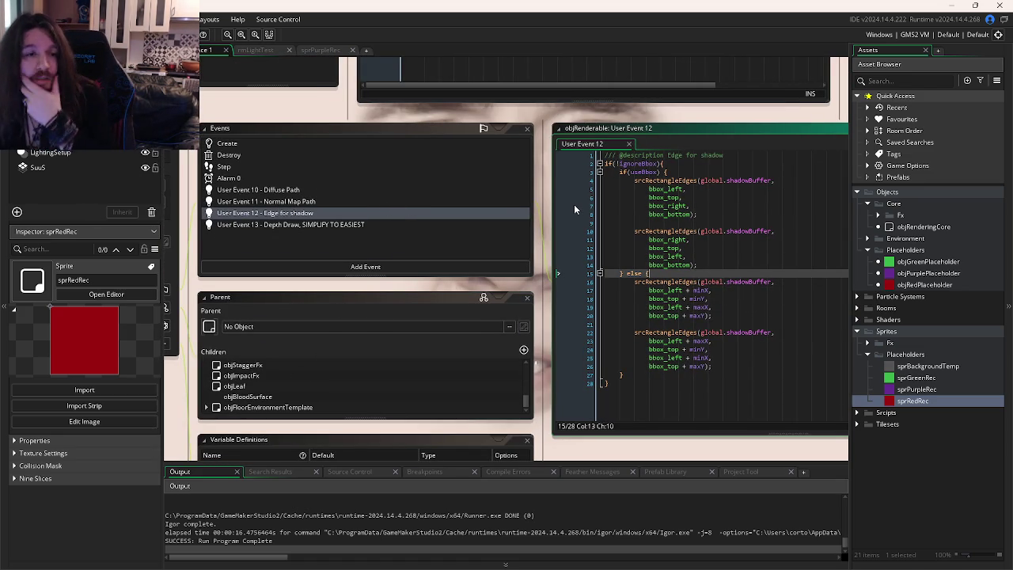
{"action": "mouse_move", "coordinate": [647, 187]}
{"action": "left_click", "coordinate": [697, 181]}
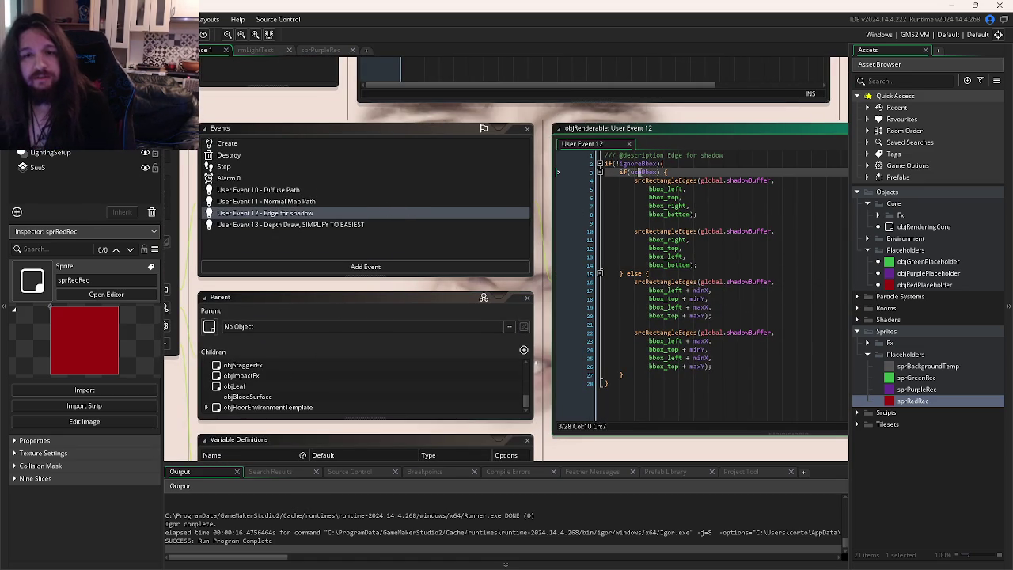
{"action": "double_click", "coordinate": [740, 182]}
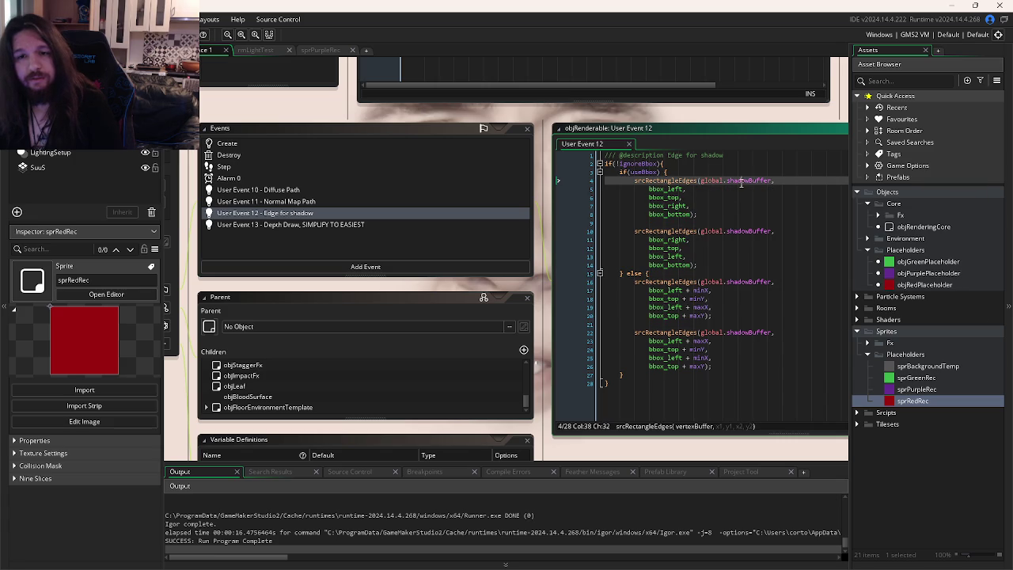
{"action": "left_click", "coordinate": [728, 231]}
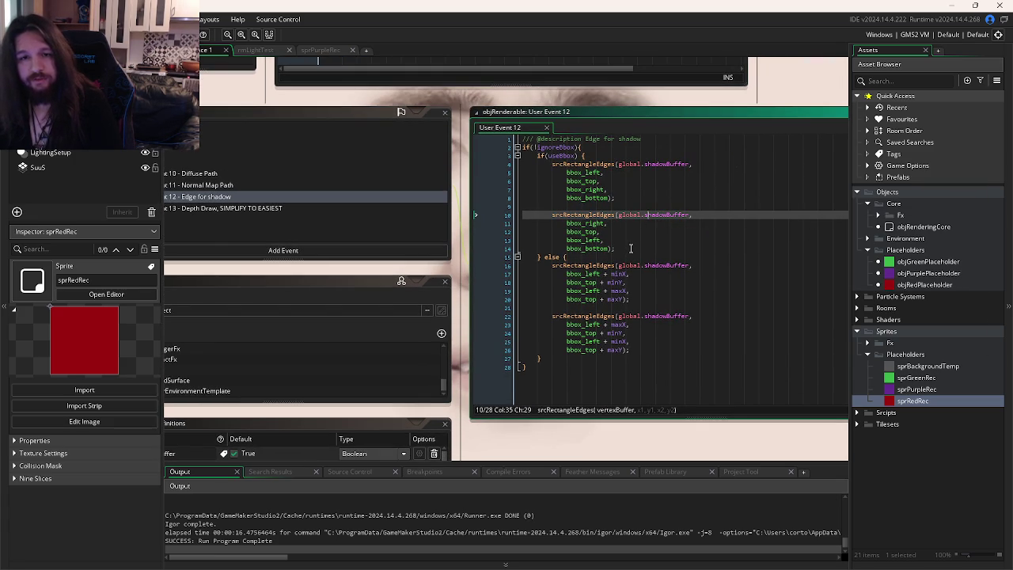
{"action": "left_click", "coordinate": [596, 215]}
{"action": "left_click", "coordinate": [594, 164]}
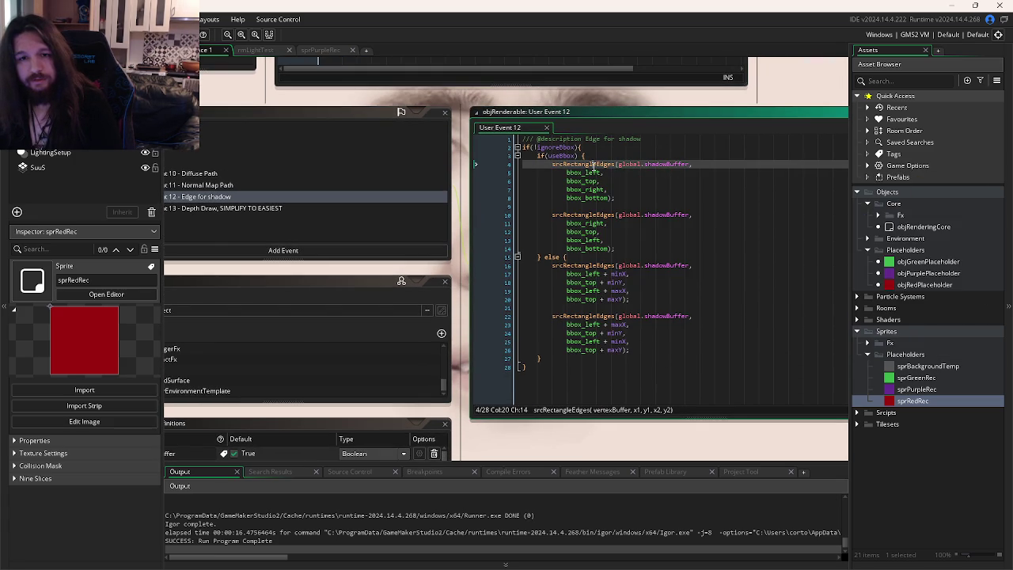
{"action": "left_click", "coordinate": [584, 214]}
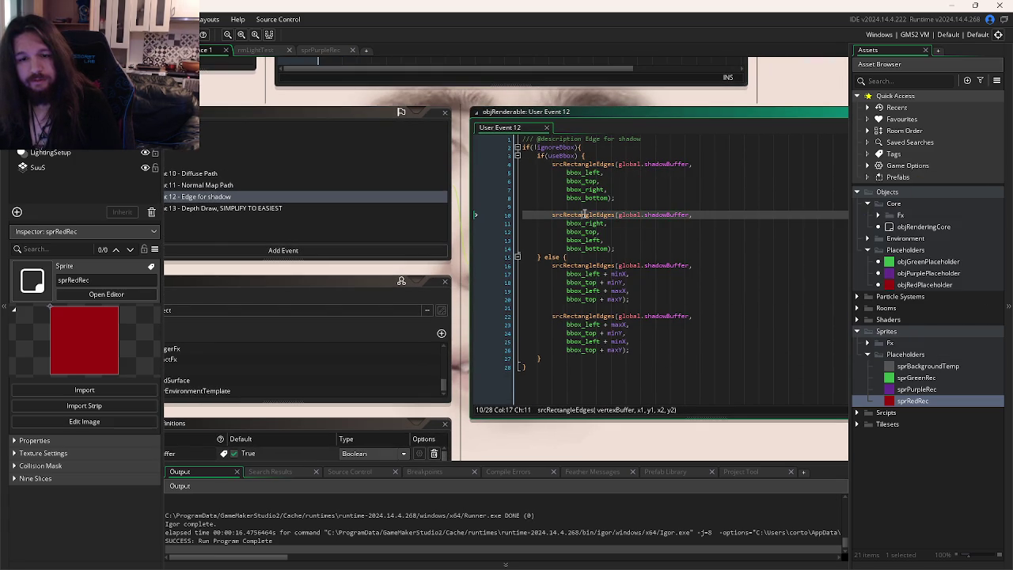
{"action": "left_click", "coordinate": [589, 164]}
Step: Comment out the second edge call on lines 10–14 and run the game
{"action": "left_click_drag", "start_coordinate": [614, 248], "coordinate": [564, 217]}
{"action": "key", "text": "ctrl+k"}
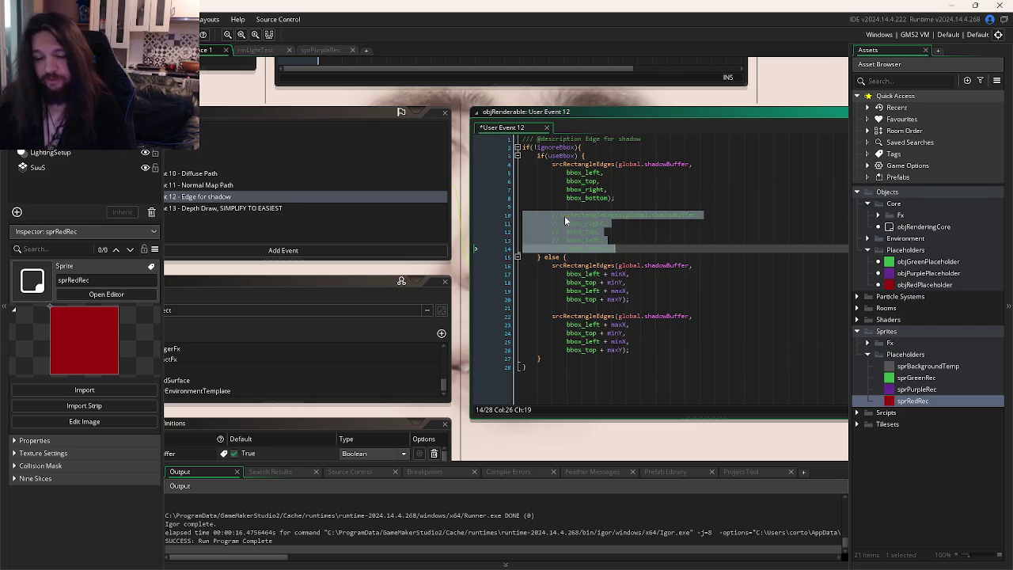
{"action": "key", "text": "F5"}
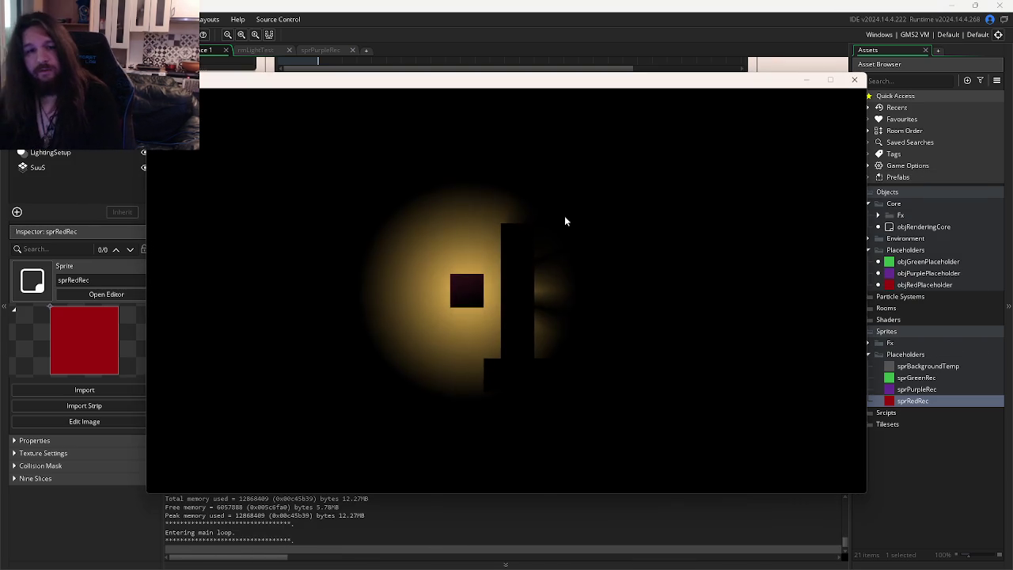
{"action": "left_click", "coordinate": [855, 82]}
Step: Comment out the first edge call on lines 4–8 and run the game again
{"action": "left_click_drag", "start_coordinate": [617, 198], "coordinate": [564, 173]}
{"action": "key", "text": "ctrl+k"}
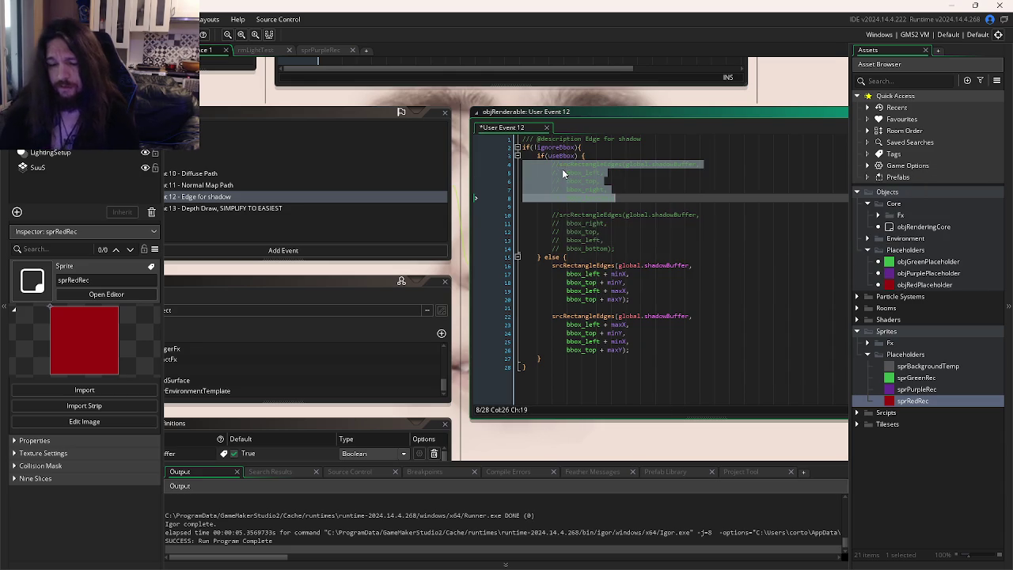
{"action": "key", "text": "F5"}
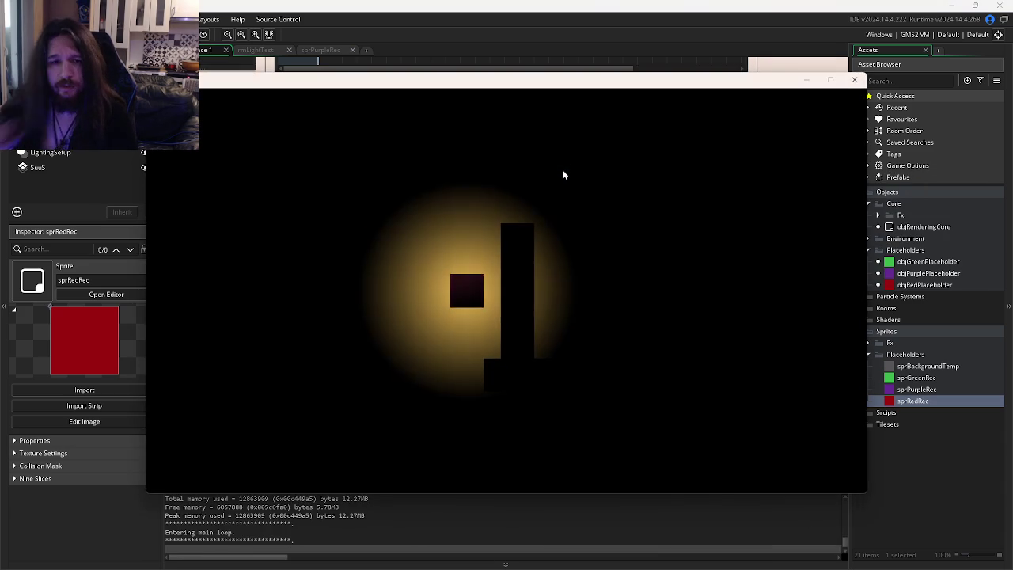
{"action": "left_click", "coordinate": [854, 82]}
Step: Undo the comments to restore both calls, run once more, and save User Event 12
{"action": "left_click", "coordinate": [636, 237]}
{"action": "key", "text": "ctrl+z"}
{"action": "key", "text": "ctrl+z"}
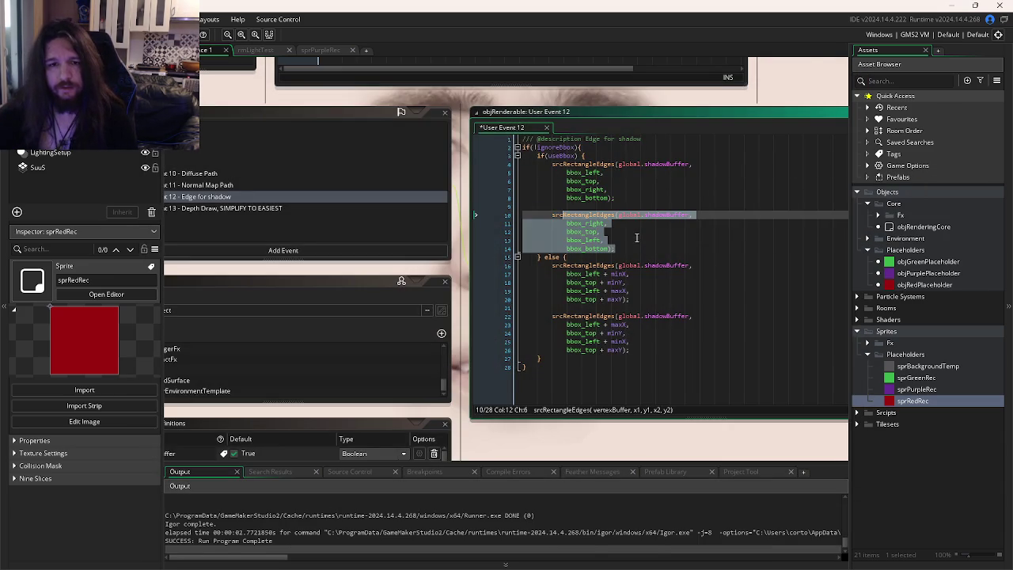
{"action": "key", "text": "ctrl+z"}
{"action": "key", "text": "F5"}
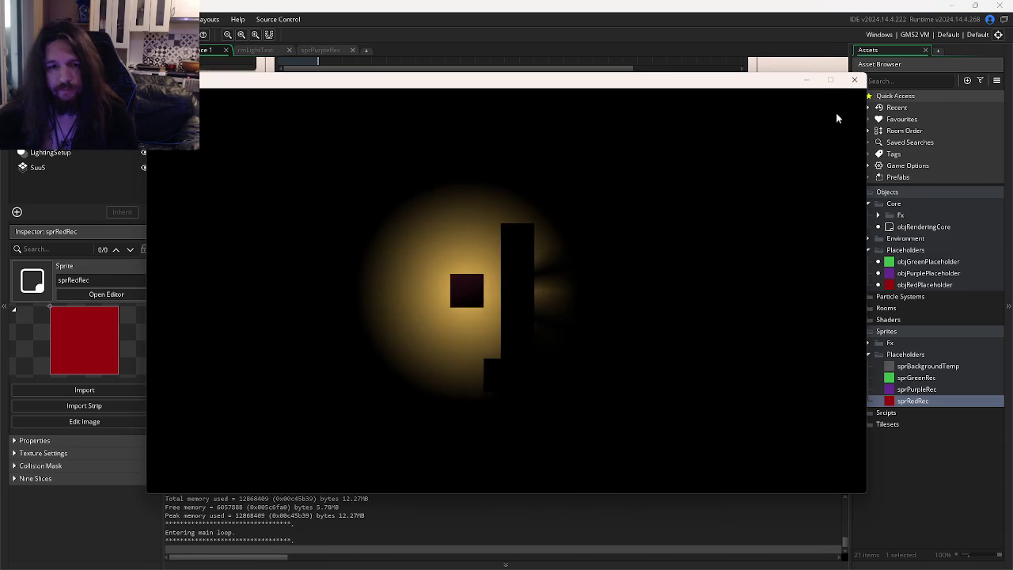
{"action": "left_click", "coordinate": [854, 80]}
{"action": "left_click", "coordinate": [639, 237]}
{"action": "key", "text": "ctrl+s"}
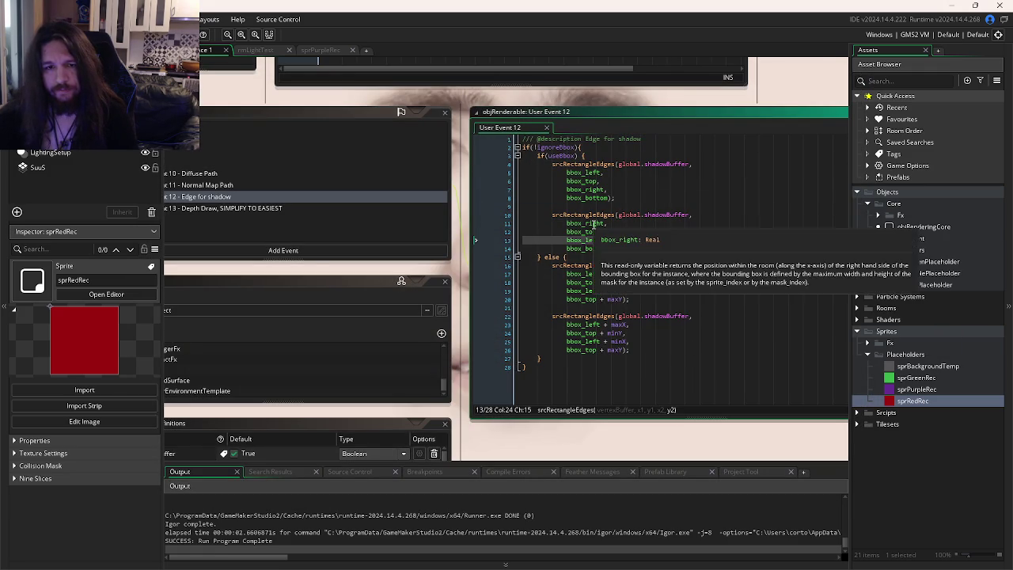
{"action": "left_click", "coordinate": [625, 247]}
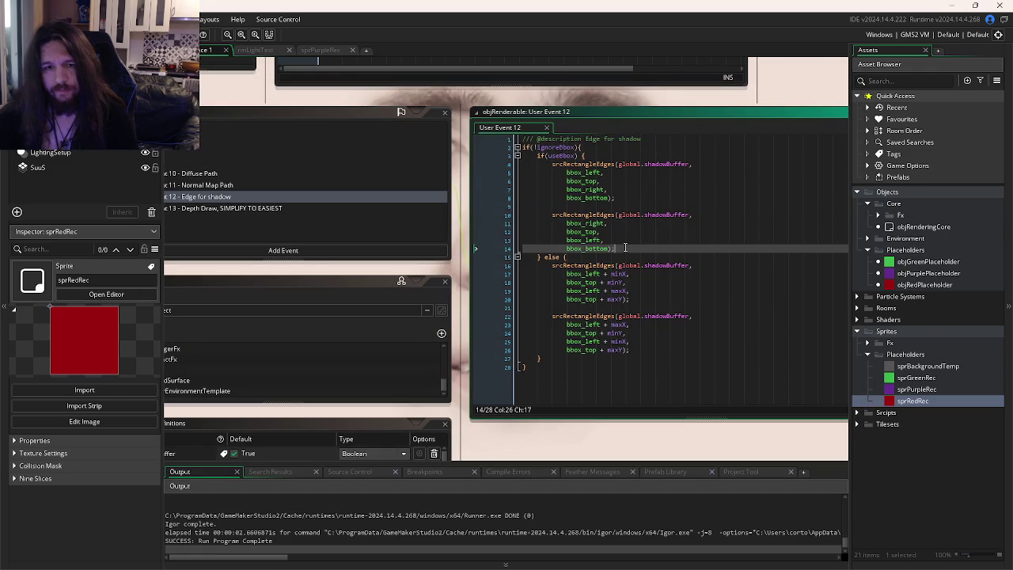
Step: Swap bbox_top and bbox_bottom in the second edge call and run the game
{"action": "mouse_move", "coordinate": [588, 212]}
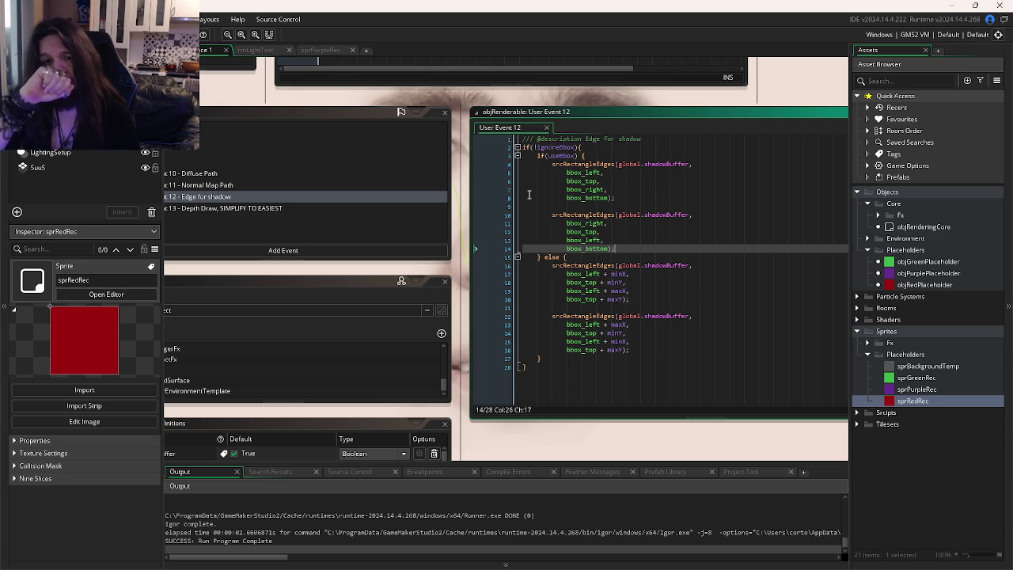
{"action": "mouse_move", "coordinate": [590, 163]}
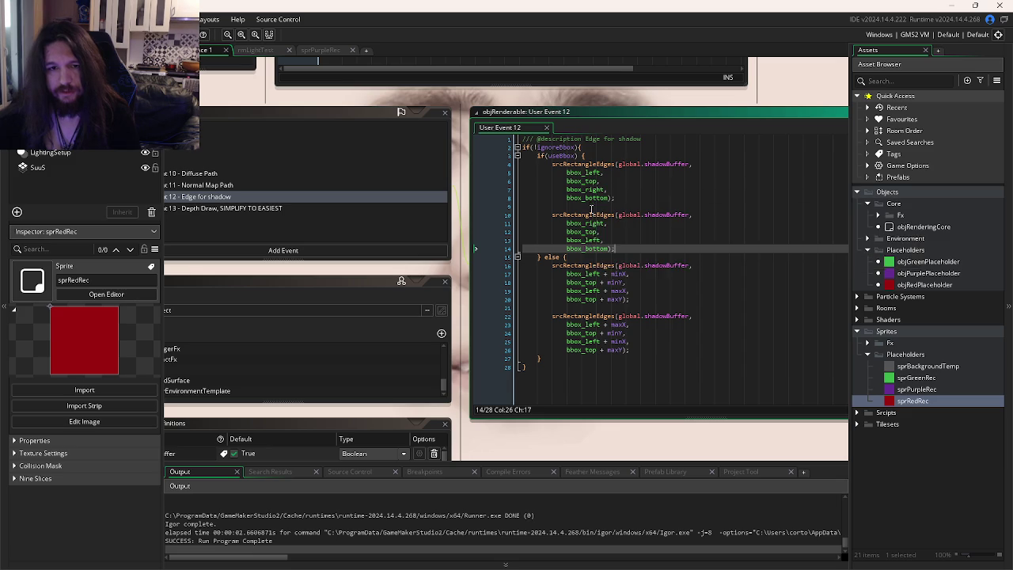
{"action": "mouse_move", "coordinate": [588, 231]}
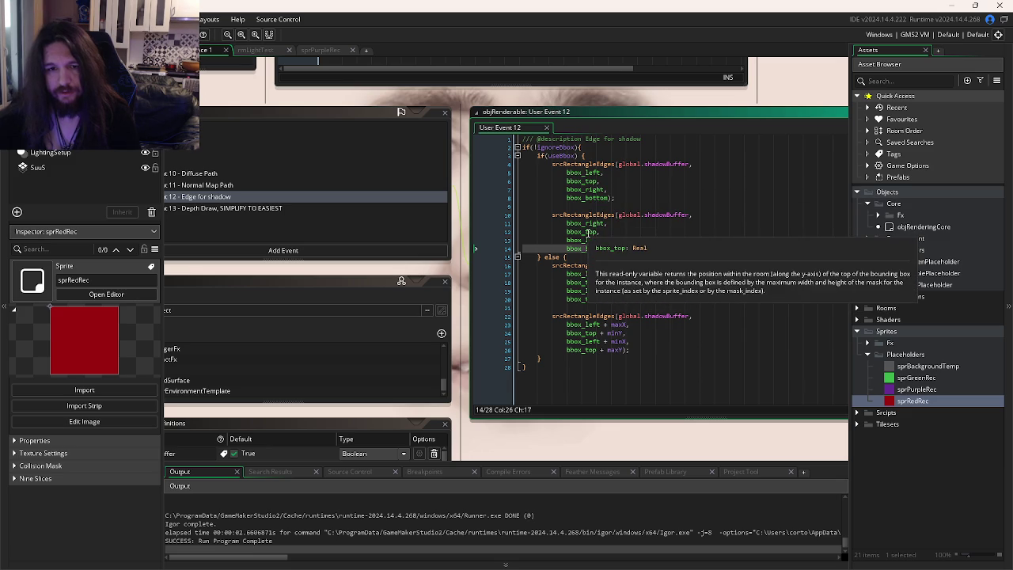
{"action": "mouse_move", "coordinate": [608, 248]}
{"action": "left_mouse_down"}
{"action": "mouse_move", "coordinate": [585, 248]}
{"action": "mouse_move", "coordinate": [588, 231]}
{"action": "left_mouse_up"}
{"action": "type", "text": "bottom"}
{"action": "double_click", "coordinate": [593, 248]}
{"action": "type", "text": "t"}
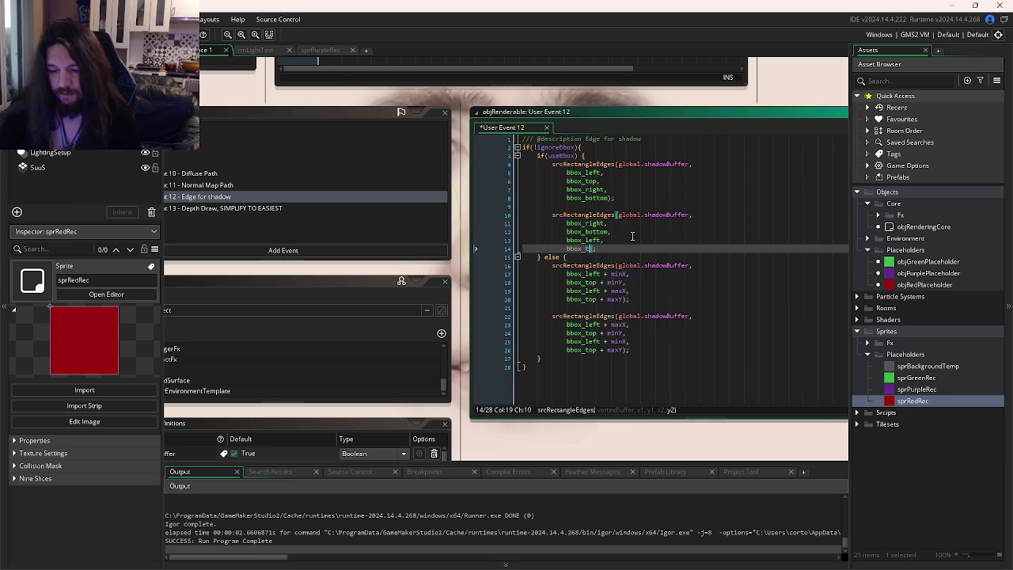
{"action": "type", "text": "op"}
{"action": "key", "text": "F5"}
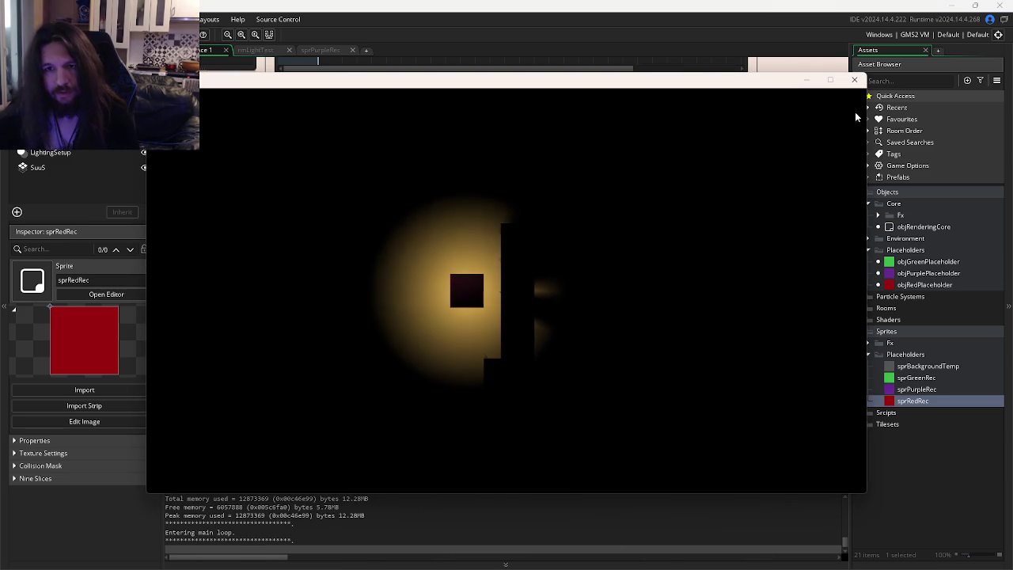
{"action": "left_click", "coordinate": [854, 79]}
Step: Revert the top/bottom swap so the second call's arguments stay unchanged
{"action": "left_click", "coordinate": [638, 235]}
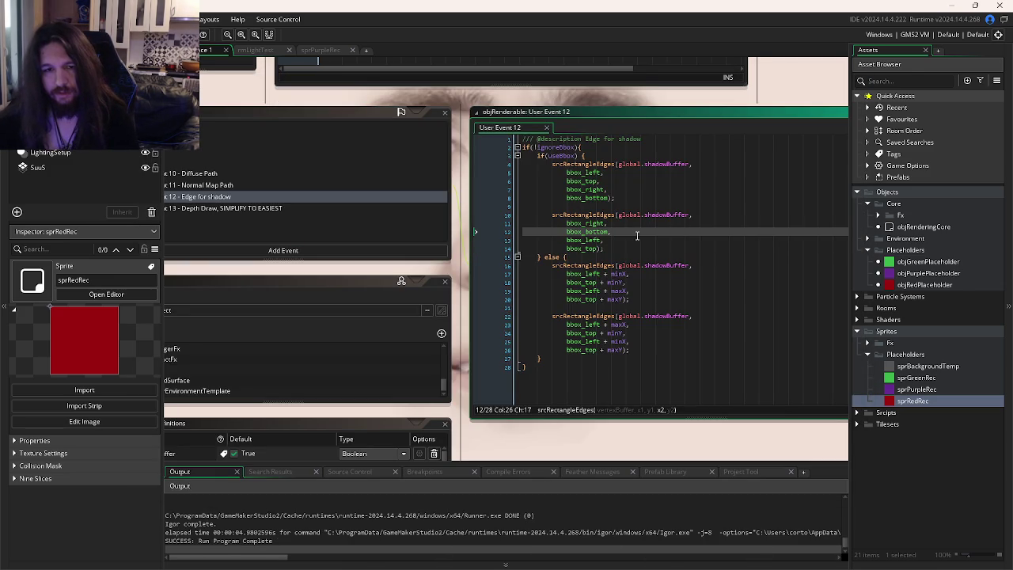
{"action": "key", "text": "Down"}
{"action": "key", "text": "Down"}
{"action": "type", "text": "bottom"}
{"action": "key", "text": "ctrl+z"}
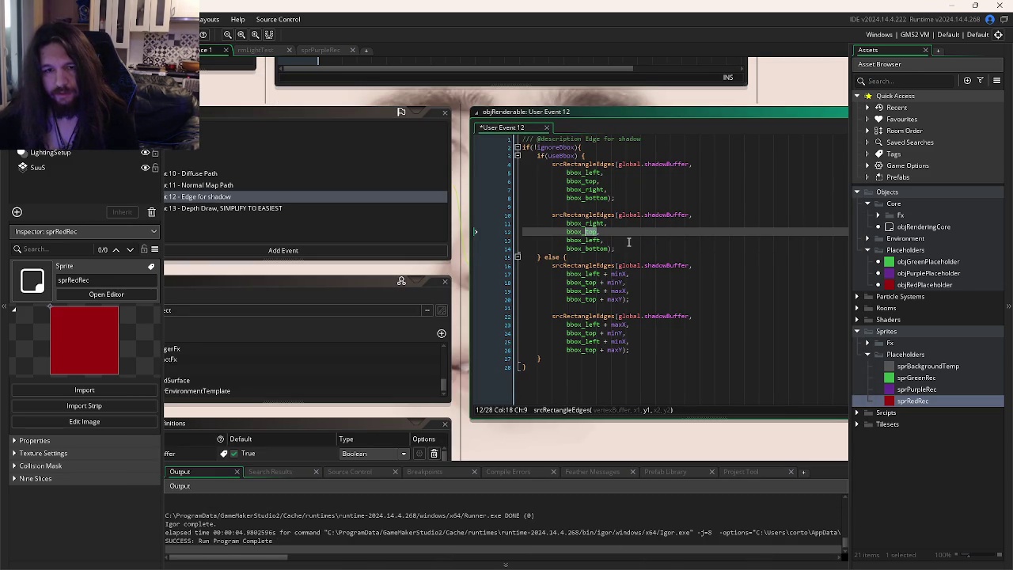
{"action": "left_click", "coordinate": [629, 240]}
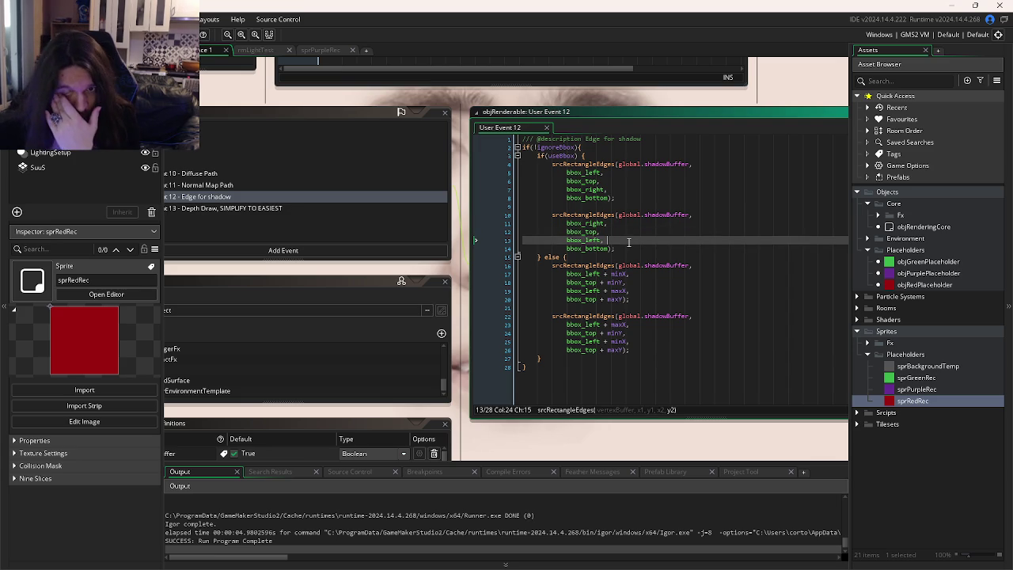
Step: Select global.shadowBuffer and Find All project-wide, listing 8 results
{"action": "mouse_move", "coordinate": [583, 214]}
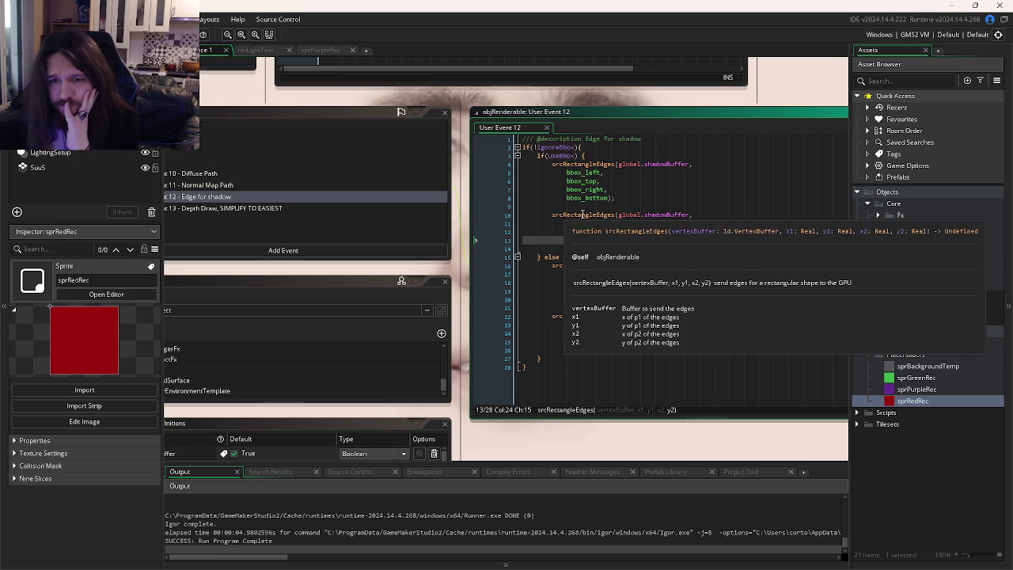
{"action": "double_click", "coordinate": [667, 165]}
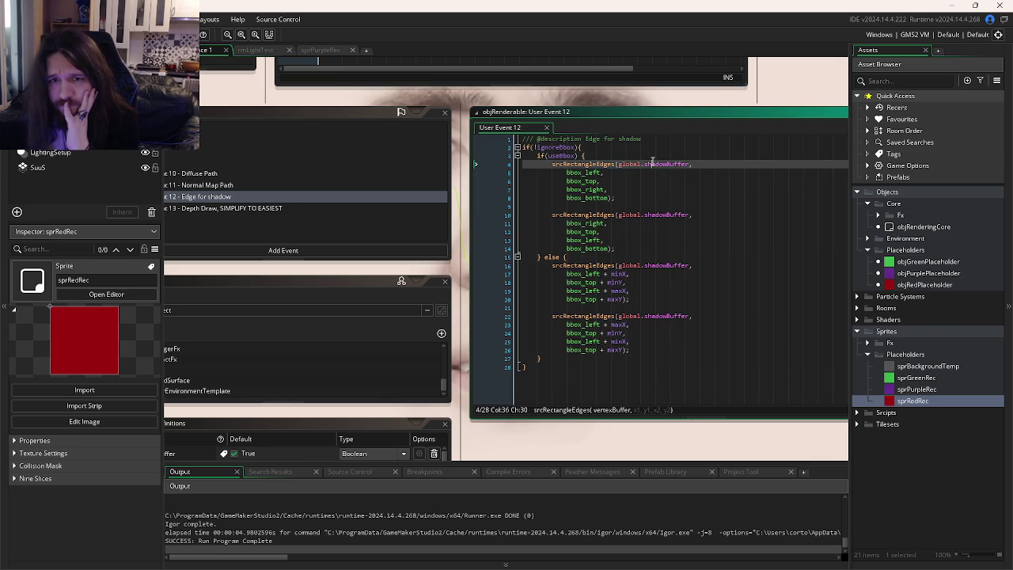
{"action": "left_click_drag", "start_coordinate": [690, 165], "coordinate": [619, 165]}
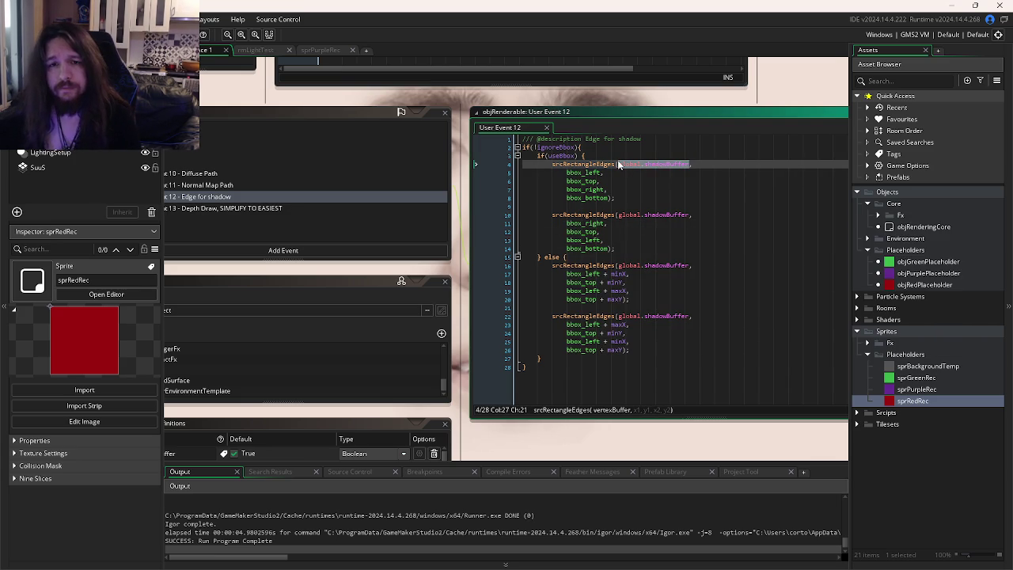
{"action": "key", "text": "ctrl+shift+f"}
{"action": "left_click", "coordinate": [272, 142]}
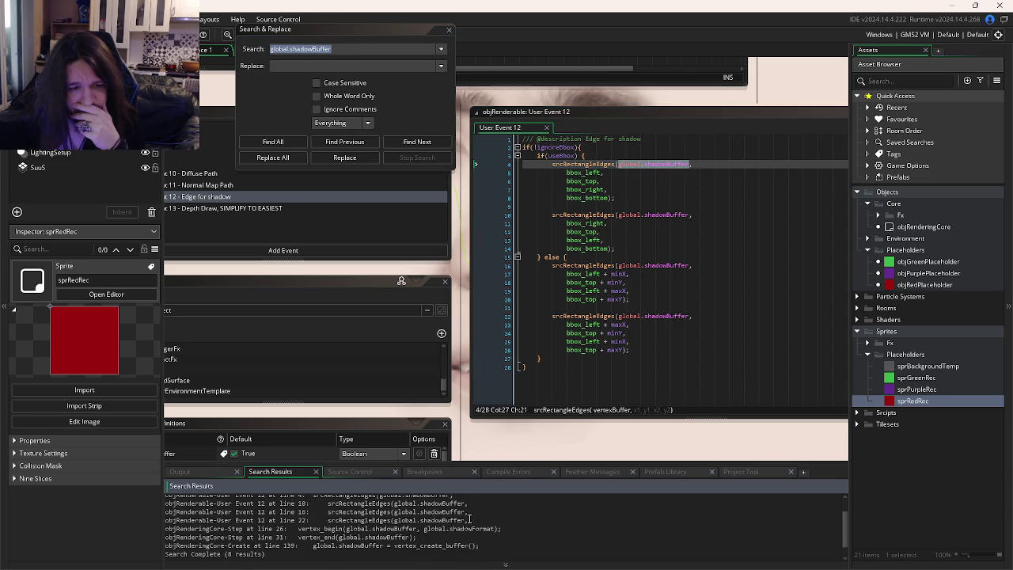
{"action": "scroll", "coordinate": [470, 519], "scroll_direction": "up", "scroll_amount": 2}
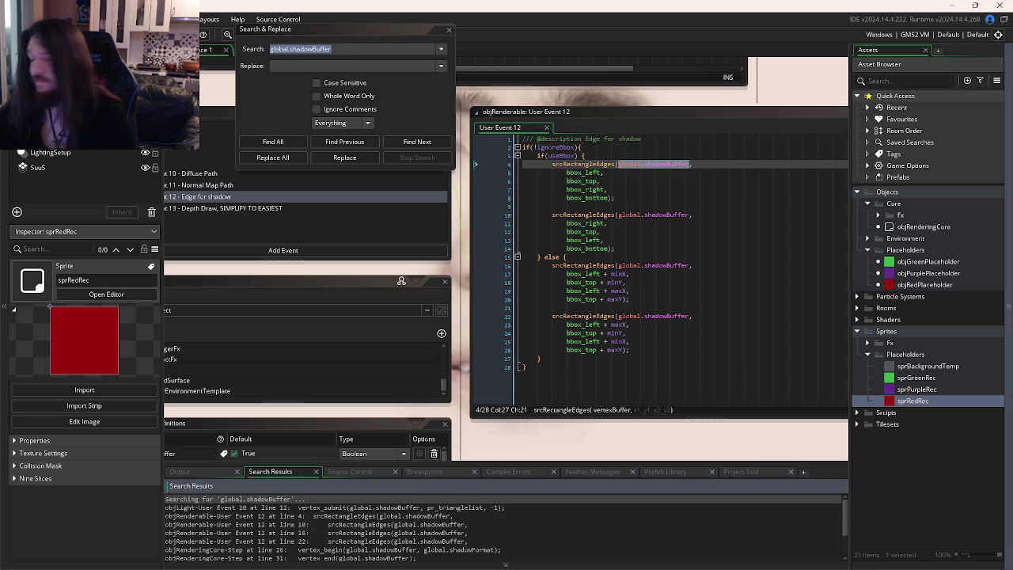
{"action": "left_click_drag", "start_coordinate": [616, 198], "coordinate": [552, 164]}
{"action": "key", "text": "ctrl+d"}
{"action": "key", "text": "ctrl+d"}
{"action": "left_click", "coordinate": [647, 196]}
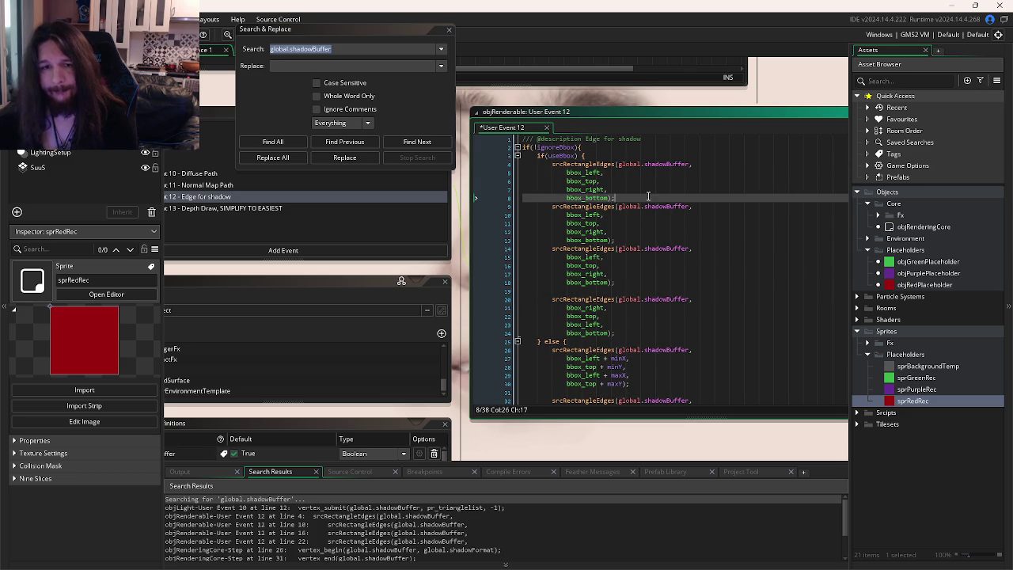
{"action": "key", "text": "Return"}
{"action": "left_click", "coordinate": [647, 246]}
{"action": "key", "text": "Return"}
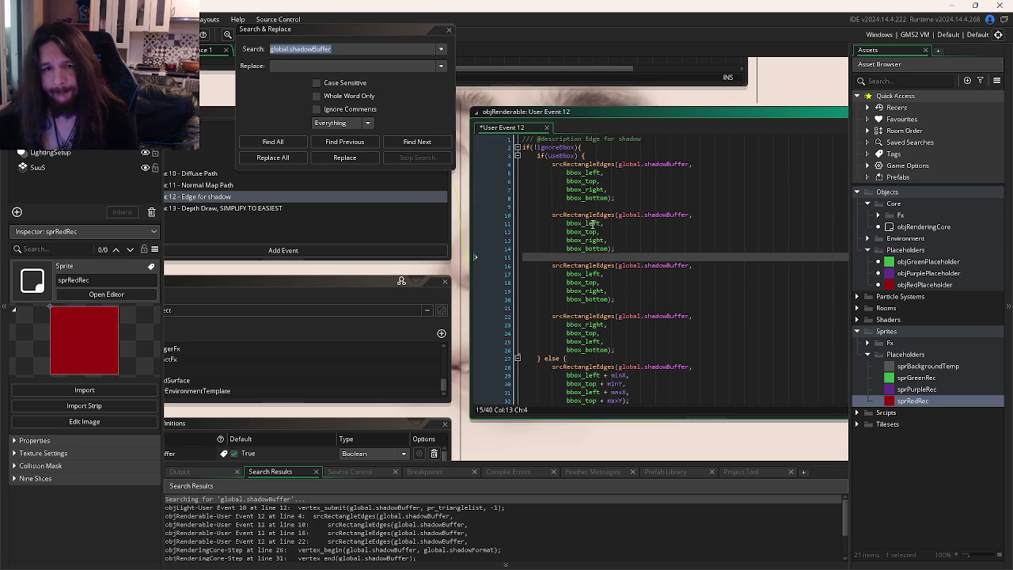
{"action": "left_click", "coordinate": [601, 224]}
{"action": "key", "text": "Down"}
{"action": "key", "text": "Down"}
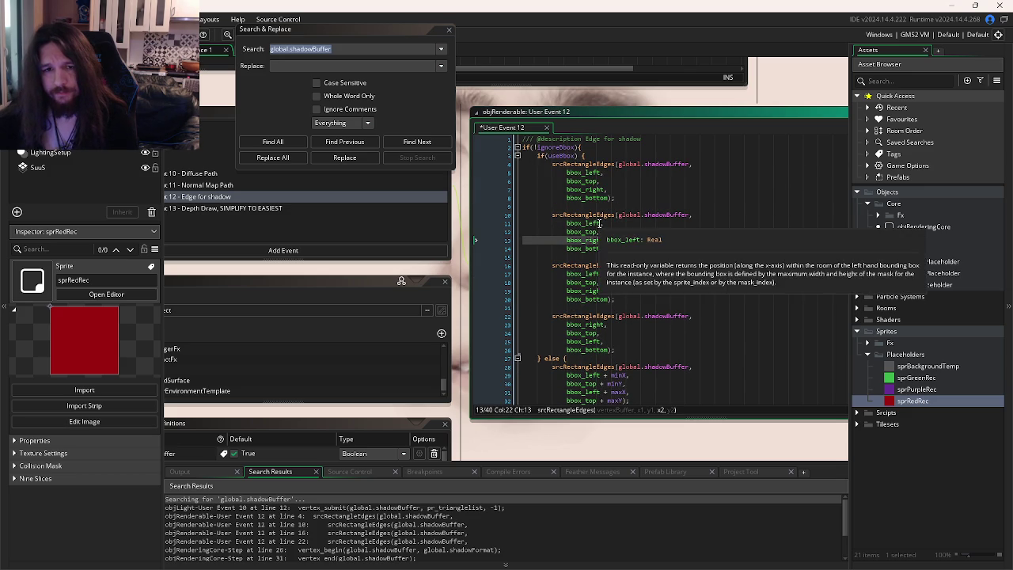
{"action": "key", "text": "BackSpace"}
{"action": "key", "text": "BackSpace"}
{"action": "key", "text": "BackSpace"}
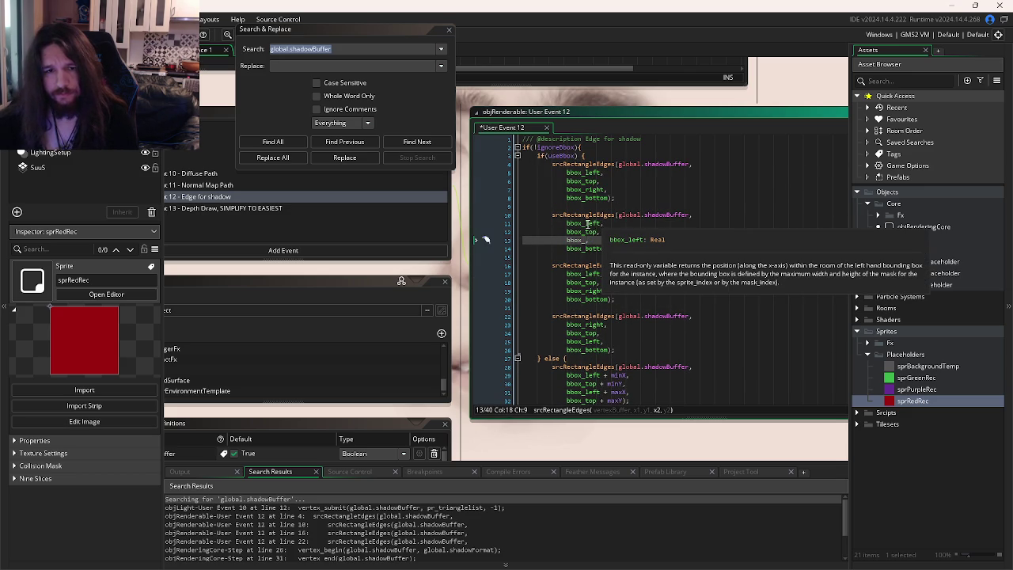
{"action": "double_click", "coordinate": [588, 224]}
{"action": "type", "text": "right"}
{"action": "left_click", "coordinate": [630, 243]}
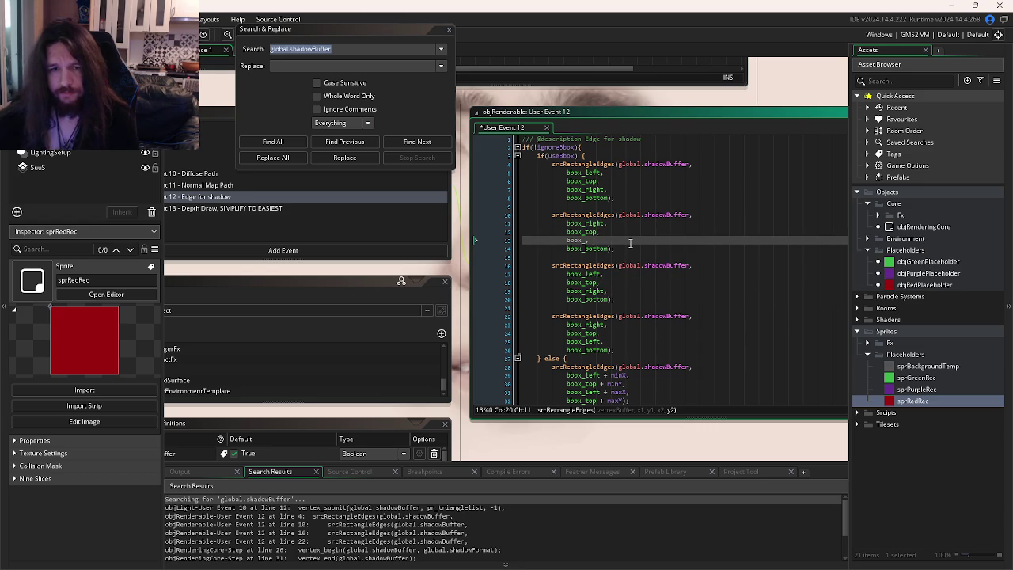
{"action": "key", "text": "BackSpace"}
{"action": "key", "text": "BackSpace"}
{"action": "type", "text": "left"}
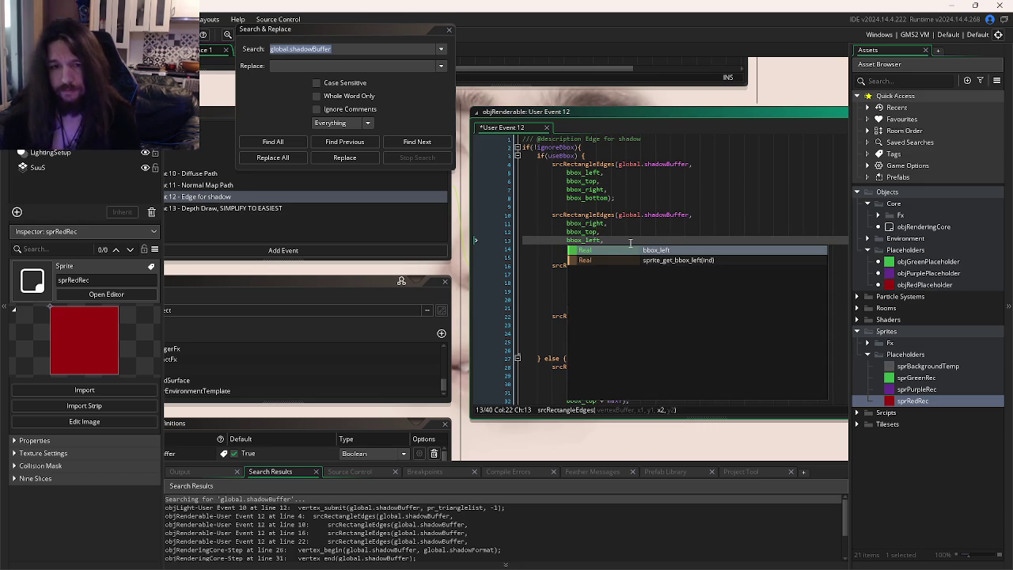
{"action": "key", "text": "End"}
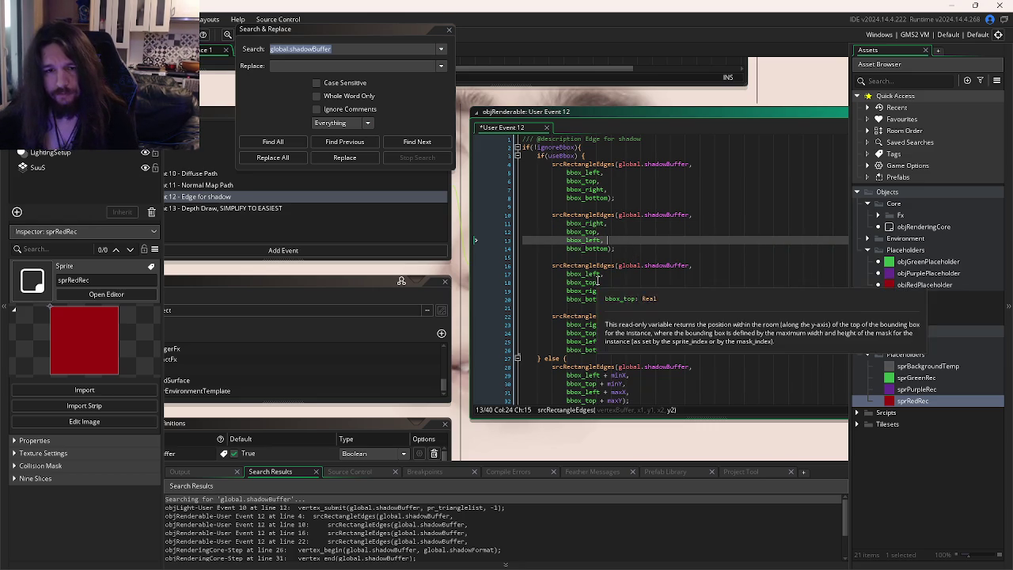
{"action": "left_click", "coordinate": [599, 282]}
{"action": "key", "text": "BackSpace"}
{"action": "key", "text": "BackSpace"}
{"action": "key", "text": "BackSpace"}
{"action": "type", "text": "bott"}
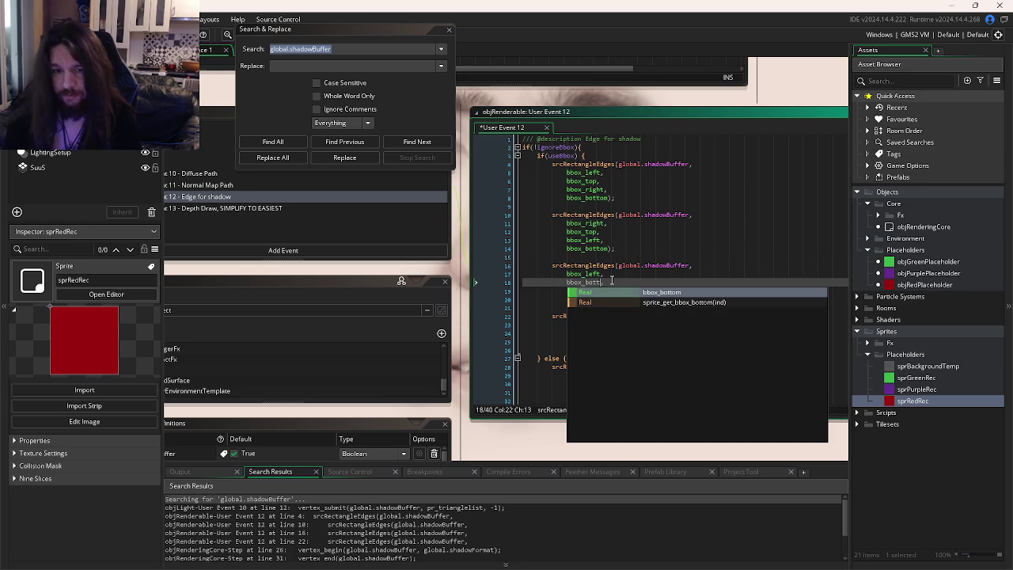
{"action": "key", "text": "Return"}
{"action": "key", "text": "End"}
{"action": "left_click", "coordinate": [610, 299]}
{"action": "key", "text": "BackSpace"}
{"action": "key", "text": "BackSpace"}
{"action": "key", "text": "BackSpace"}
{"action": "type", "text": "top"}
{"action": "key", "text": "F5"}
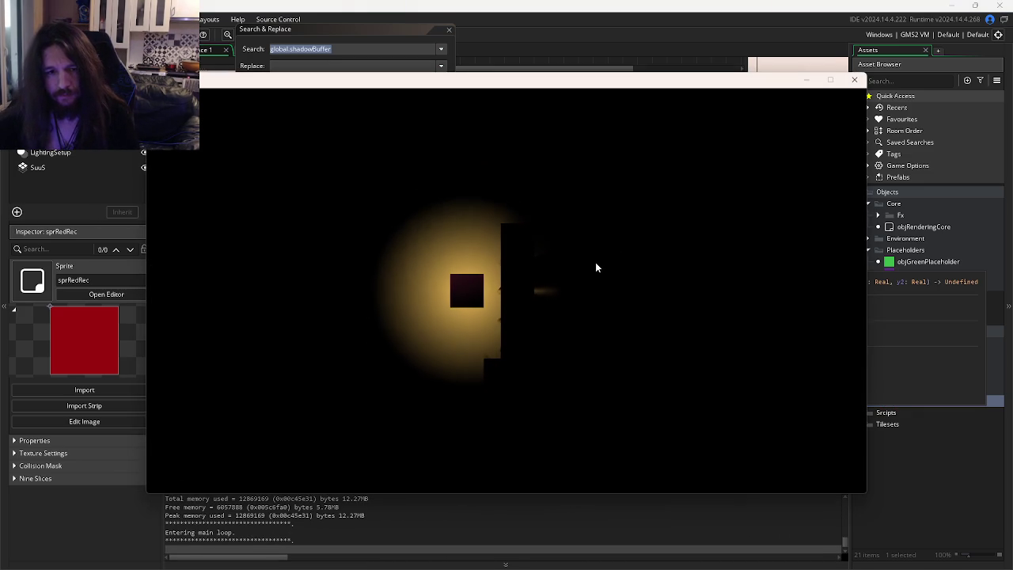
{"action": "left_click", "coordinate": [854, 80]}
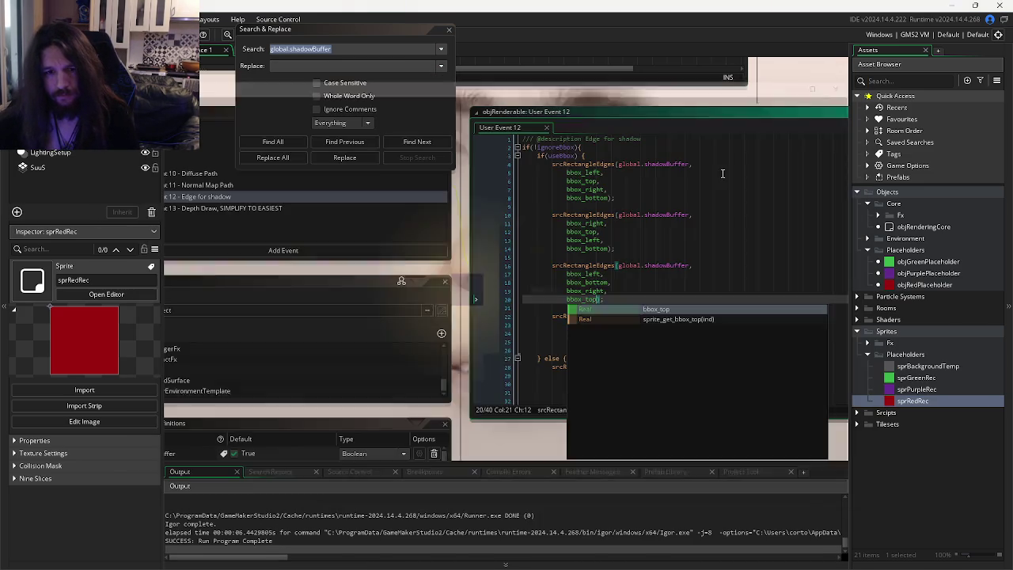
{"action": "mouse_move", "coordinate": [605, 299]}
{"action": "left_mouse_down"}
{"action": "mouse_move", "coordinate": [551, 265]}
{"action": "mouse_move", "coordinate": [549, 221]}
{"action": "left_mouse_up"}
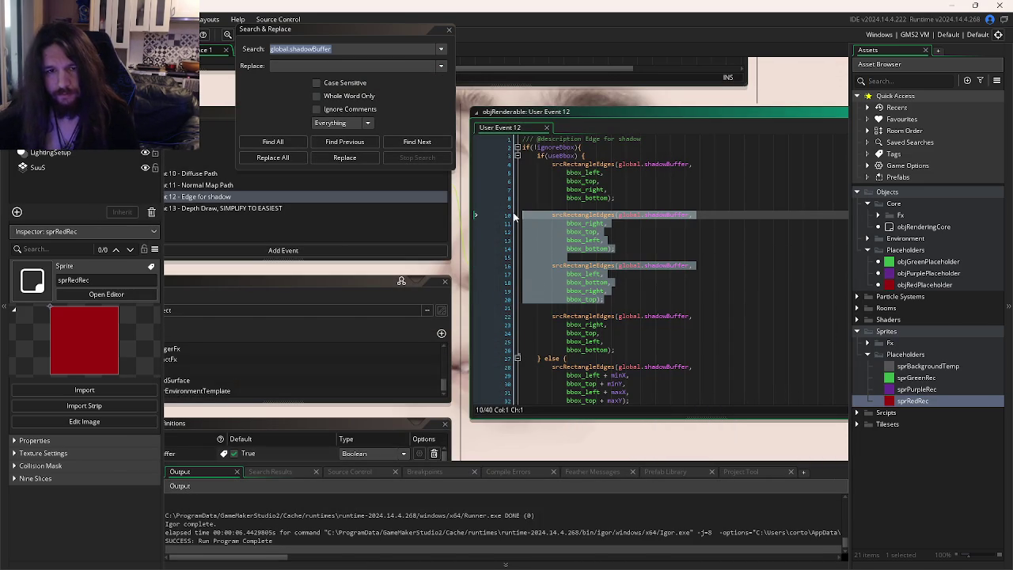
{"action": "key", "text": "Delete"}
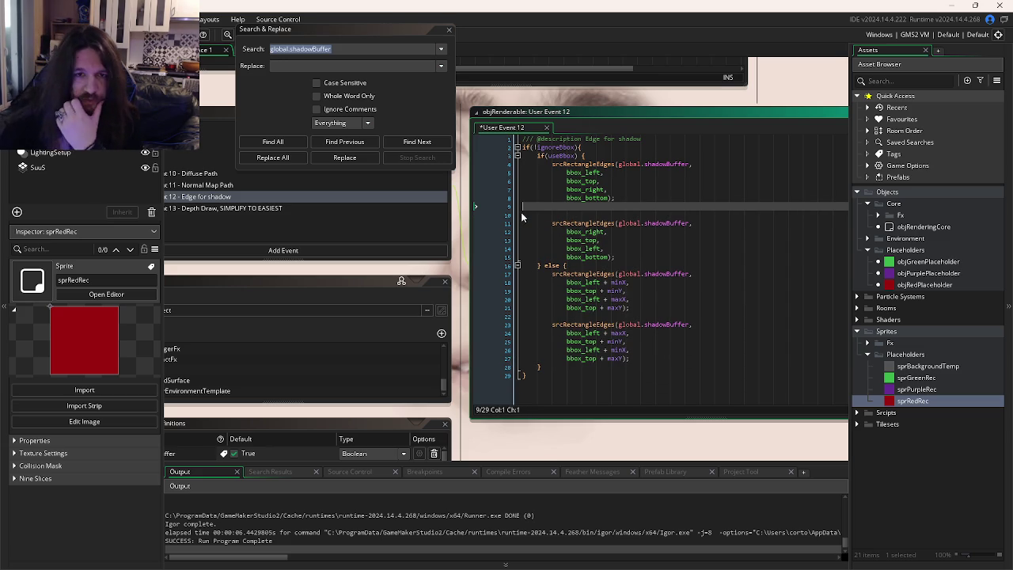
{"action": "key", "text": "BackSpace"}
{"action": "key", "text": "BackSpace"}
{"action": "key", "text": "BackSpace"}
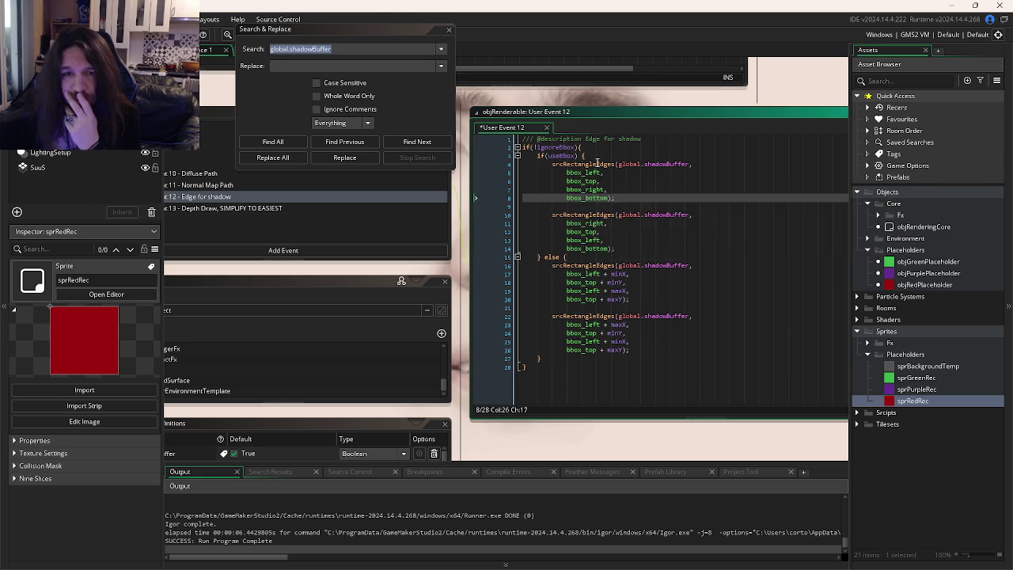
Step: Open the srcRectangleEdges script definition, close Search & Replace, and place the caret after the first edge call
{"action": "middle_click", "coordinate": [596, 163]}
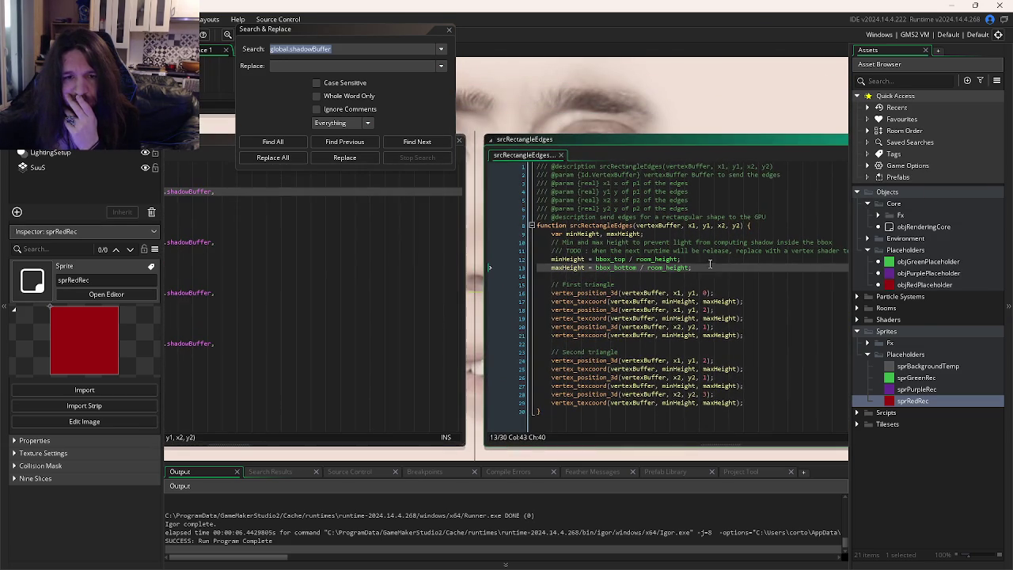
{"action": "left_click", "coordinate": [449, 29]}
{"action": "left_click", "coordinate": [744, 277]}
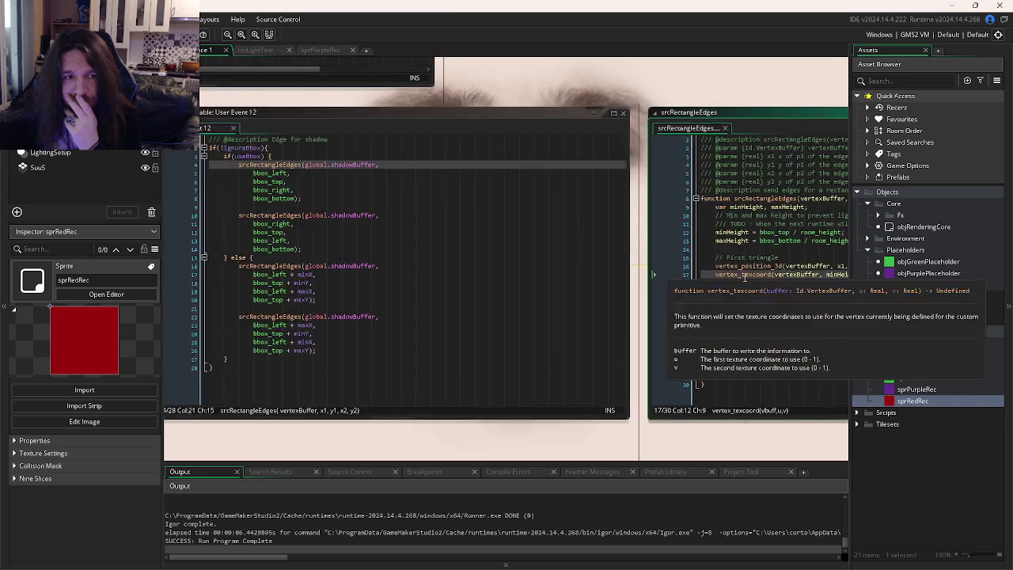
{"action": "left_click_drag", "start_coordinate": [744, 277], "coordinate": [716, 293]}
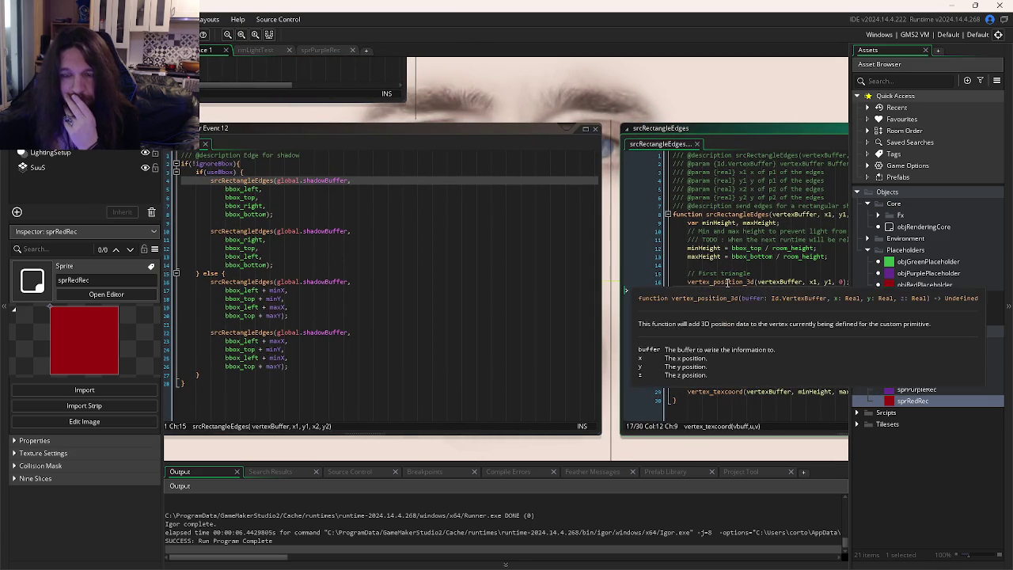
{"action": "left_click", "coordinate": [483, 266]}
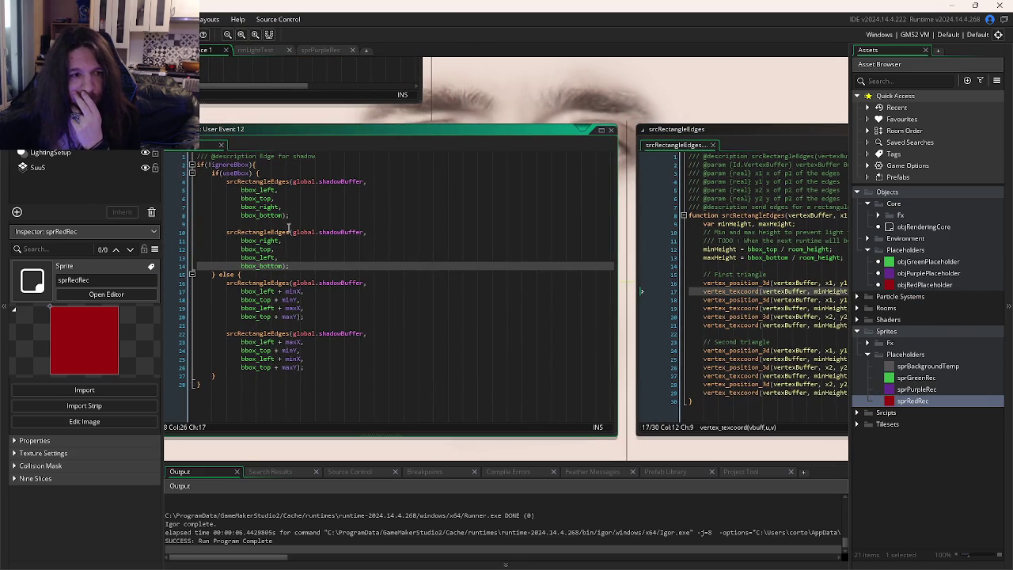
{"action": "mouse_move", "coordinate": [276, 232]}
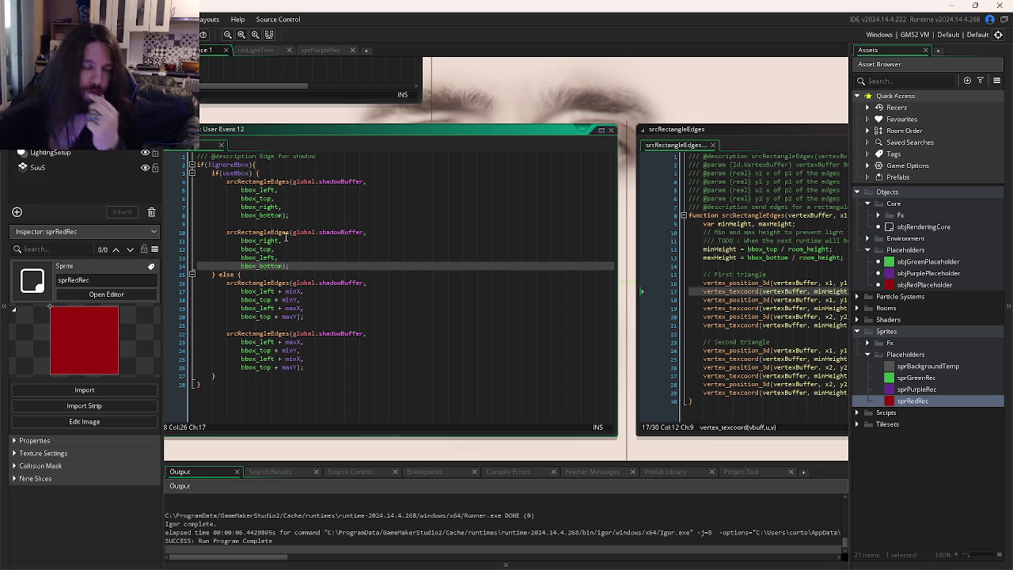
{"action": "left_click", "coordinate": [380, 214]}
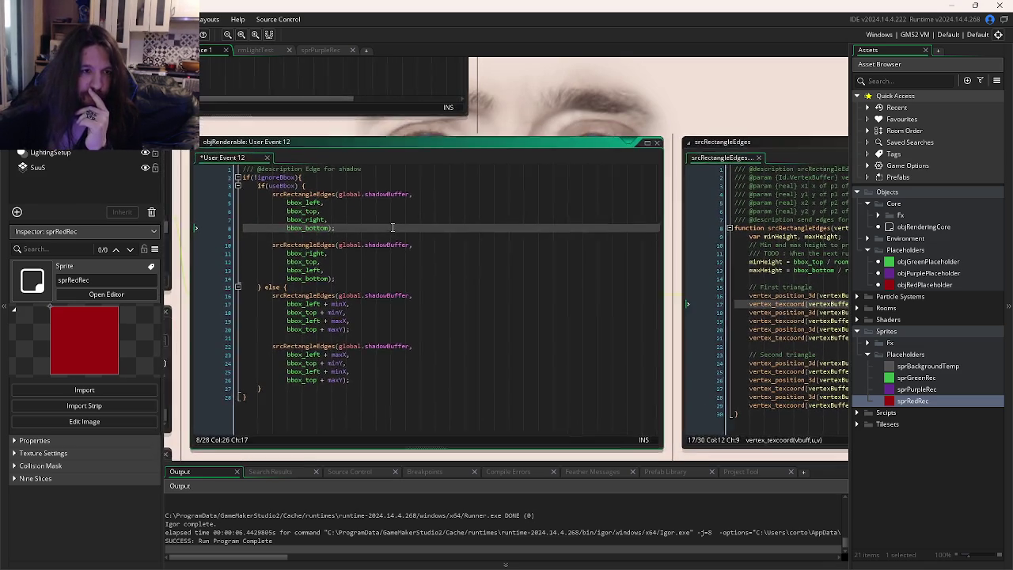
Step: Duplicate the second srcRectangleEdges call below itself, with a blank line between the calls
{"action": "left_click", "coordinate": [425, 238]}
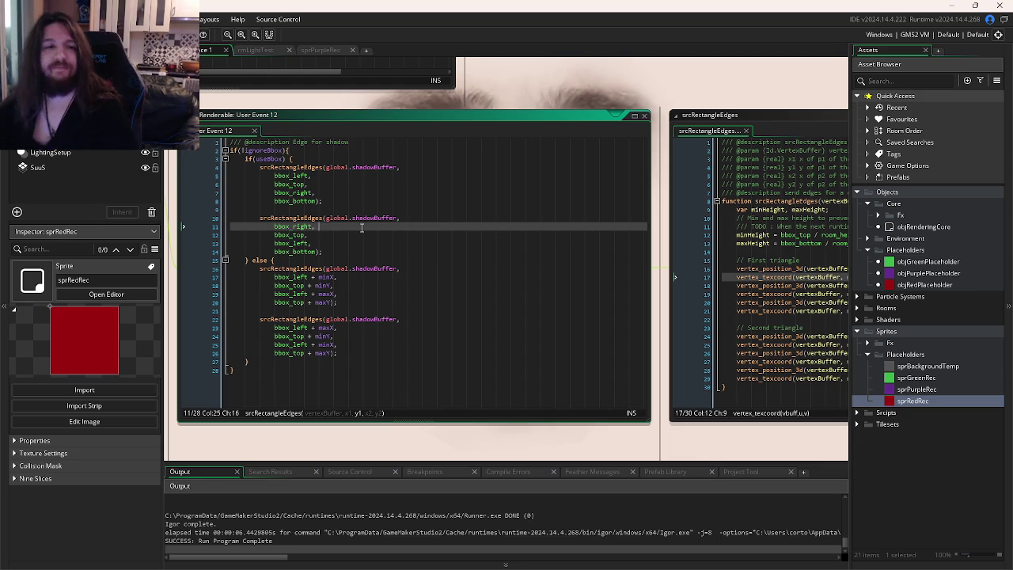
{"action": "left_click", "coordinate": [314, 251]}
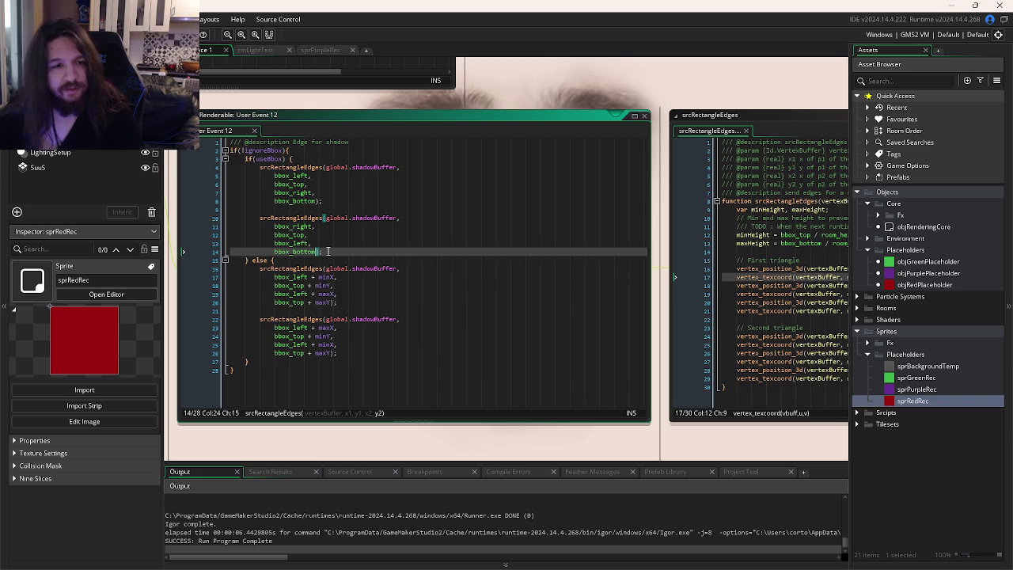
{"action": "left_click_drag", "start_coordinate": [333, 251], "coordinate": [230, 218]}
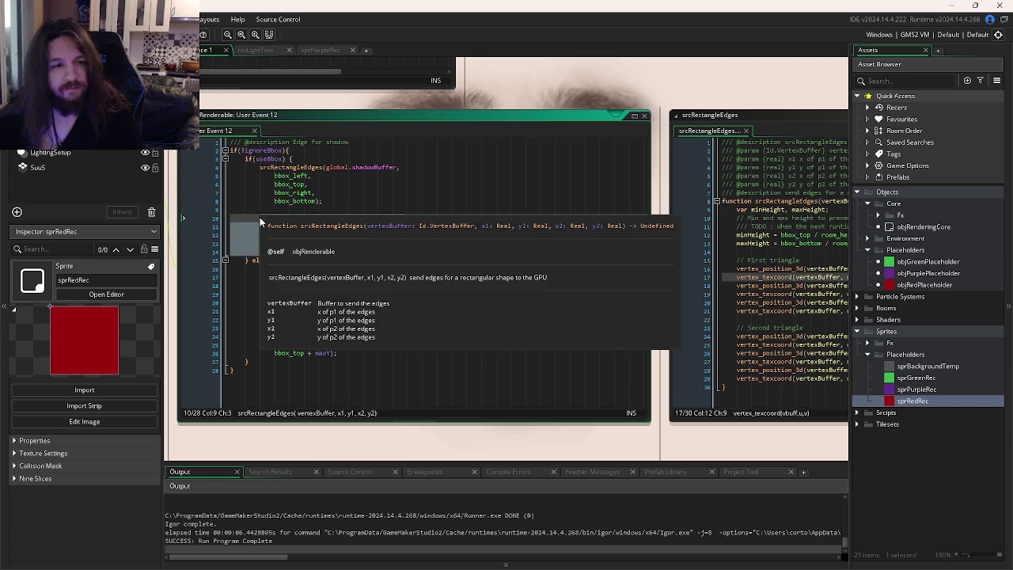
{"action": "key", "text": "ctrl+d"}
{"action": "left_click", "coordinate": [352, 250]}
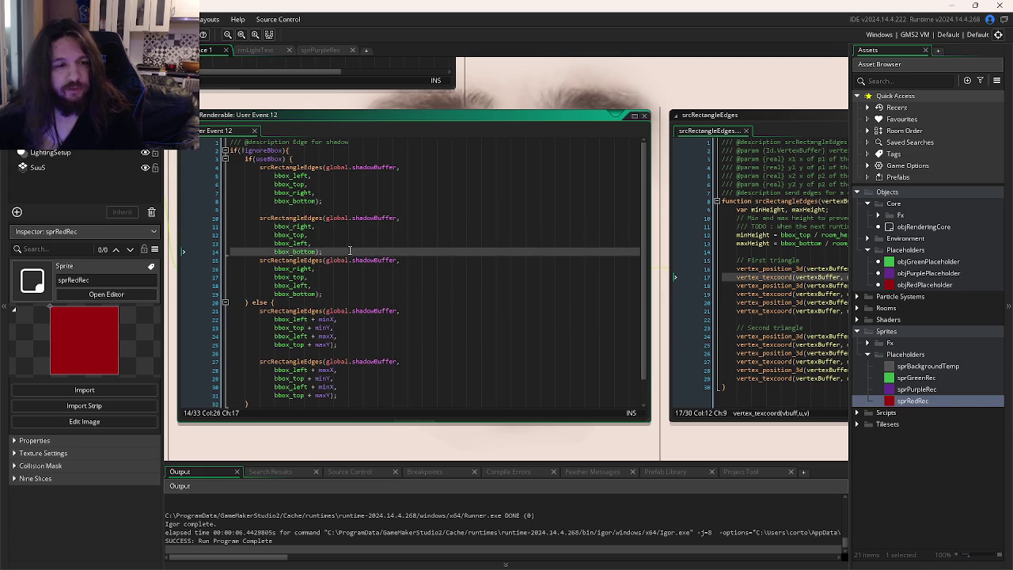
{"action": "key", "text": "Return"}
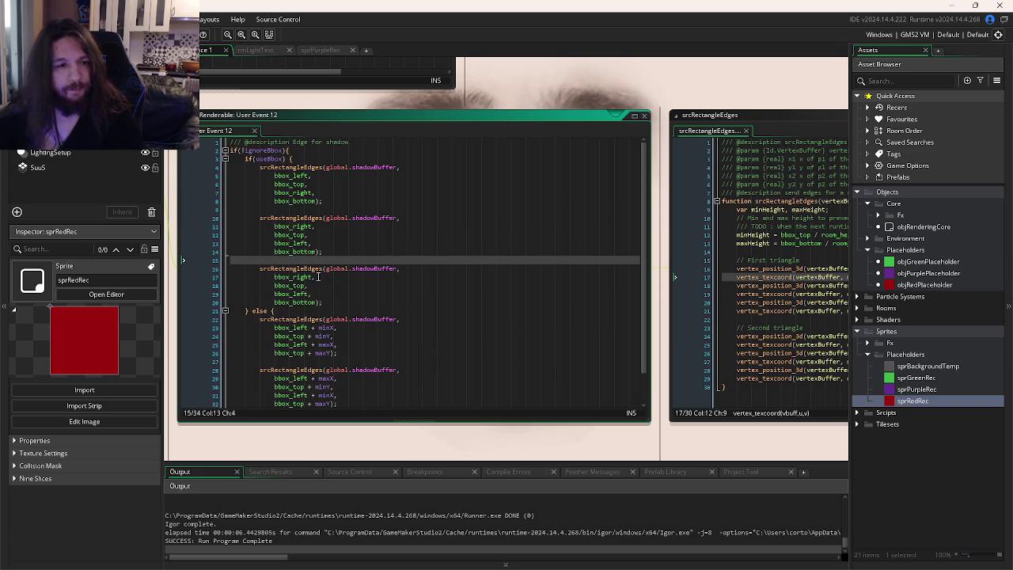
Step: Reorder the third call's arguments to bbox_right, bbox_bottom, bbox_left, bbox_top and run the game
{"action": "mouse_move", "coordinate": [313, 276]}
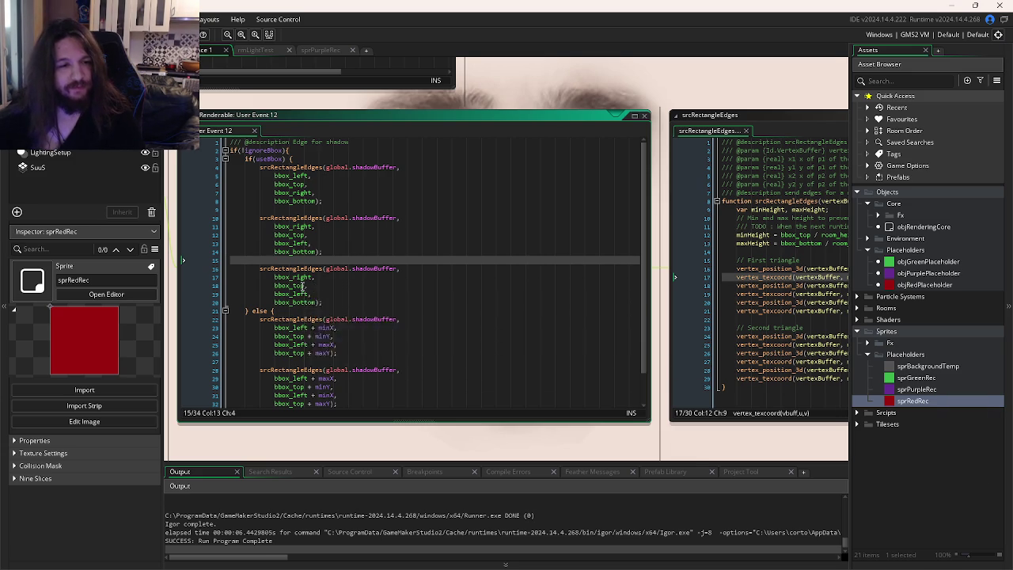
{"action": "left_click", "coordinate": [302, 286]}
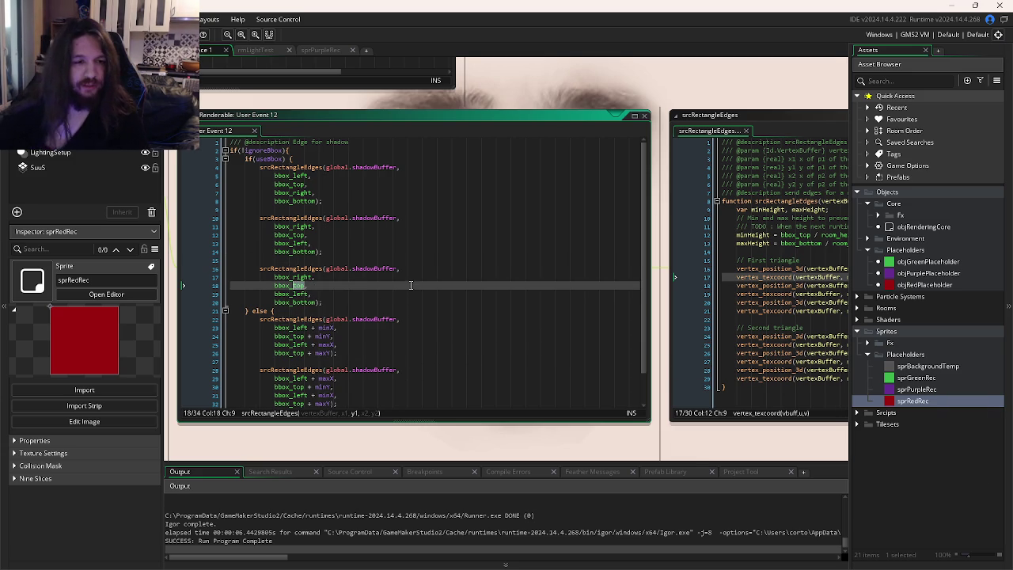
{"action": "type", "text": "bottom"}
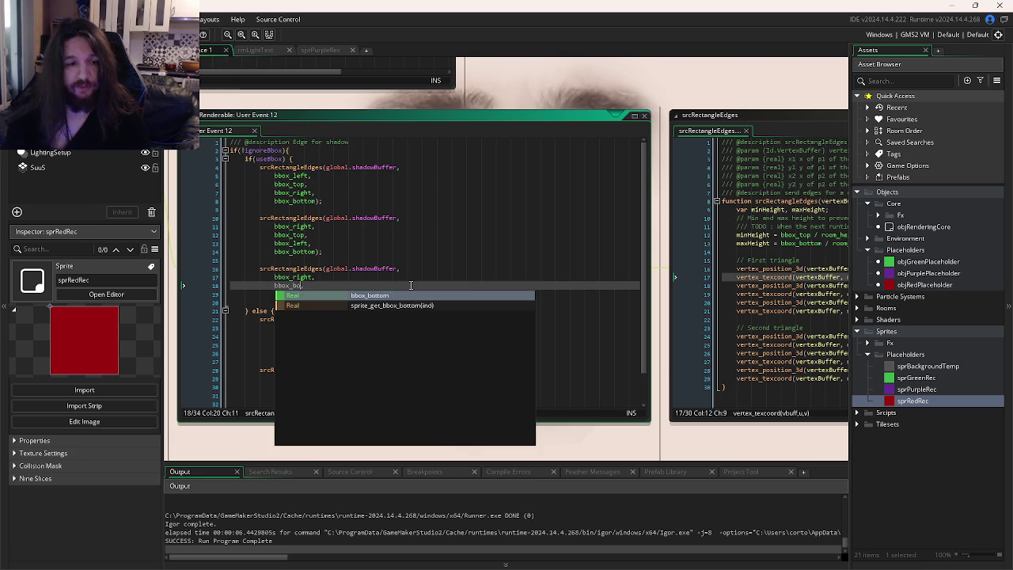
{"action": "type", "text": ","}
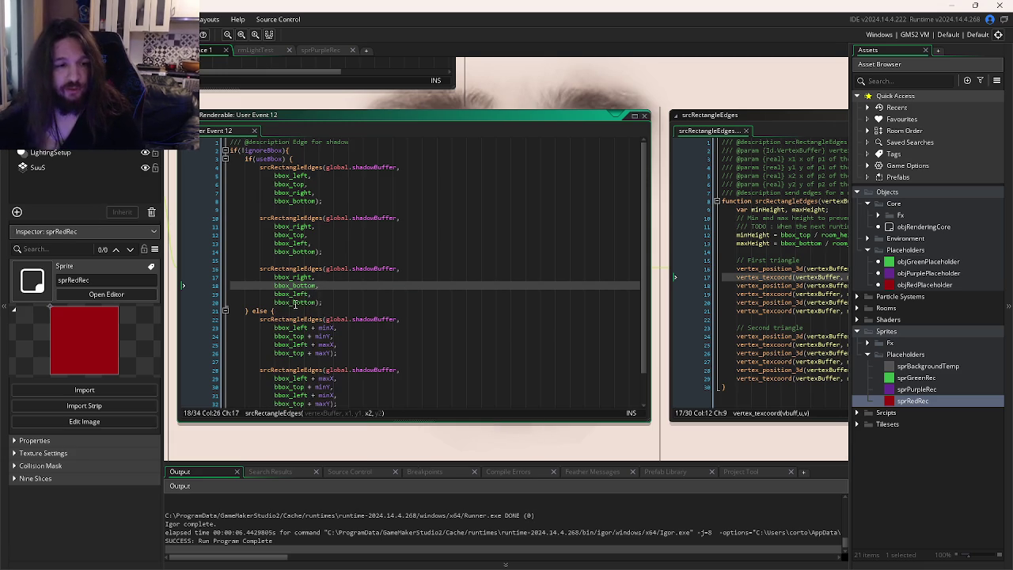
{"action": "left_click_drag", "start_coordinate": [293, 302], "coordinate": [318, 302]}
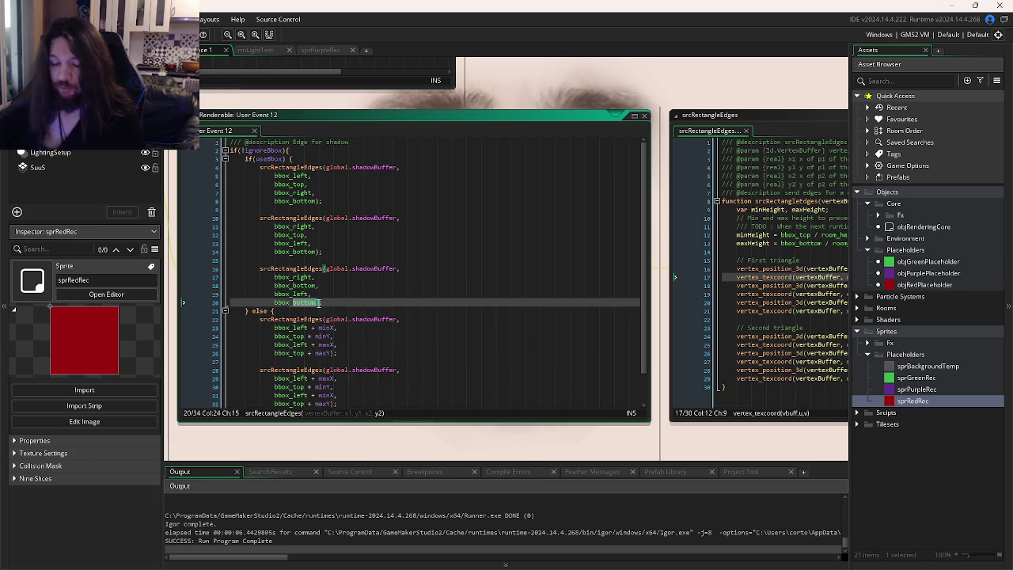
{"action": "type", "text": "top"}
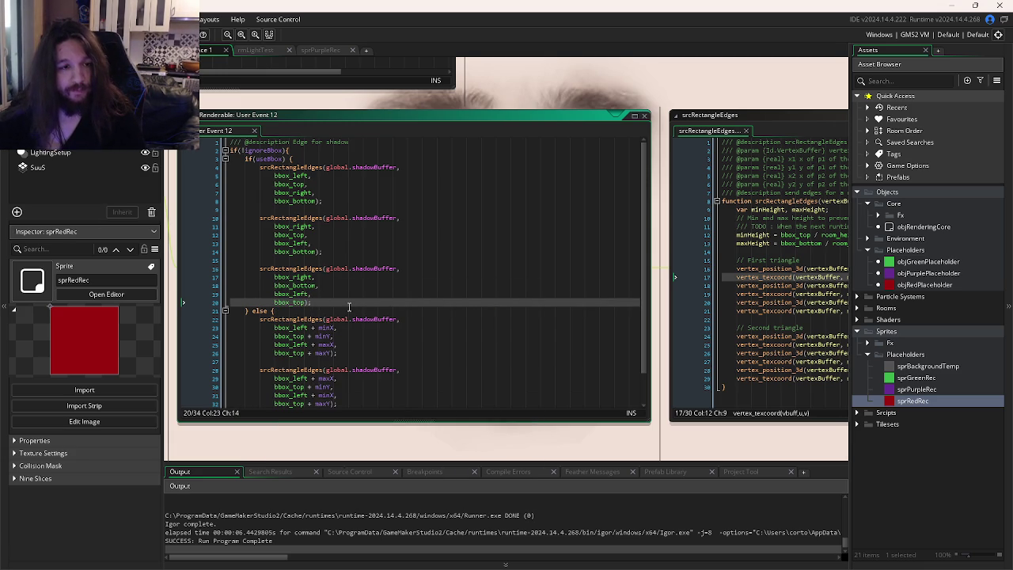
{"action": "key", "text": "F5"}
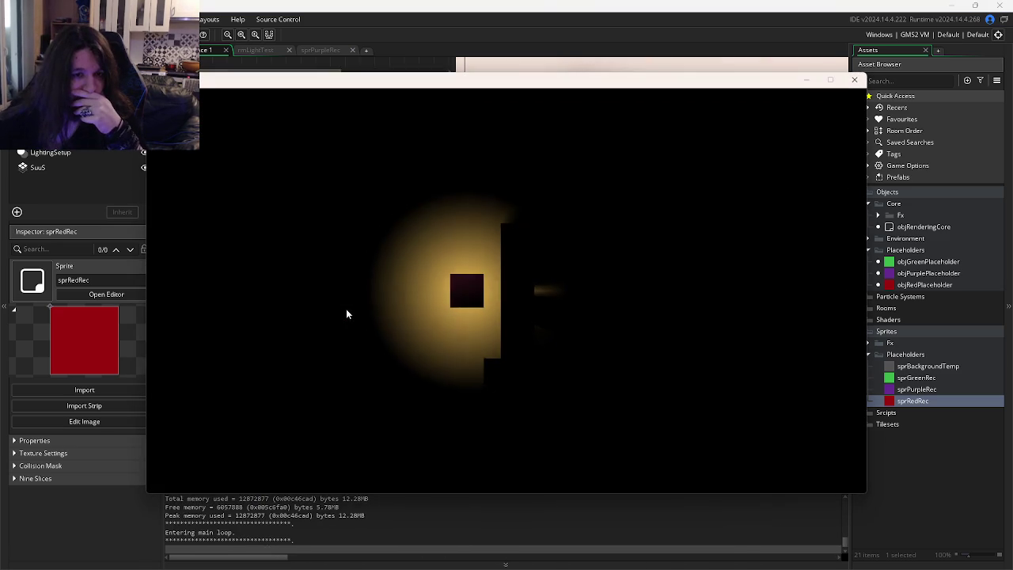
Step: Comment out the third srcRectangleEdges call and test-run the game without it
{"action": "left_click", "coordinate": [853, 80]}
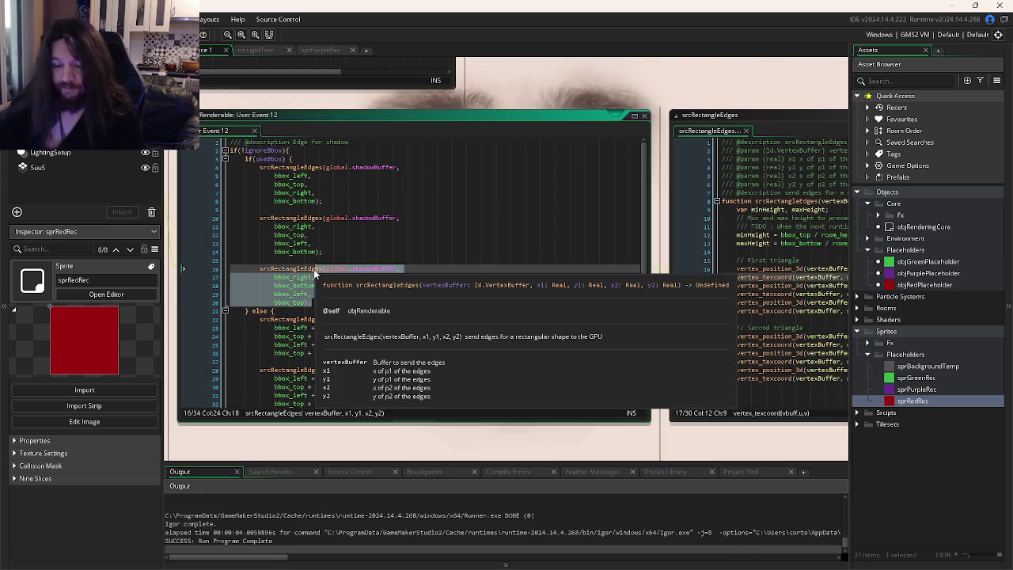
{"action": "key", "text": "ctrl+k"}
{"action": "key", "text": "F5"}
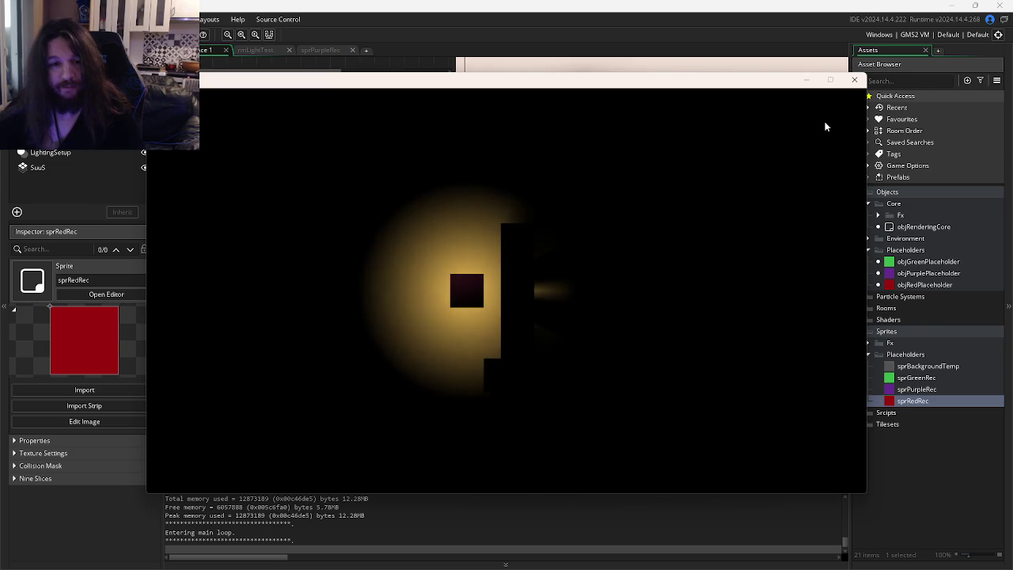
{"action": "left_click", "coordinate": [854, 80]}
Step: Delete the commented-out third call and its blank line from User Event 12
{"action": "mouse_move", "coordinate": [322, 302]}
{"action": "left_mouse_down"}
{"action": "mouse_move", "coordinate": [245, 274]}
{"action": "mouse_move", "coordinate": [245, 299]}
{"action": "mouse_move", "coordinate": [237, 270]}
{"action": "left_mouse_up"}
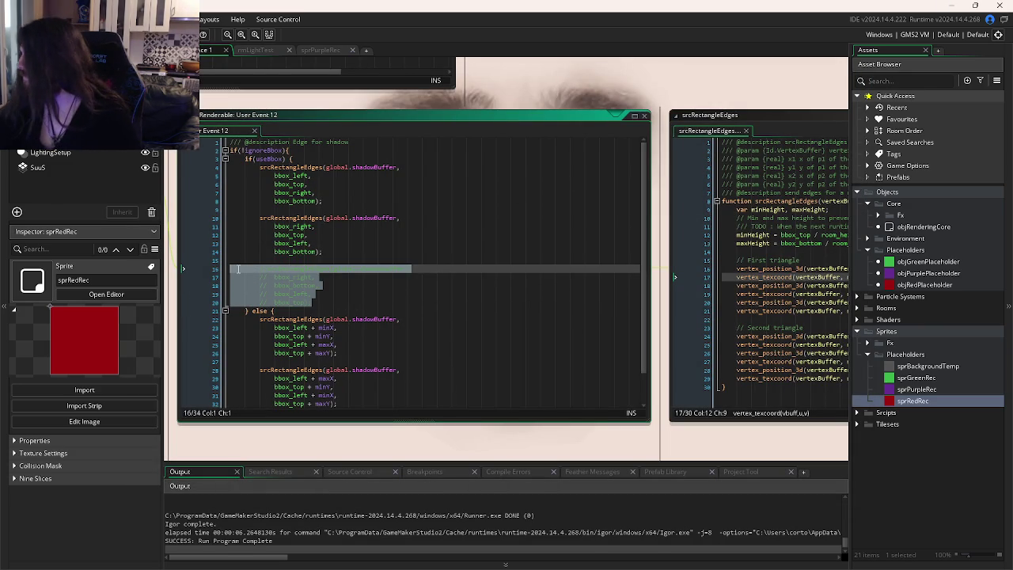
{"action": "left_click", "coordinate": [363, 279]}
{"action": "mouse_move", "coordinate": [314, 303]}
{"action": "left_mouse_down"}
{"action": "mouse_move", "coordinate": [183, 297]}
{"action": "mouse_move", "coordinate": [184, 260]}
{"action": "left_mouse_up"}
{"action": "key", "text": "Delete"}
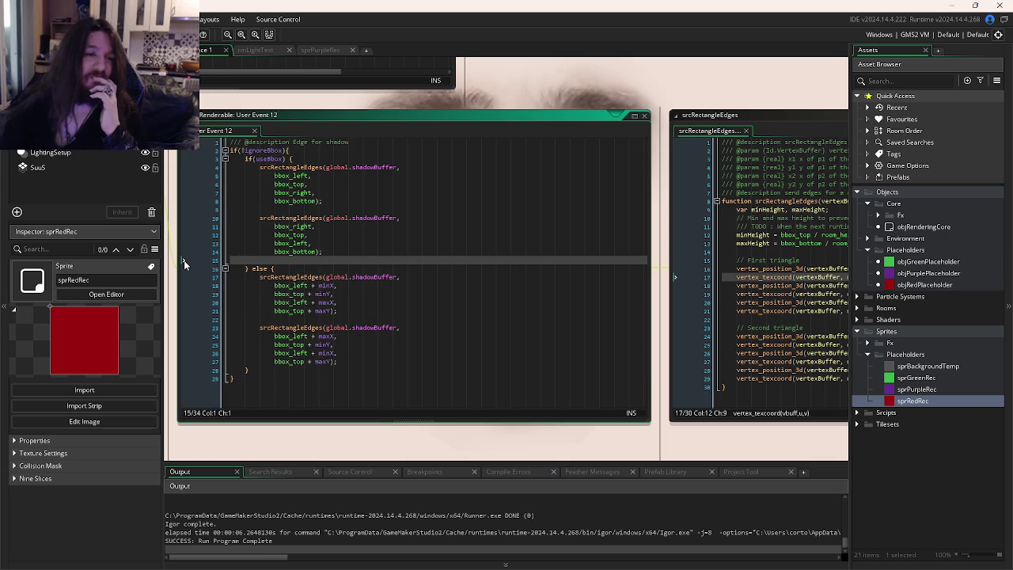
Step: Remove the leftover empty line in User Event 12, then bring up the Discord #ld59 chat
{"action": "key", "text": "BackSpace"}
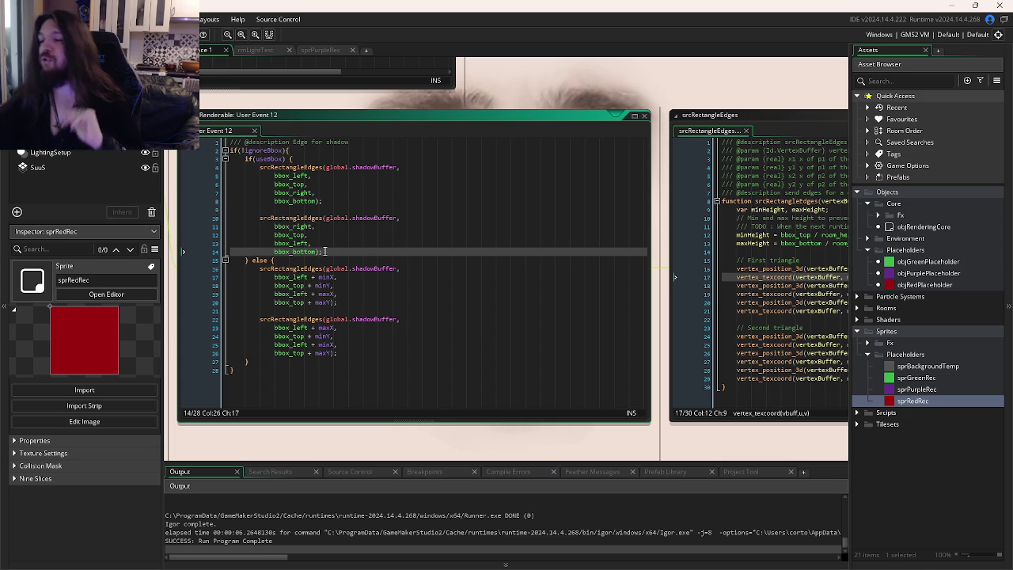
{"action": "mouse_move", "coordinate": [313, 251]}
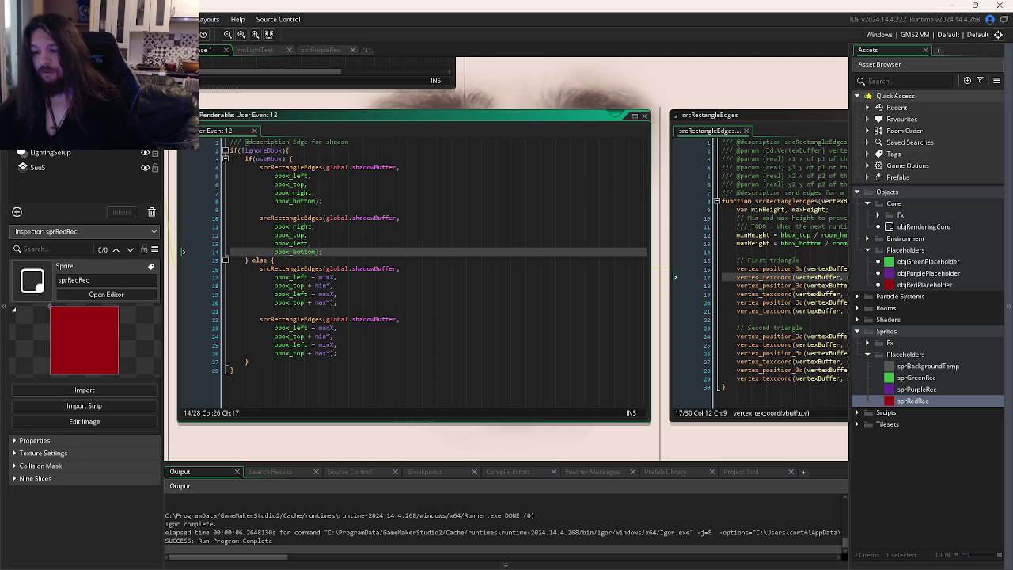
{"action": "key", "text": "alt+Tab"}
{"action": "left_click_drag", "start_coordinate": [647, 16], "coordinate": [507, 3]}
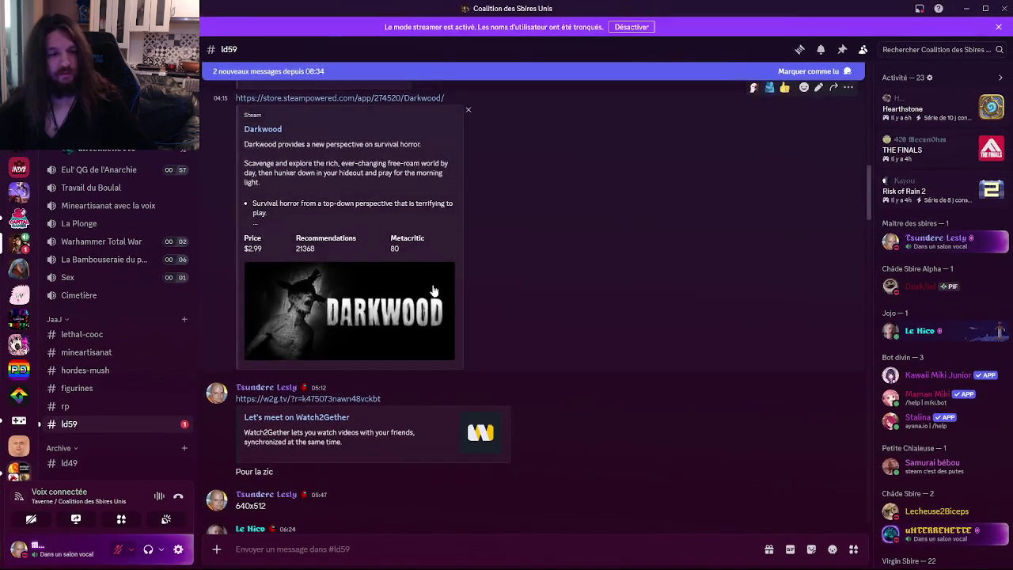
Step: Scroll to the newest #ld59 messages in Discord, then return to the GameMaker code
{"action": "scroll", "coordinate": [373, 408], "scroll_direction": "down", "scroll_amount": 20}
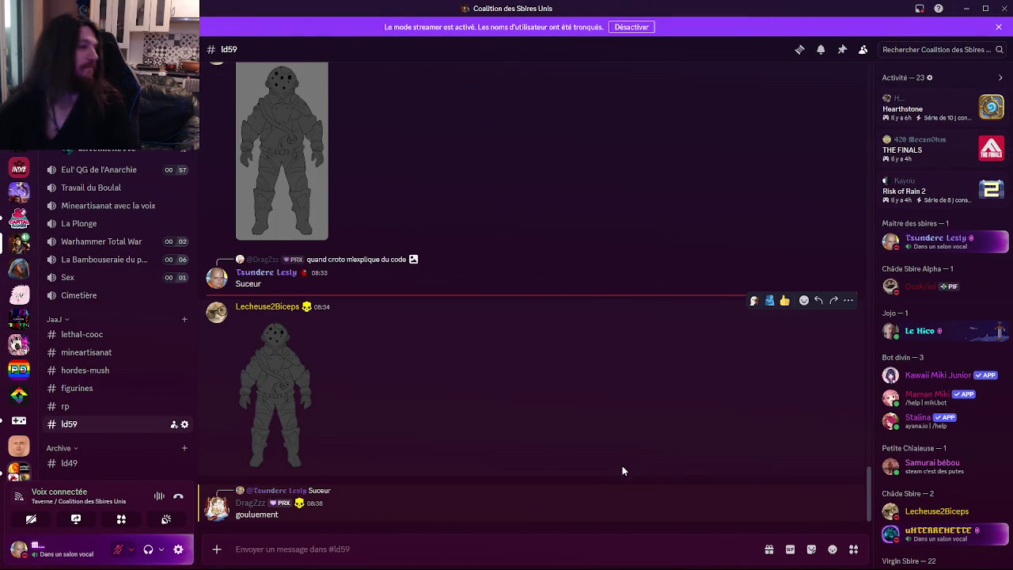
{"action": "key", "text": "alt+Tab"}
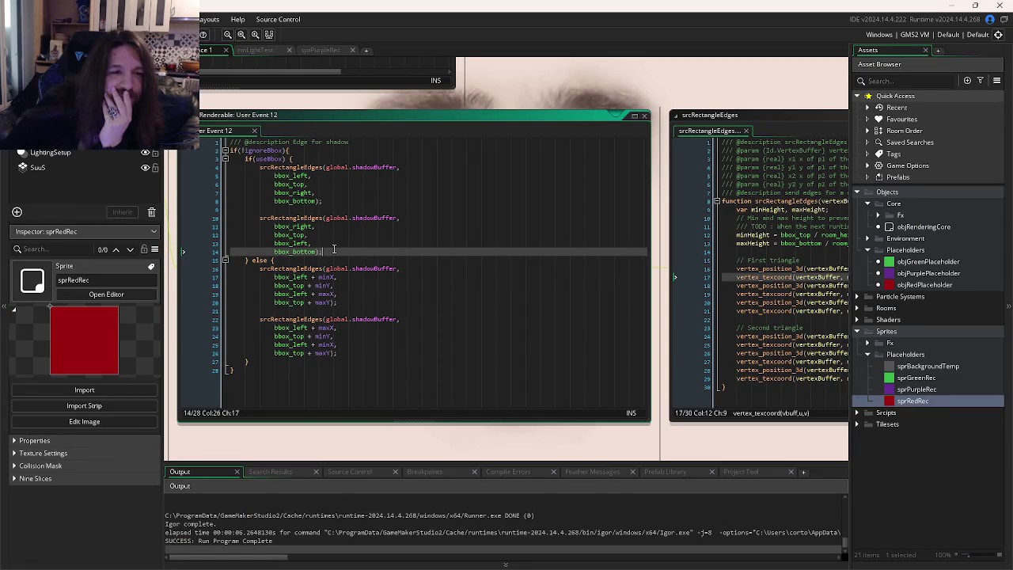
Step: Open srcRectangleEdges, fix the TODO comment, and work through the First and Second triangle vertex lines
{"action": "middle_click", "coordinate": [307, 168]}
{"action": "left_click", "coordinate": [583, 318]}
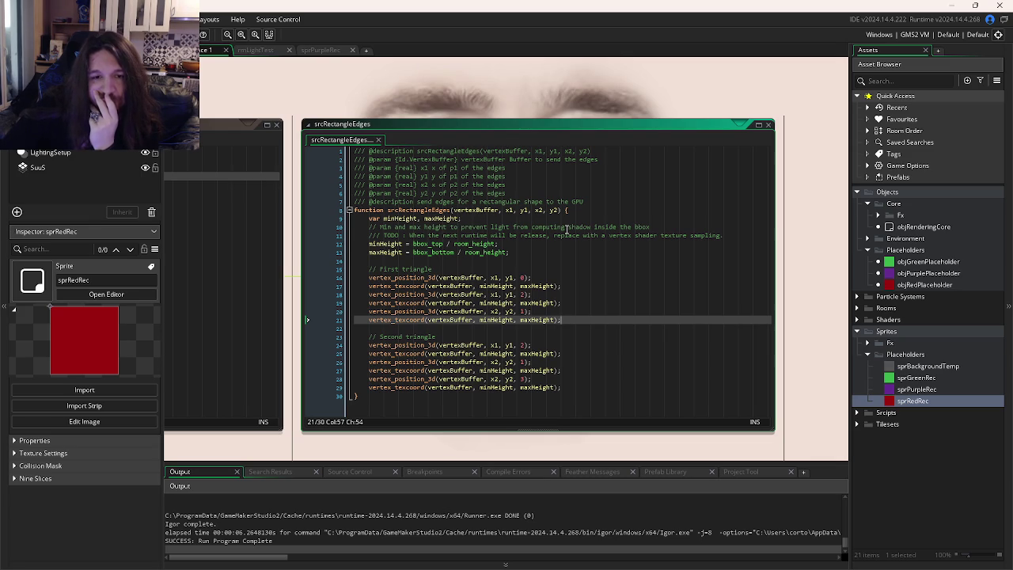
{"action": "mouse_move", "coordinate": [433, 239]}
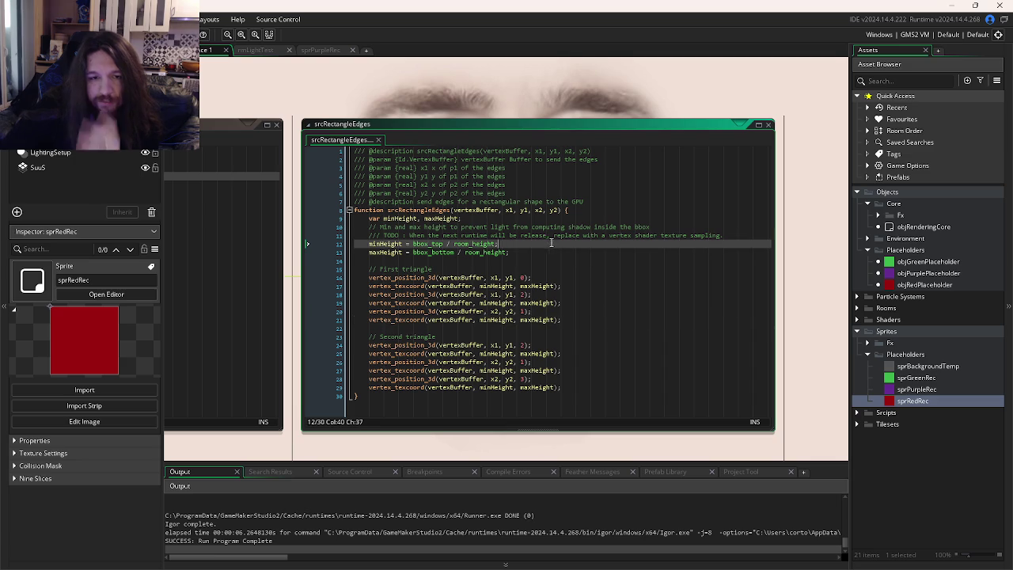
{"action": "left_click", "coordinate": [547, 235]}
{"action": "type", "text": "d"}
{"action": "left_click", "coordinate": [591, 266]}
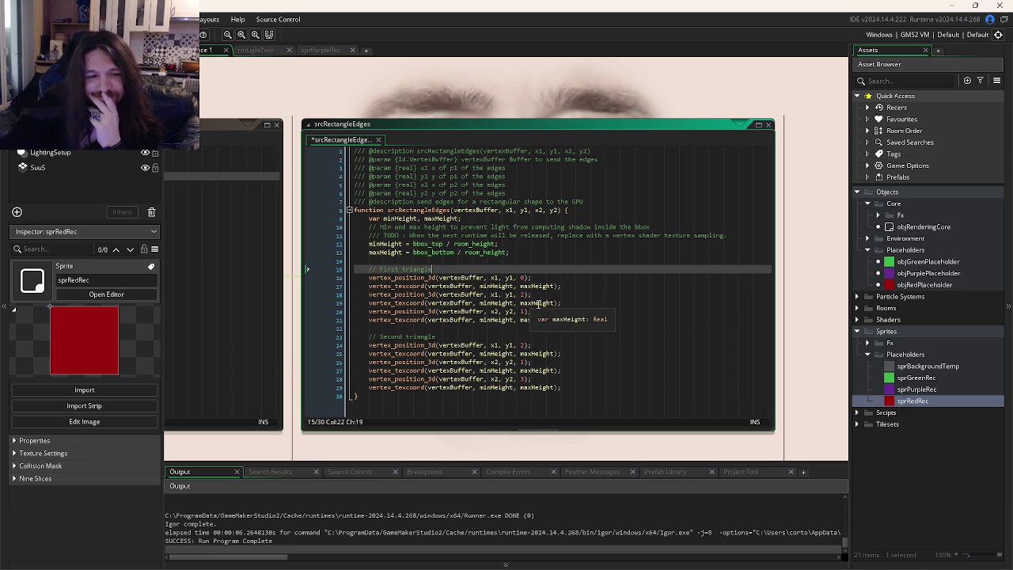
{"action": "scroll", "coordinate": [556, 318], "scroll_direction": "down", "scroll_amount": 1}
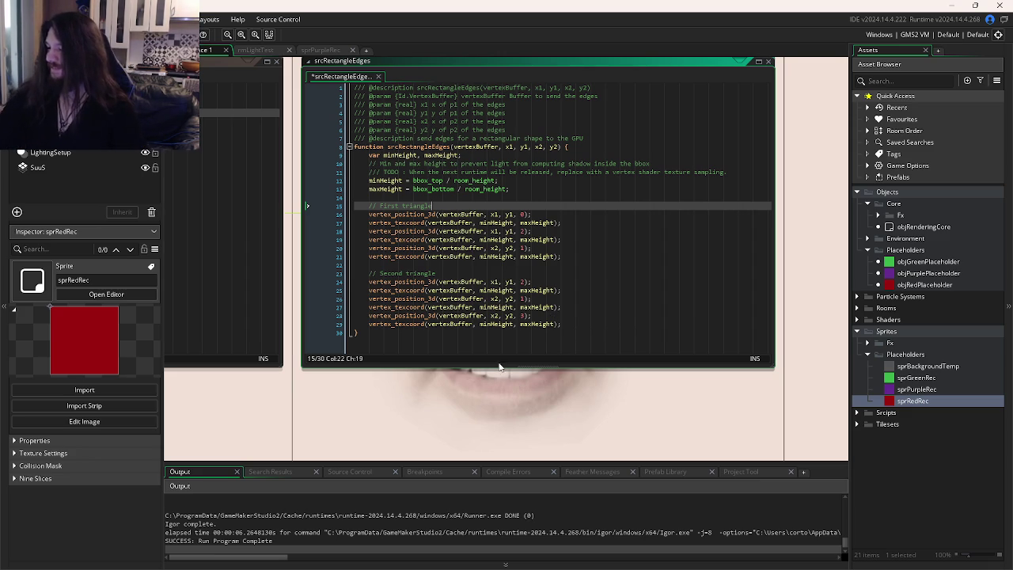
{"action": "left_click", "coordinate": [584, 300]}
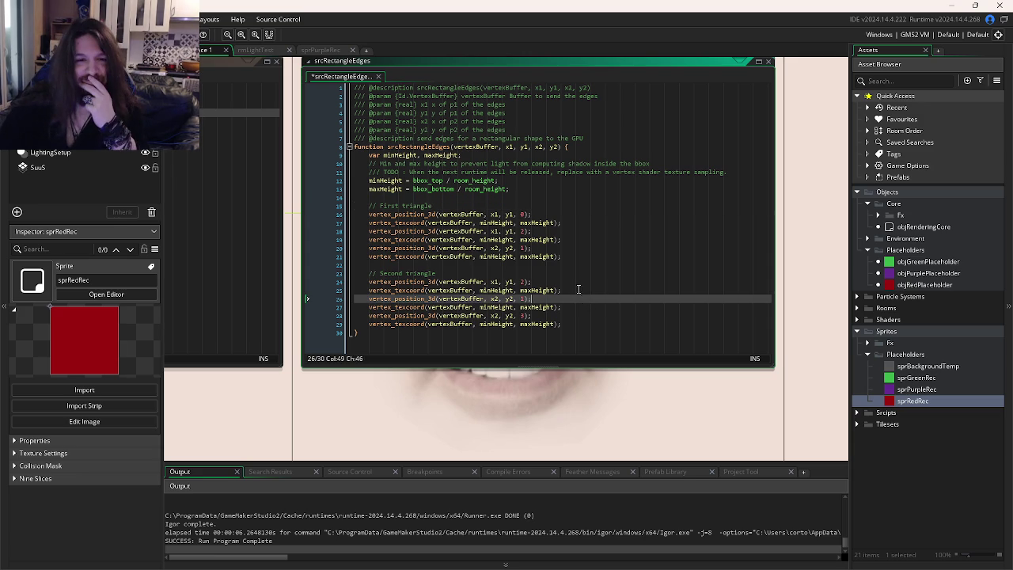
{"action": "left_click", "coordinate": [576, 289]}
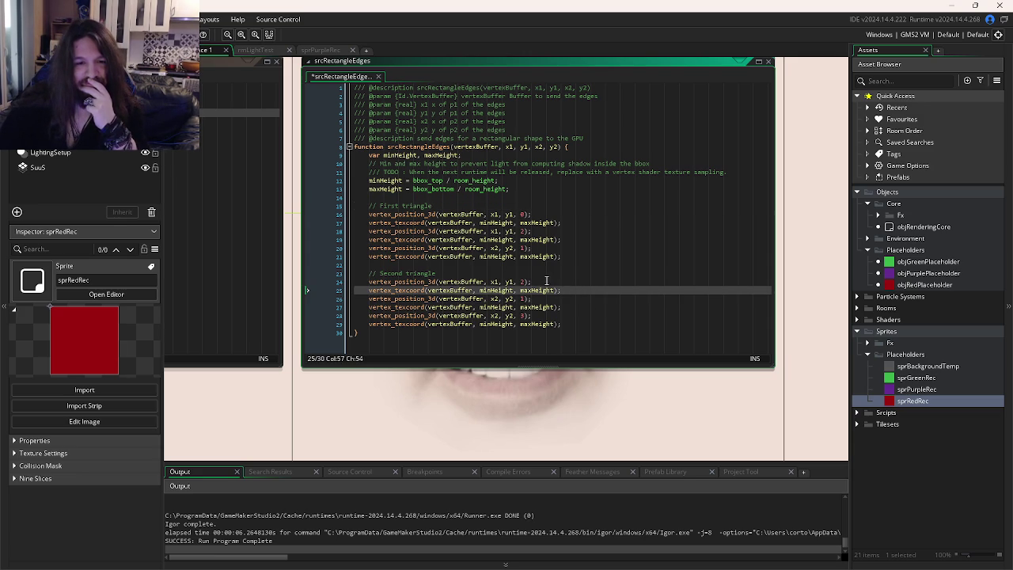
{"action": "left_click", "coordinate": [545, 281]}
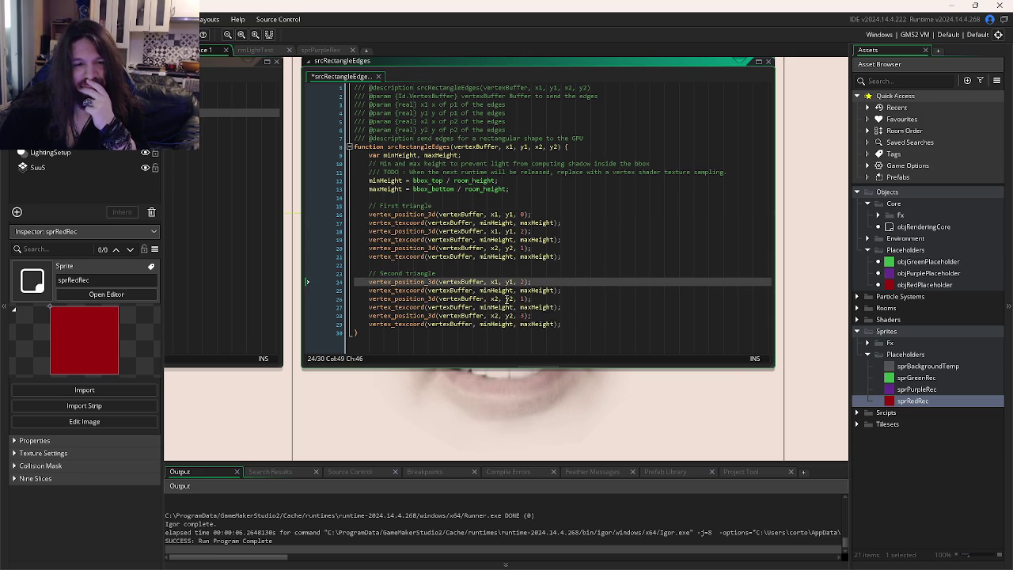
{"action": "mouse_move", "coordinate": [416, 300]}
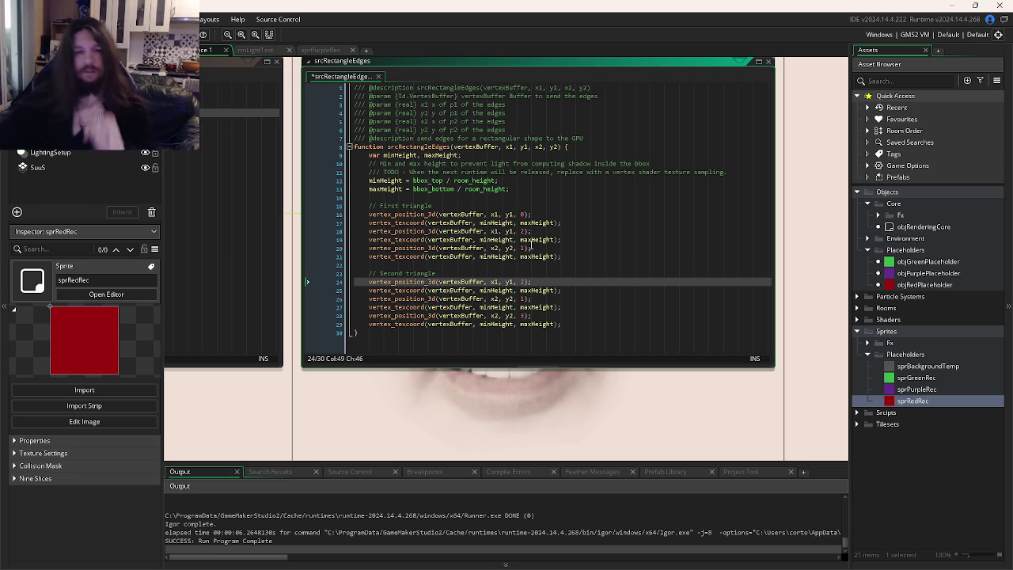
Step: Swap x1 and x2 in the first triangle's vertices on lines 18 and 20 of srcRectangleEdges
{"action": "left_click", "coordinate": [499, 231]}
{"action": "key", "text": "BackSpace"}
{"action": "type", "text": "2"}
{"action": "key", "text": "Escape"}
{"action": "left_click", "coordinate": [497, 247]}
{"action": "key", "text": "BackSpace"}
{"action": "type", "text": "1"}
{"action": "key", "text": "Escape"}
{"action": "key", "text": "Up"}
{"action": "key", "text": "Up"}
{"action": "key", "text": "Up"}
{"action": "key", "text": "End"}
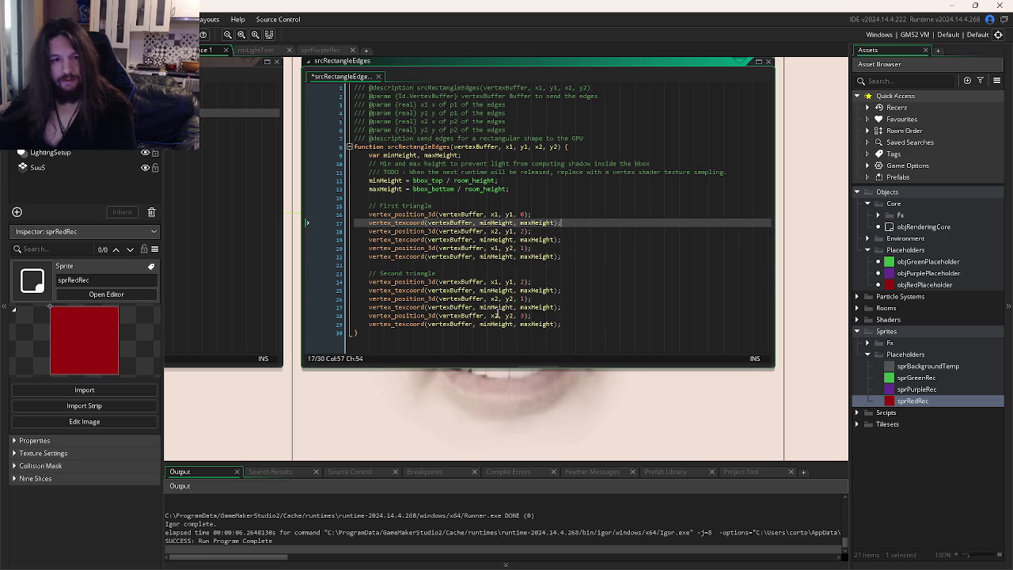
Step: Swap x1 and x2 in the second triangle's vertices on lines 24 and 28
{"action": "left_click", "coordinate": [497, 282]}
{"action": "key", "text": "BackSpace"}
{"action": "type", "text": "2"}
{"action": "key", "text": "Escape"}
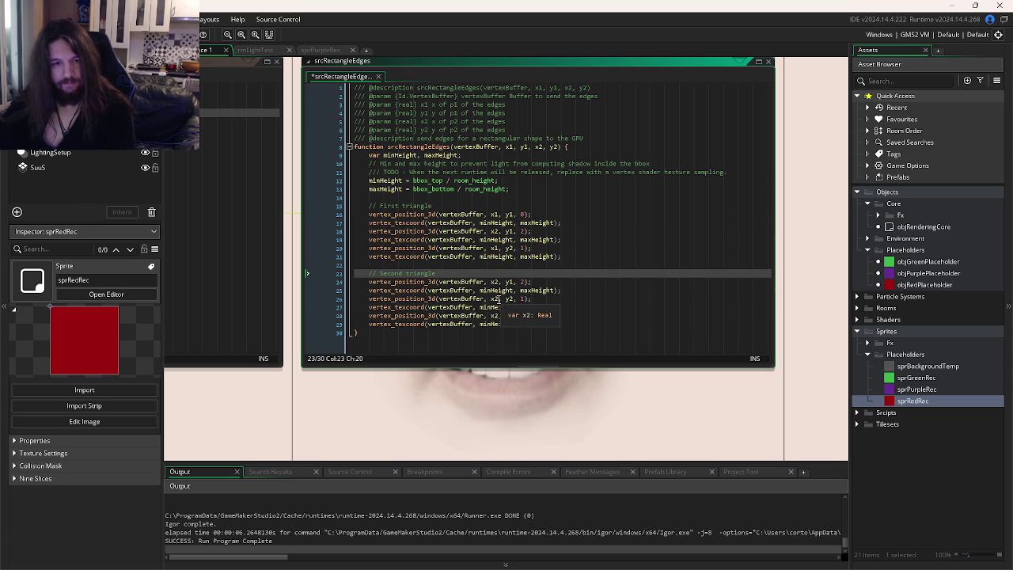
{"action": "left_click", "coordinate": [499, 299]}
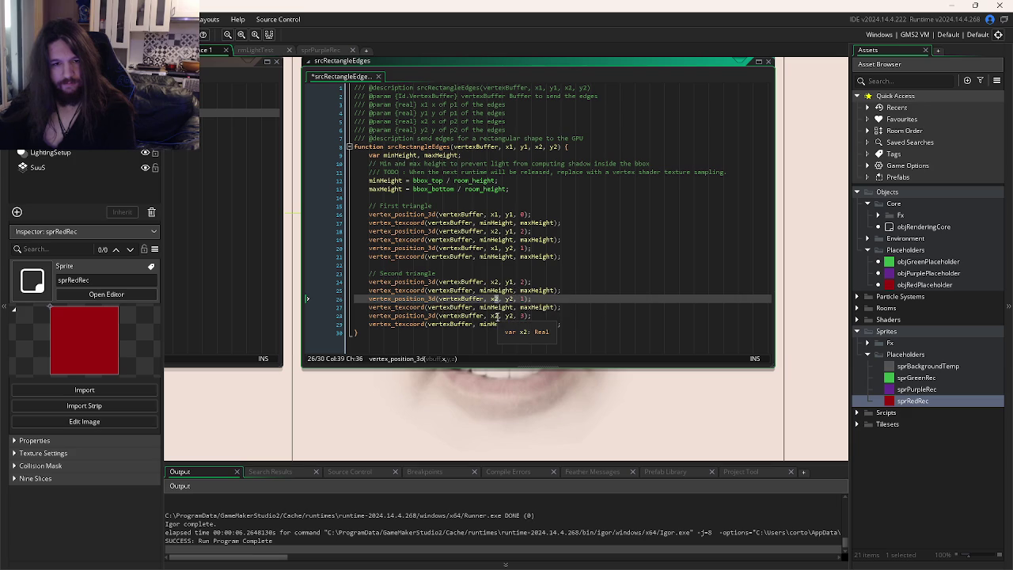
{"action": "left_click", "coordinate": [499, 316]}
{"action": "key", "text": "BackSpace"}
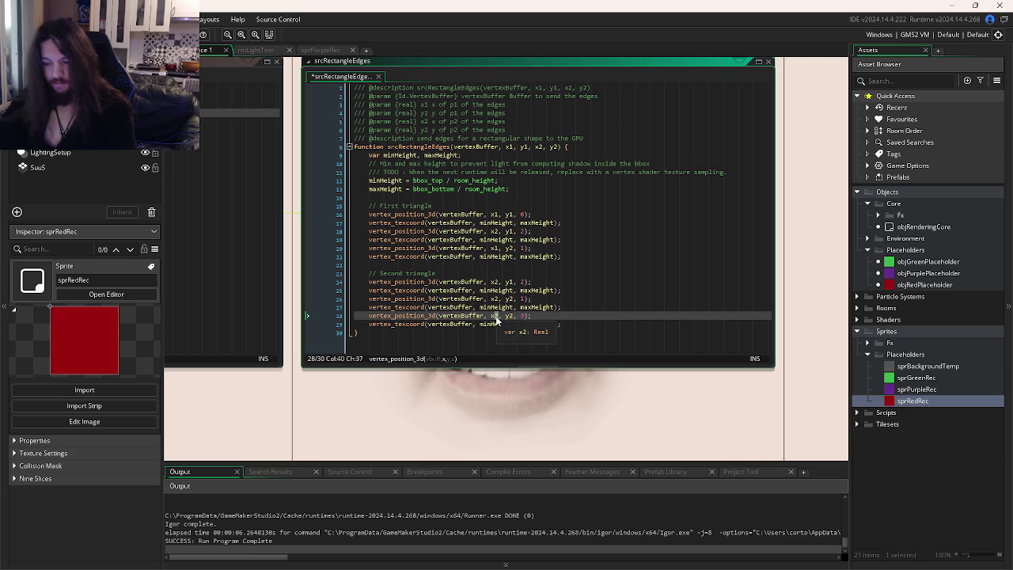
{"action": "type", "text": "1"}
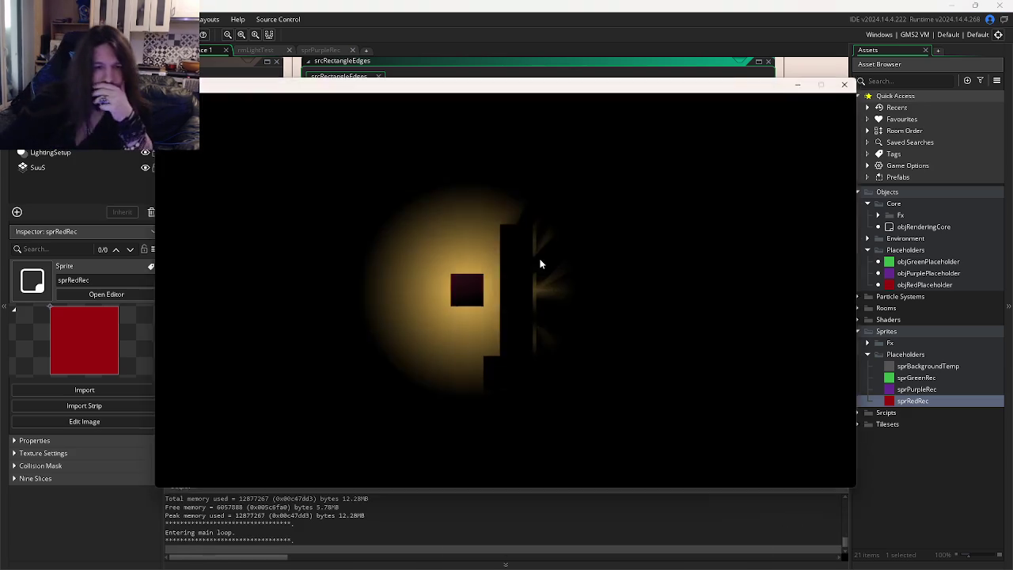
Step: Close the test game, undo the x1/x2 swaps and save the reverted script
{"action": "left_click", "coordinate": [853, 80]}
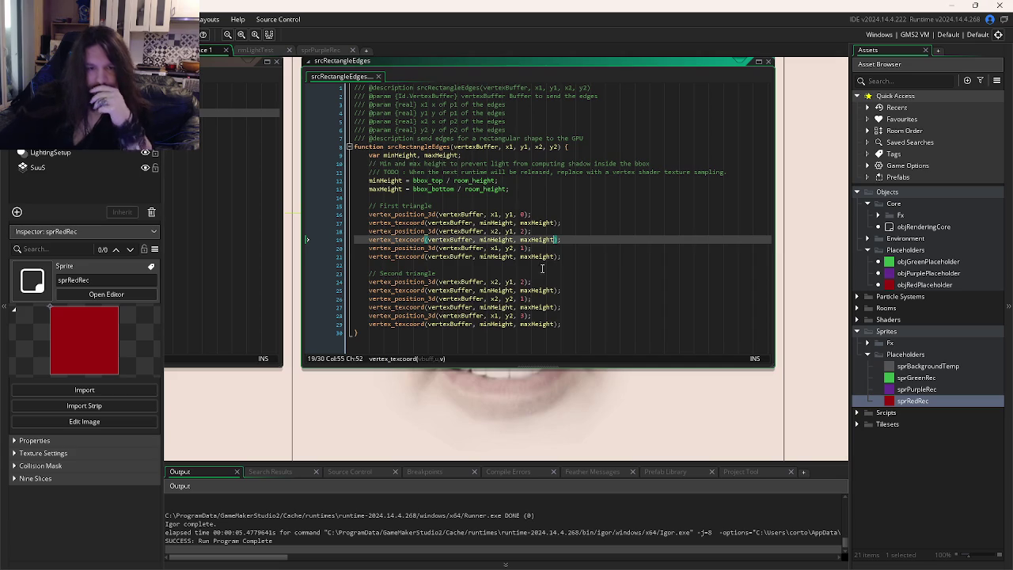
{"action": "key", "text": "super"}
{"action": "left_click", "coordinate": [595, 293]}
{"action": "key", "text": "ctrl+z"}
{"action": "key", "text": "ctrl+z"}
{"action": "key", "text": "ctrl+z"}
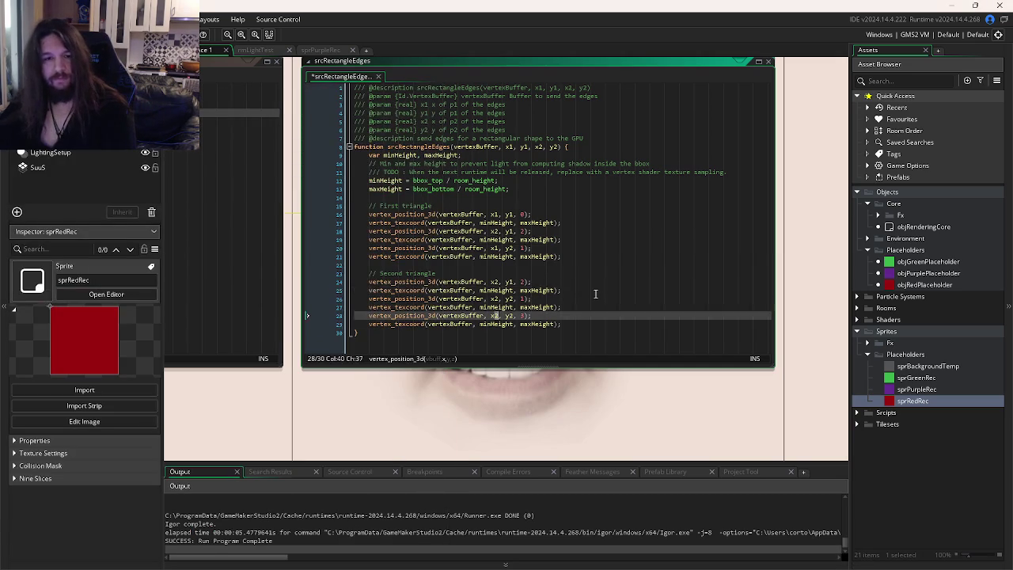
{"action": "key", "text": "ctrl+s"}
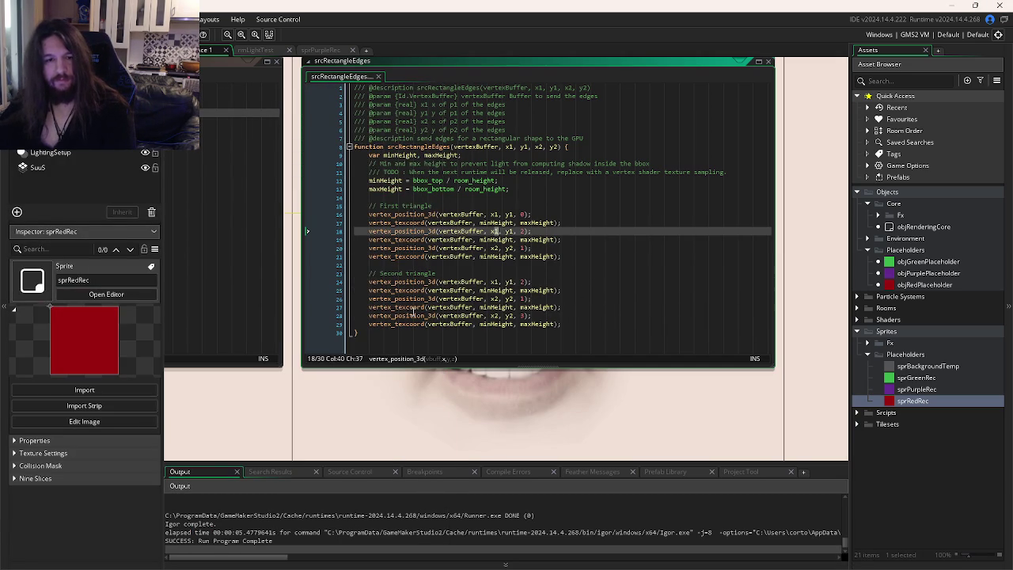
Step: Comment out the second srcRectangleEdges call (lines 10–14) in User Event 12 and run the game
{"action": "key", "text": "ctrl+Tab"}
{"action": "left_click_drag", "start_coordinate": [393, 258], "coordinate": [315, 223]}
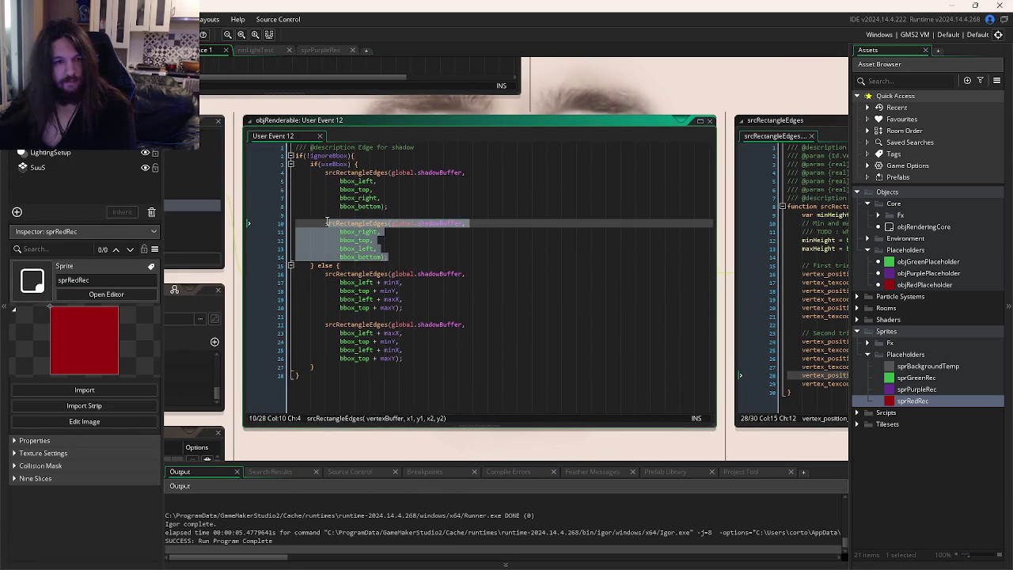
{"action": "key", "text": "ctrl+k"}
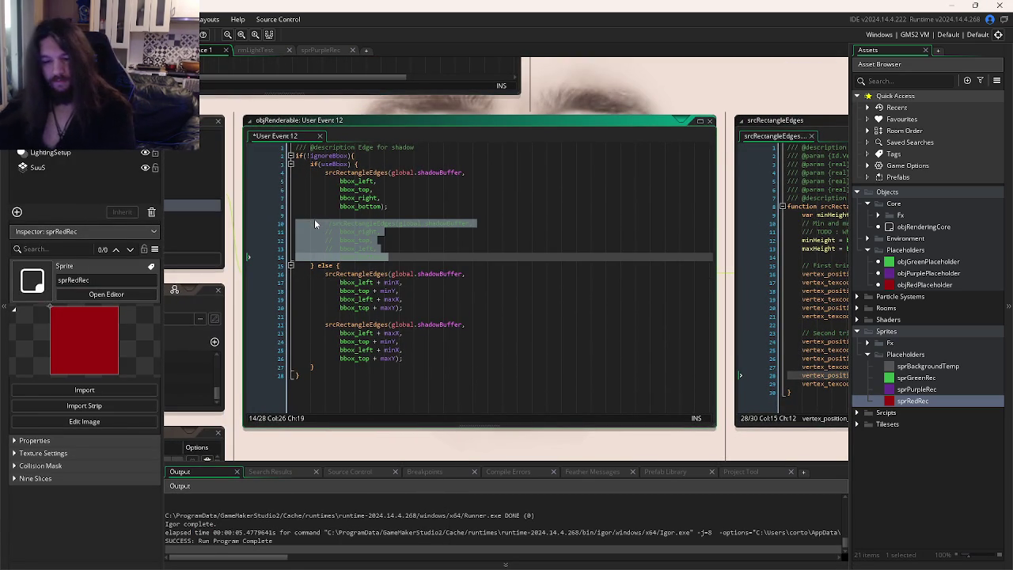
{"action": "key", "text": "F5"}
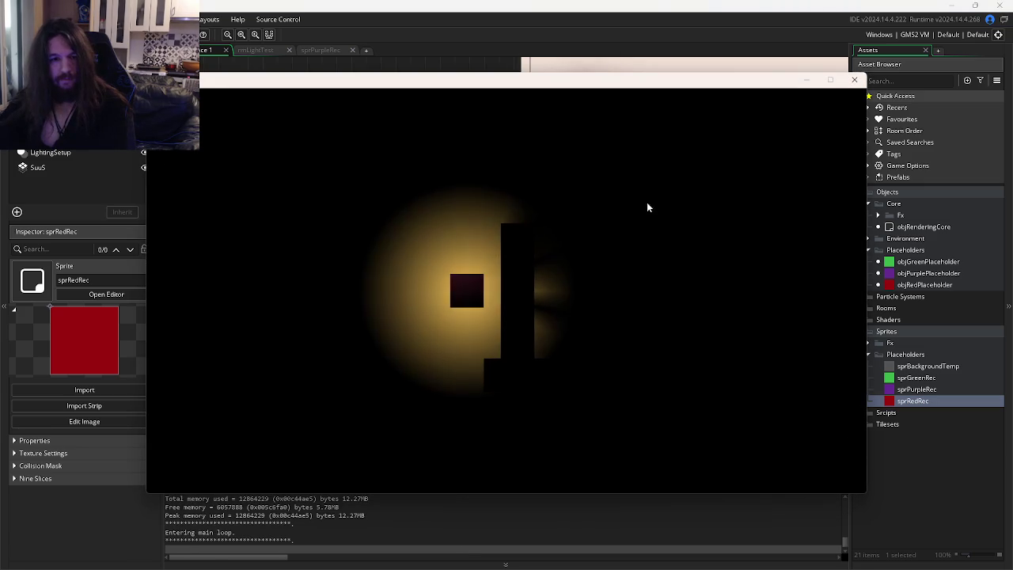
Step: Change line 18's x1 to x2 and line 20's x2 to x1 in srcRectangleEdges, then run the game
{"action": "left_click", "coordinate": [854, 79]}
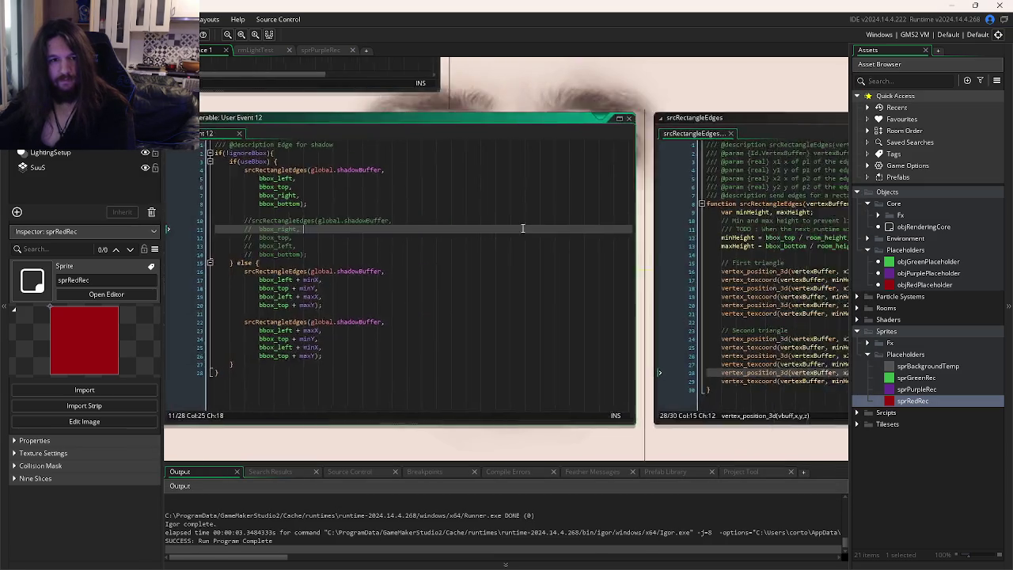
{"action": "left_click", "coordinate": [639, 267]}
{"action": "left_click", "coordinate": [559, 276]}
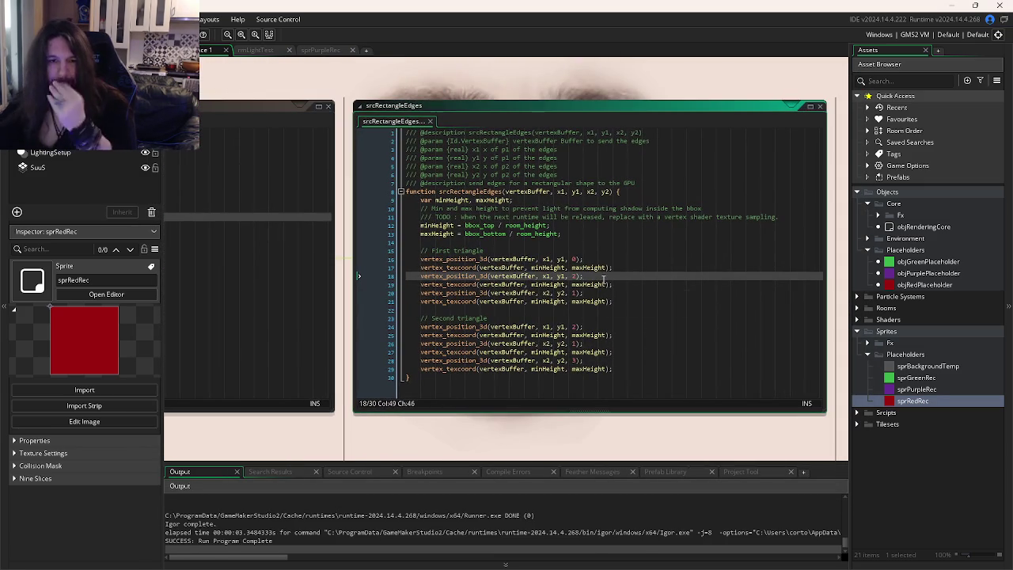
{"action": "left_click", "coordinate": [547, 277]}
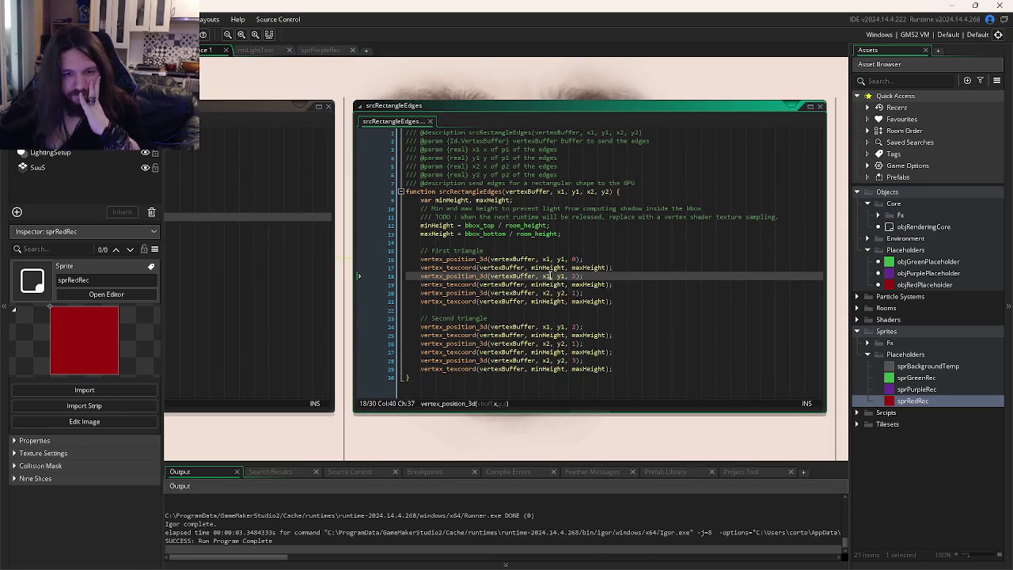
{"action": "type", "text": "2"}
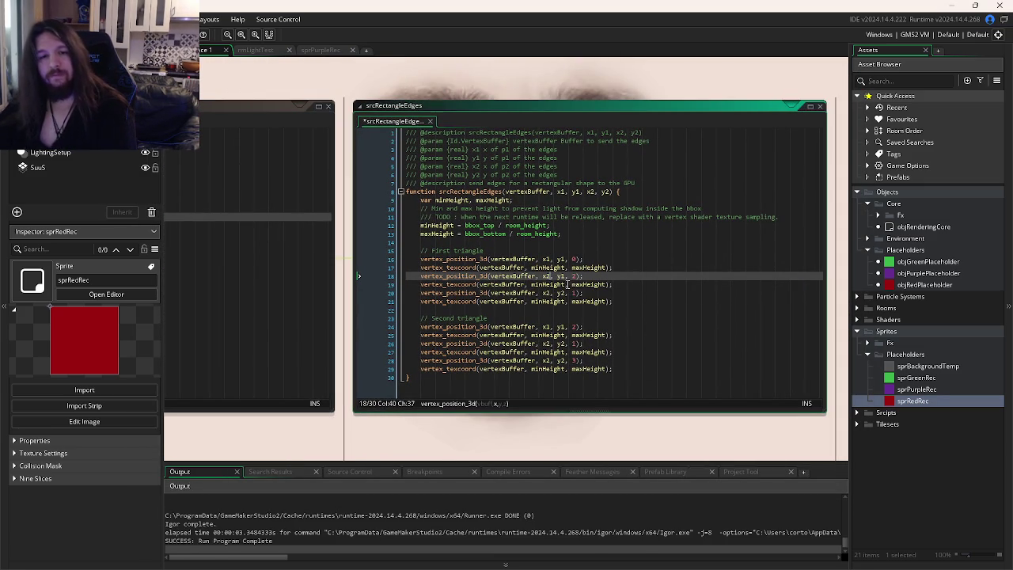
{"action": "key", "text": "Escape"}
{"action": "left_click", "coordinate": [547, 292]}
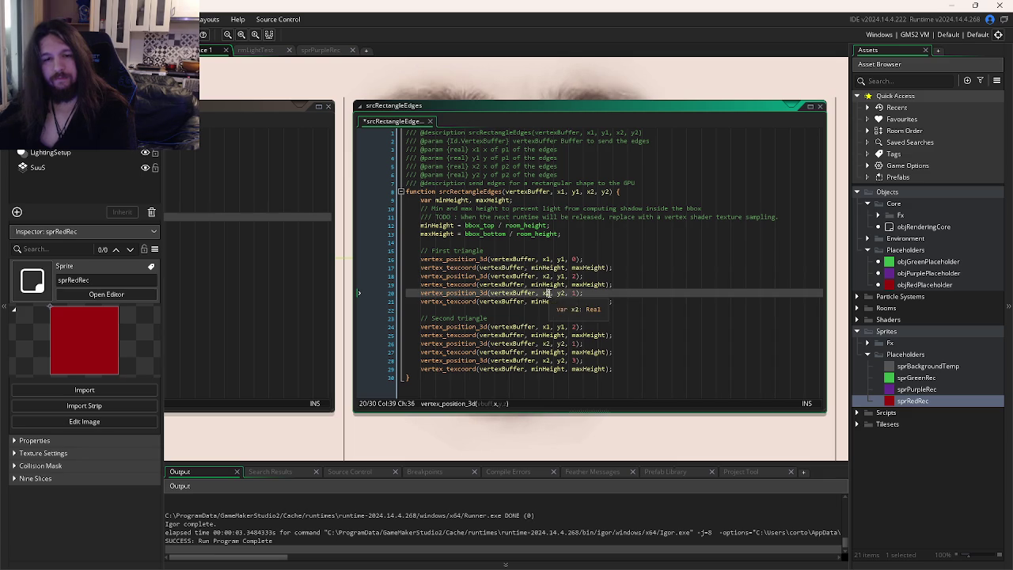
{"action": "key", "text": "Delete"}
{"action": "type", "text": "1"}
{"action": "left_click", "coordinate": [591, 275]}
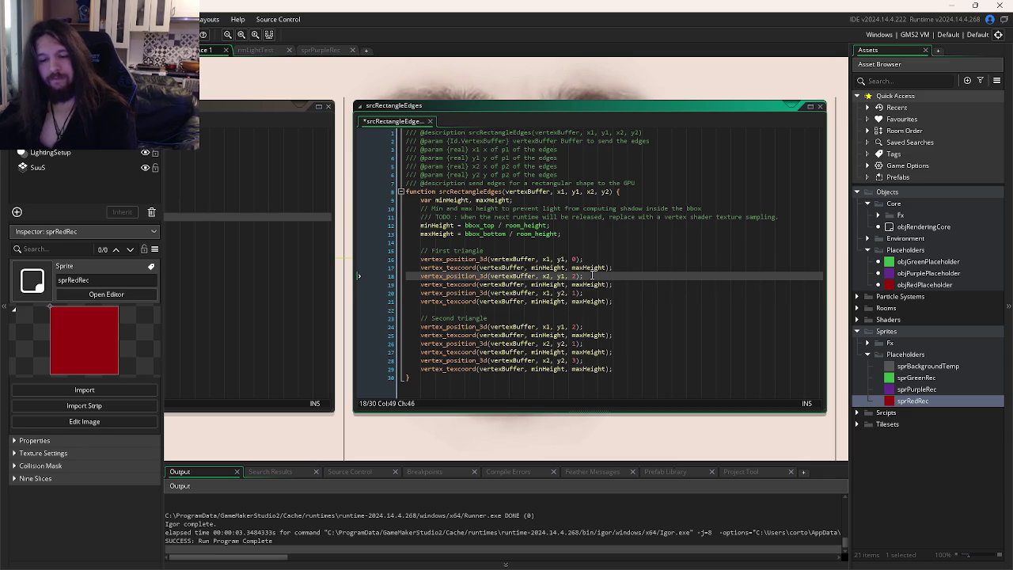
{"action": "key", "text": "F5"}
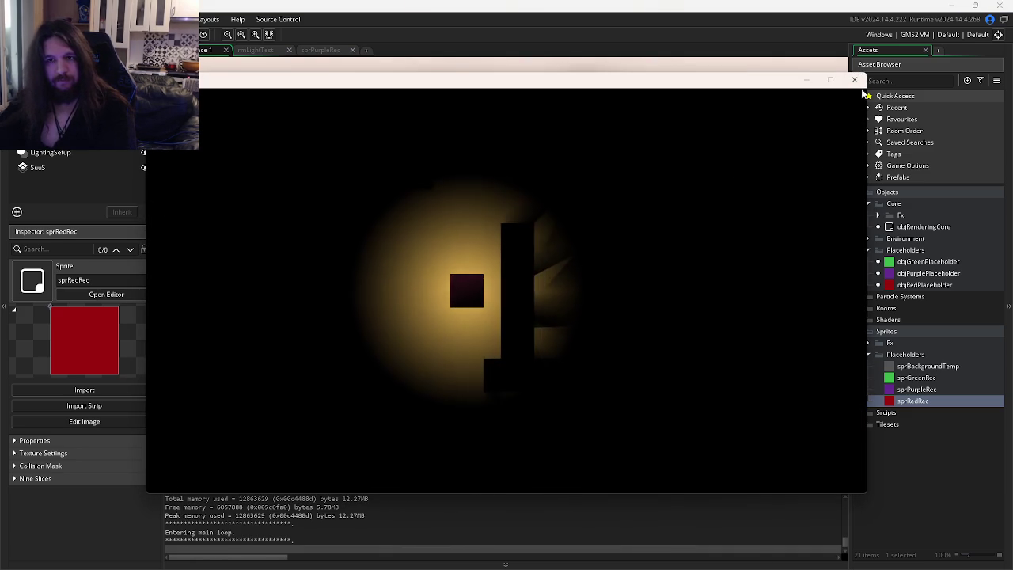
Step: Close the game and bring up objLight's events
{"action": "left_click", "coordinate": [854, 80]}
{"action": "left_click", "coordinate": [558, 276]}
{"action": "left_click_drag", "start_coordinate": [712, 431], "coordinate": [931, 412]}
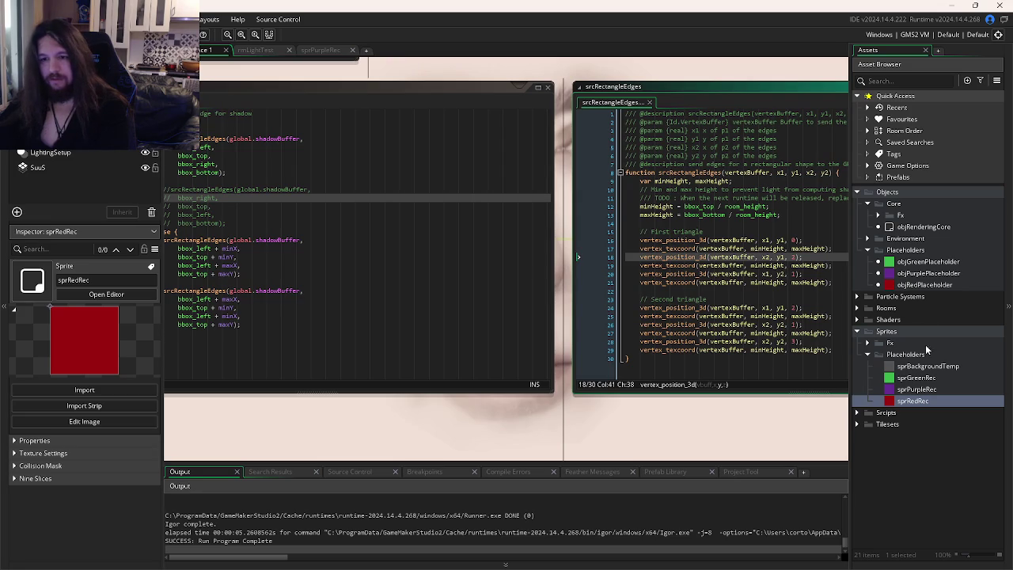
{"action": "left_click", "coordinate": [704, 300]}
{"action": "key", "text": "ctrl+Tab"}
{"action": "key", "text": "ctrl+Tab"}
{"action": "key", "text": "ctrl+Tab"}
{"action": "key", "text": "ctrl+Tab"}
{"action": "key", "text": "ctrl+Tab"}
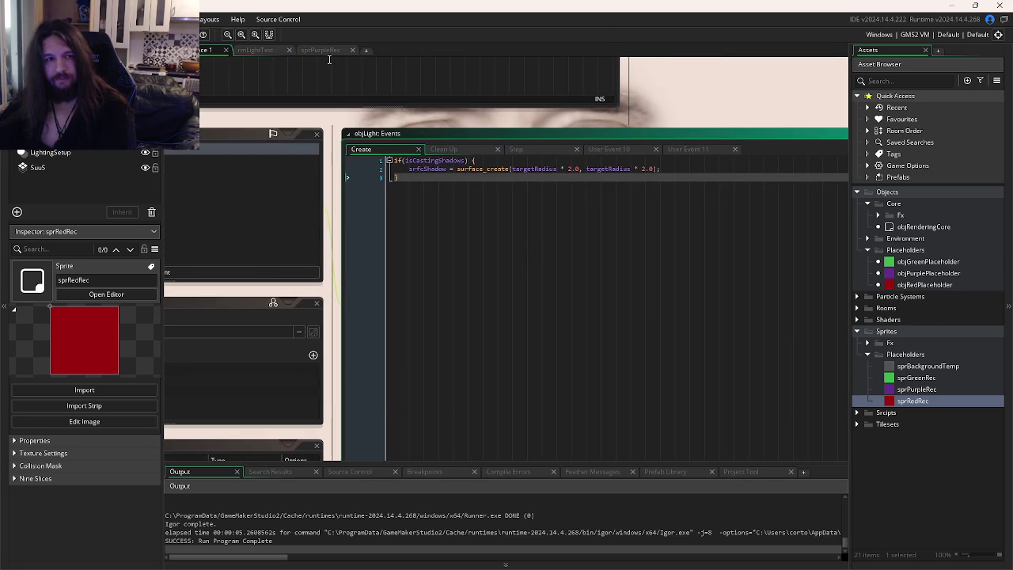
Step: Inspect the purple instance in rmLightTest and open objPurplePlaceholder's Create event code
{"action": "left_click", "coordinate": [293, 49]}
{"action": "double_click", "coordinate": [529, 273]}
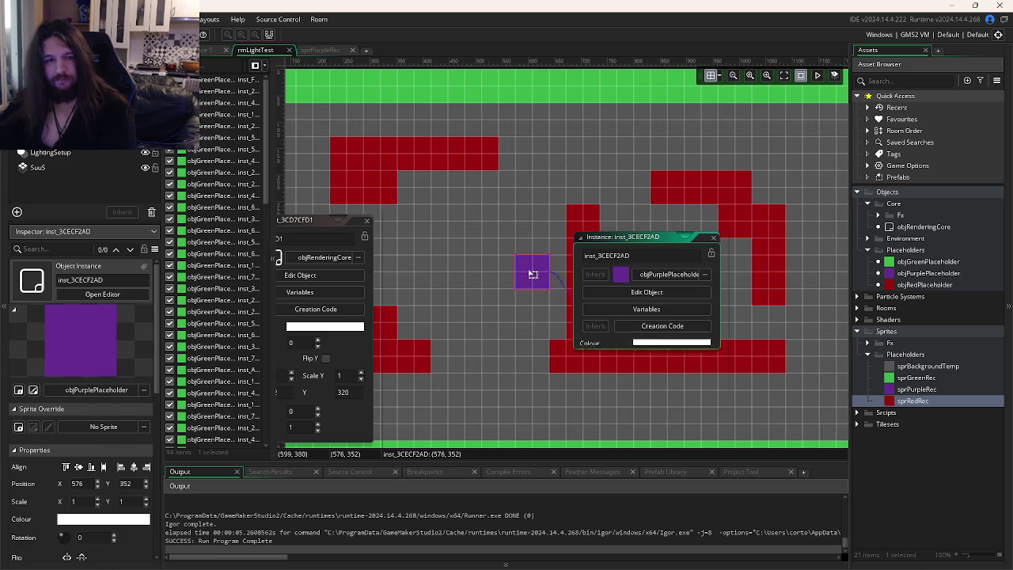
{"action": "left_click", "coordinate": [665, 325]}
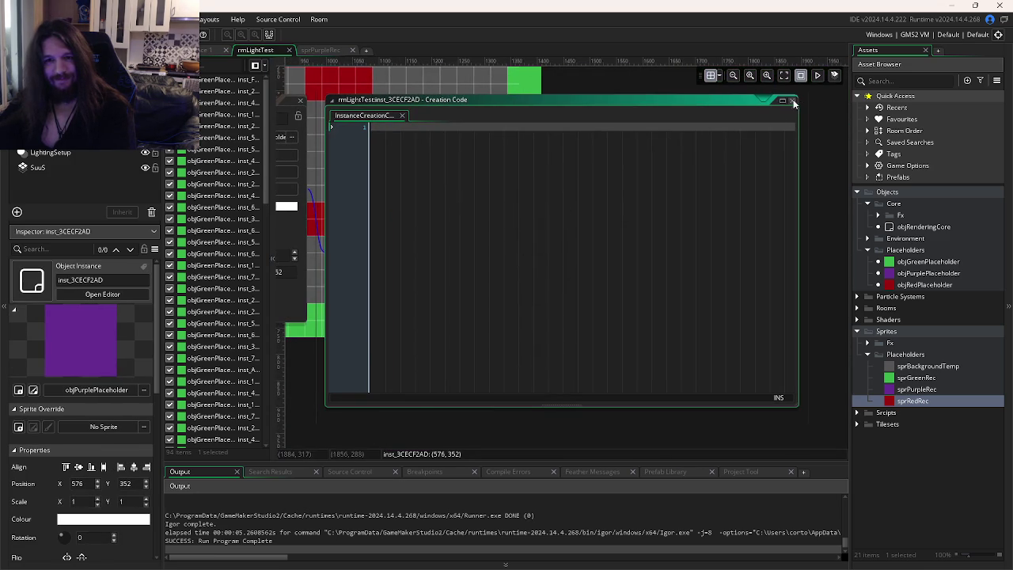
{"action": "left_click", "coordinate": [791, 100]}
{"action": "left_click", "coordinate": [554, 254]}
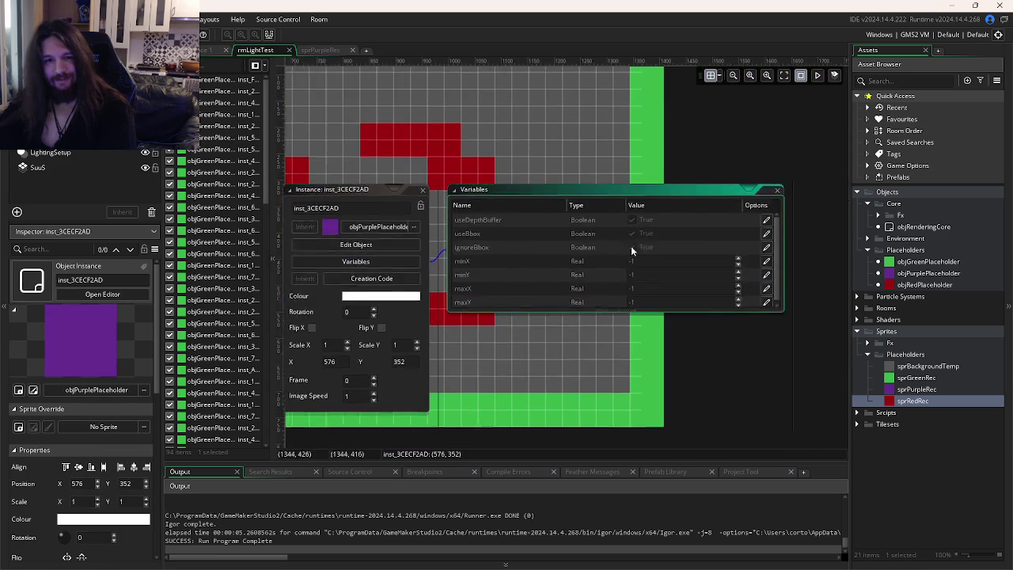
{"action": "left_click", "coordinate": [308, 252]}
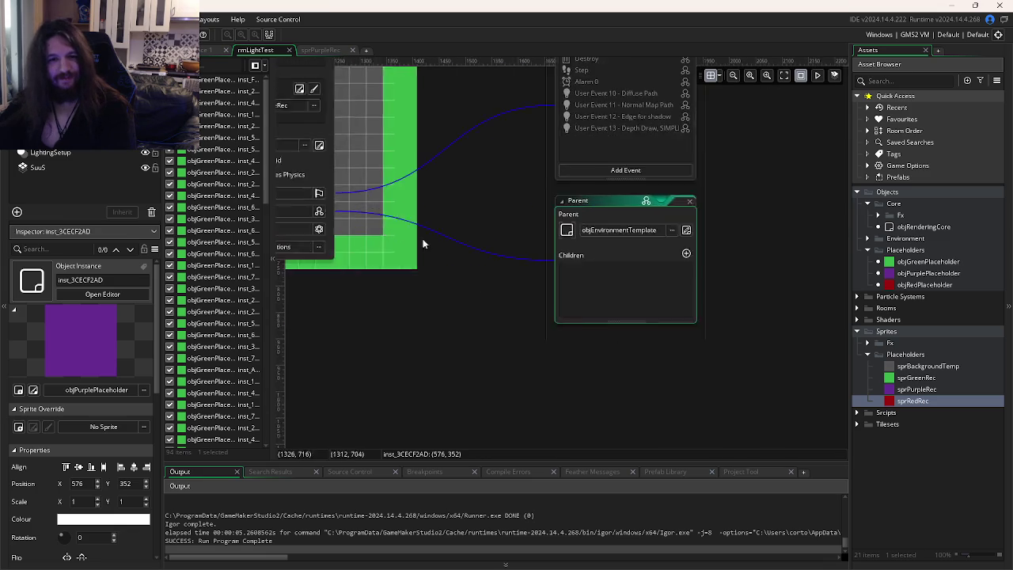
{"action": "double_click", "coordinate": [516, 180]}
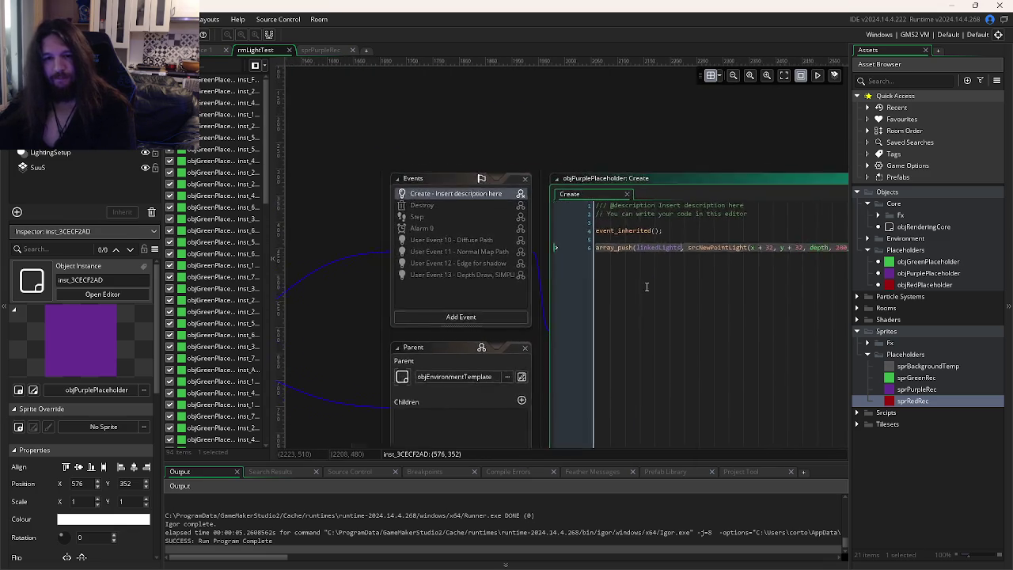
Step: Set the point light's radius to 200 and flicker range to -10, 10, then test-run the game
{"action": "double_click", "coordinate": [565, 245]}
{"action": "scroll", "coordinate": [809, 234], "scroll_direction": "down", "scroll_amount": 2}
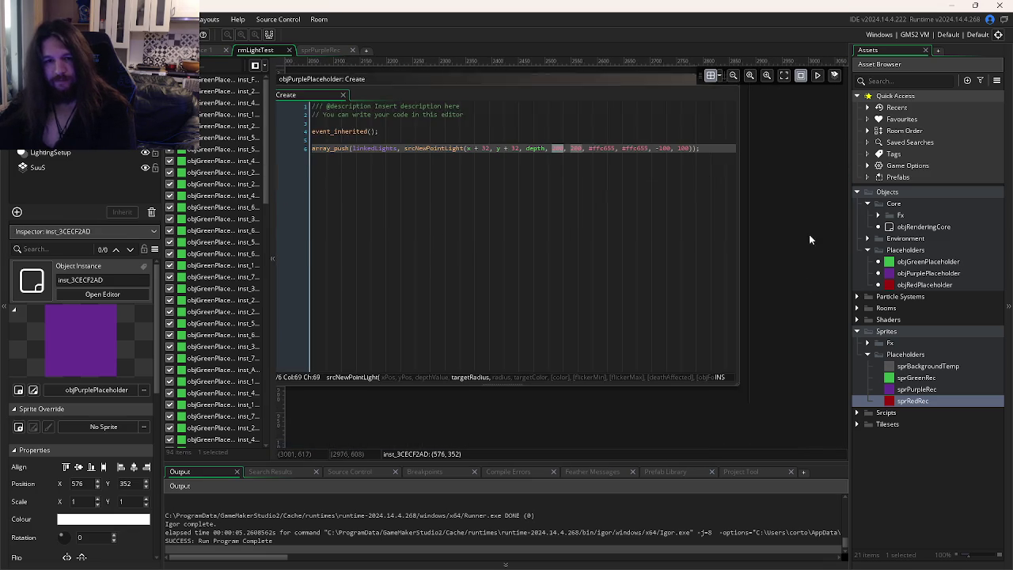
{"action": "type", "text": "200"}
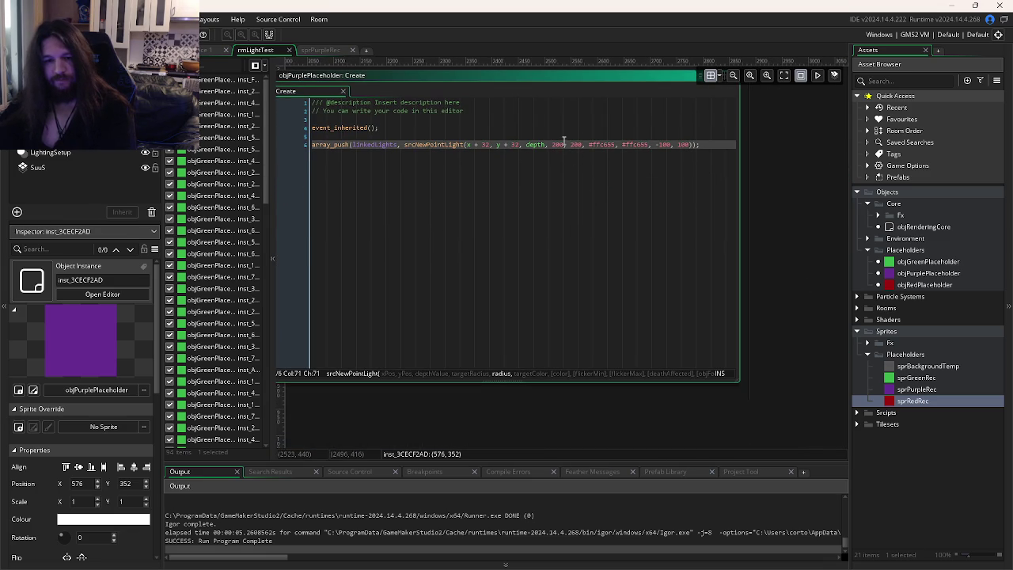
{"action": "left_click", "coordinate": [663, 144]}
{"action": "key", "text": "Delete"}
{"action": "left_click", "coordinate": [683, 144]}
{"action": "key", "text": "BackSpace"}
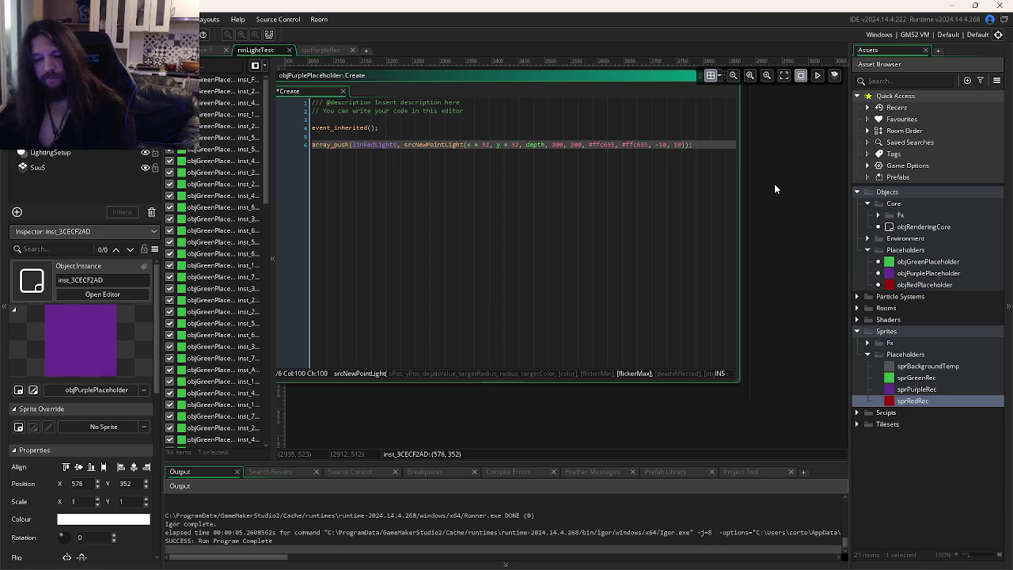
{"action": "key", "text": "F5"}
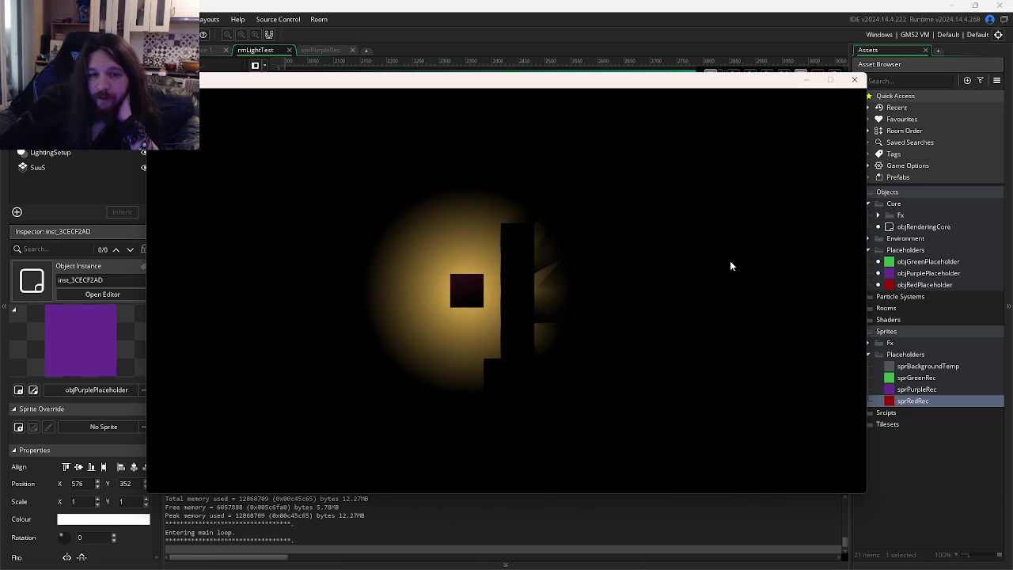
{"action": "key", "text": "Escape"}
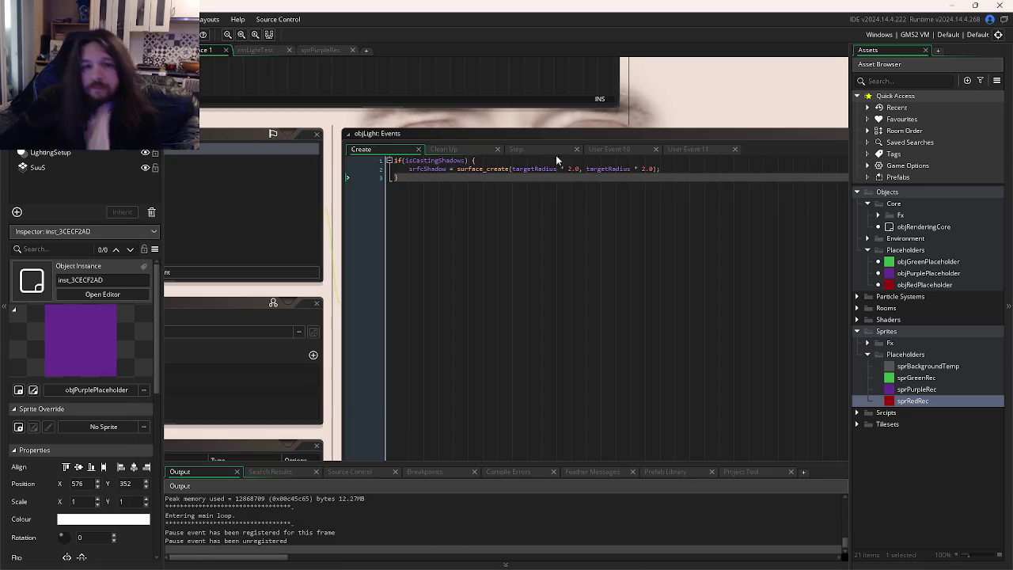
Step: Bring the srcRectangleEdges script forward and run the game twice to check the shadows
{"action": "key", "text": "ctrl+Tab"}
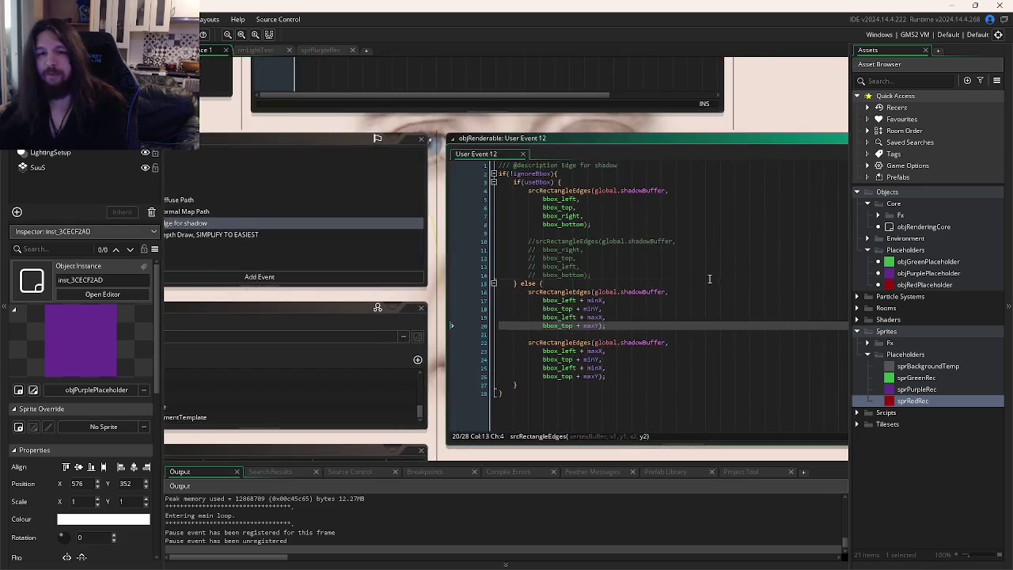
{"action": "key", "text": "F12"}
{"action": "key", "text": "Down"}
{"action": "key", "text": "Down"}
{"action": "key", "text": "Down"}
{"action": "key", "text": "Up"}
{"action": "key", "text": "Up"}
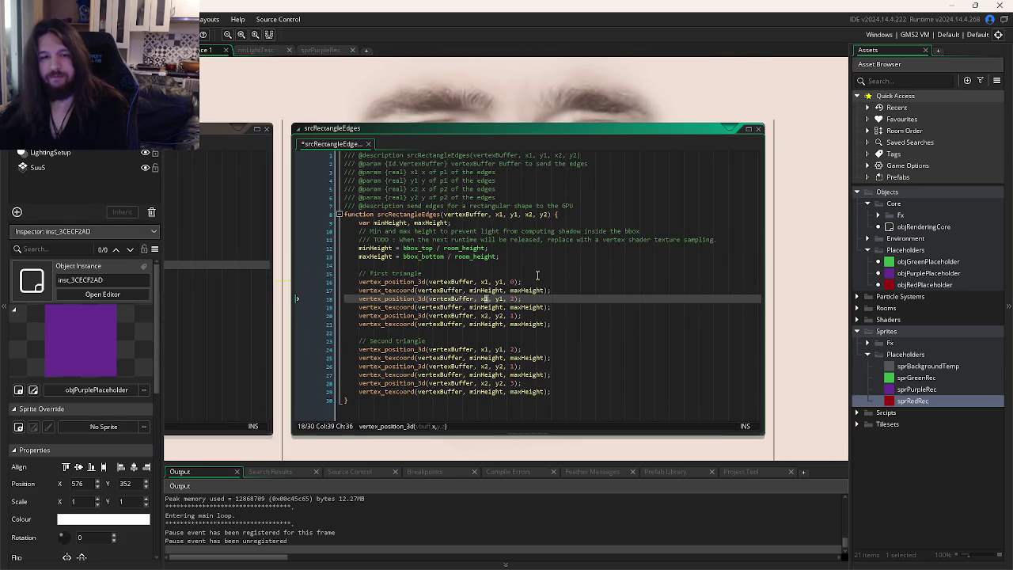
{"action": "left_click", "coordinate": [537, 239]}
{"action": "key", "text": "F5"}
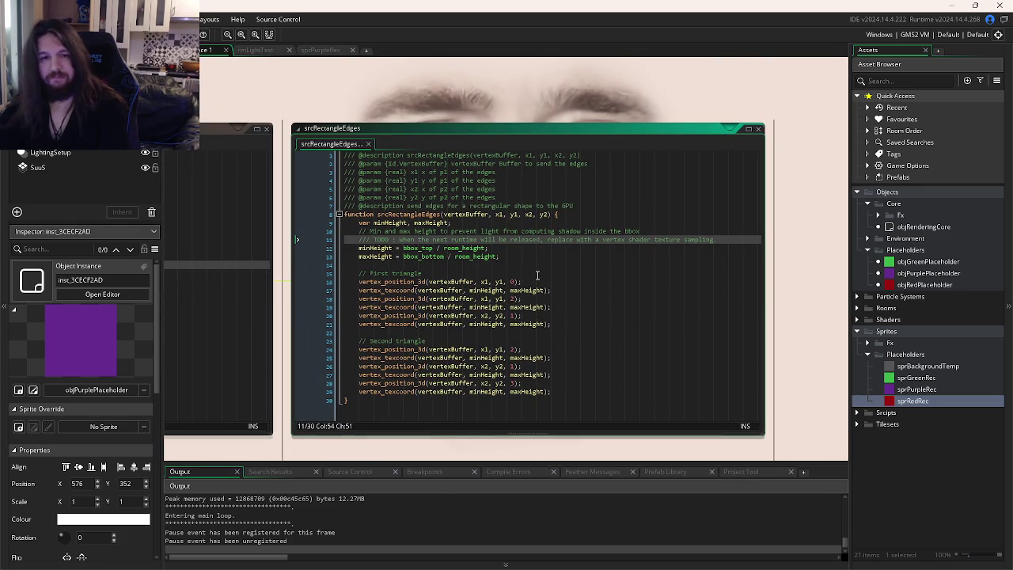
{"action": "left_click", "coordinate": [854, 79]}
{"action": "key", "text": "F5"}
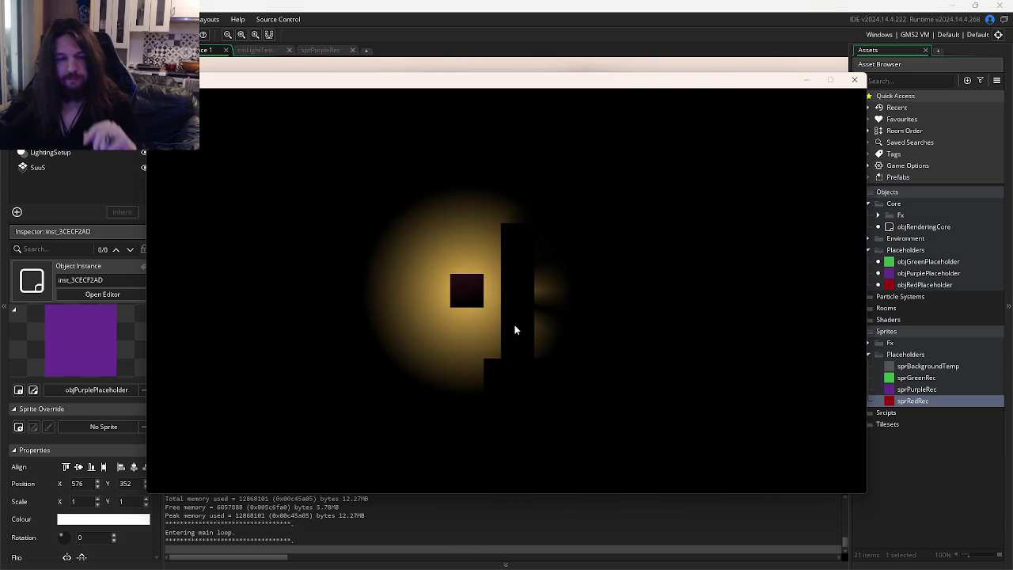
{"action": "left_click", "coordinate": [854, 82]}
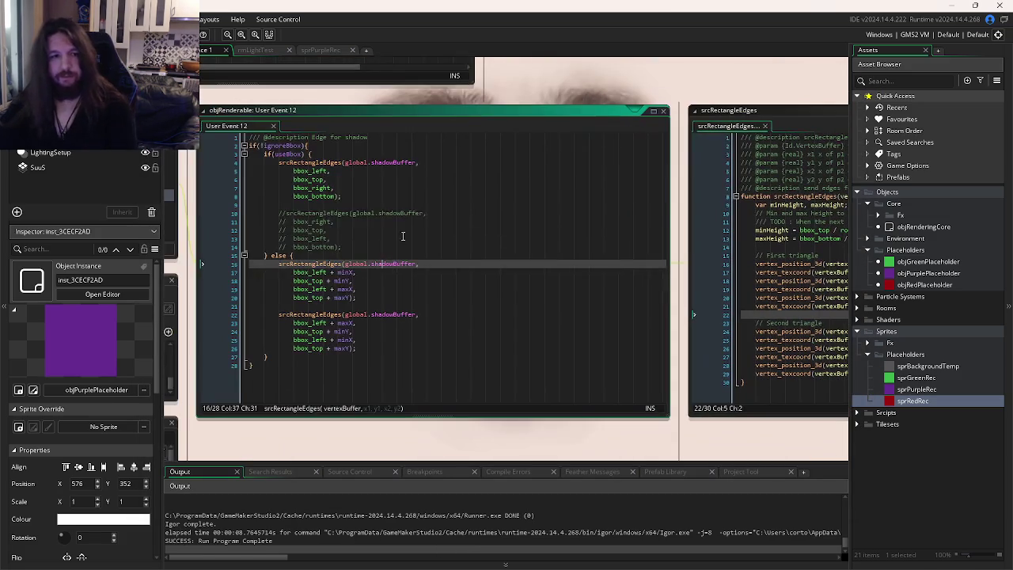
Step: Re-enable the srcRectangleEdges call on lines 10–14 of User Event 12, then run and close the game
{"action": "left_click", "coordinate": [420, 214]}
{"action": "left_click_drag", "start_coordinate": [342, 246], "coordinate": [278, 213]}
{"action": "key", "text": "F5"}
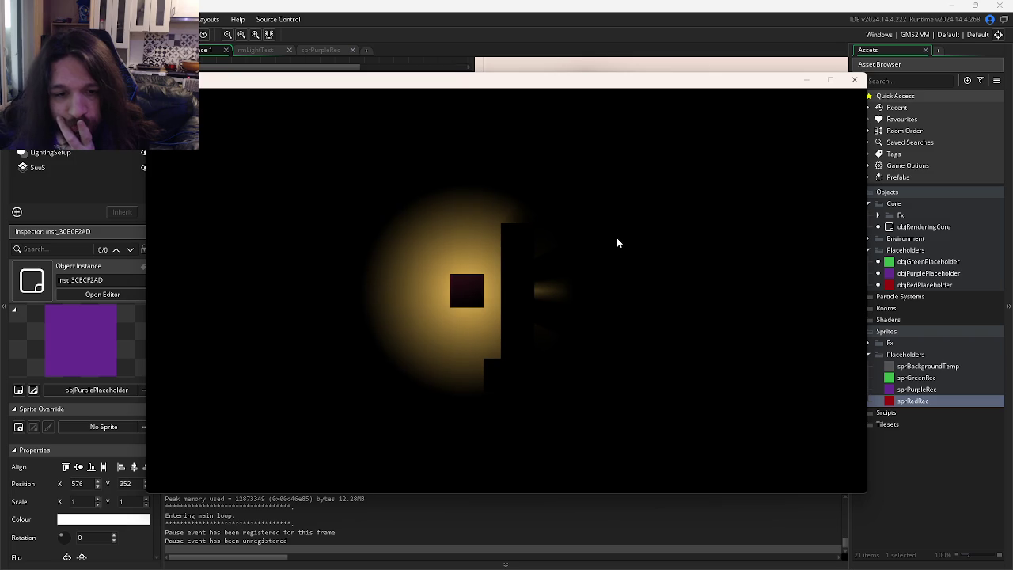
{"action": "left_click", "coordinate": [854, 79]}
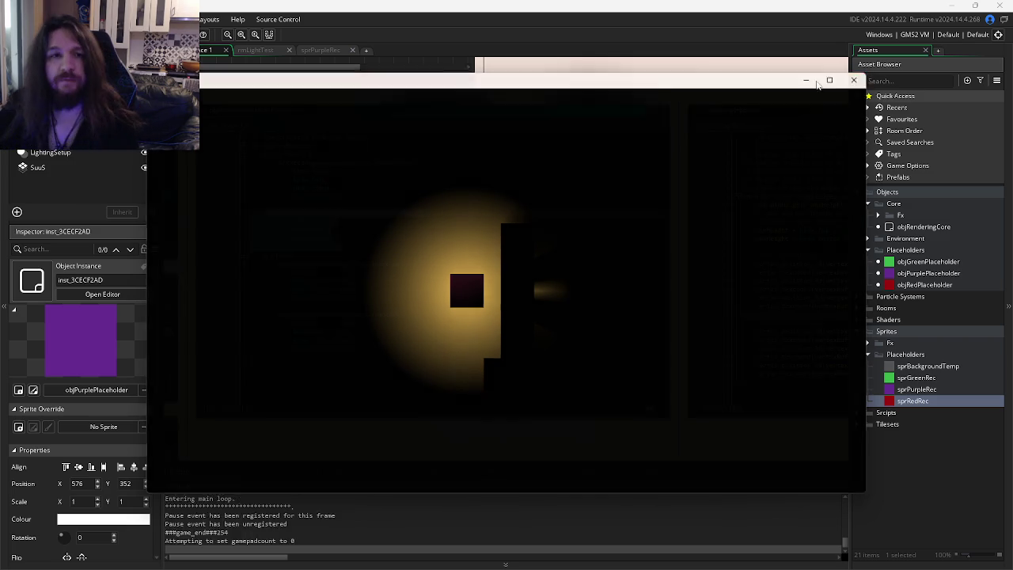
Step: Look over the sprPurpleRec sprite, then open rmLightTest from the room order list
{"action": "left_click", "coordinate": [319, 50]}
{"action": "left_click", "coordinate": [269, 51]}
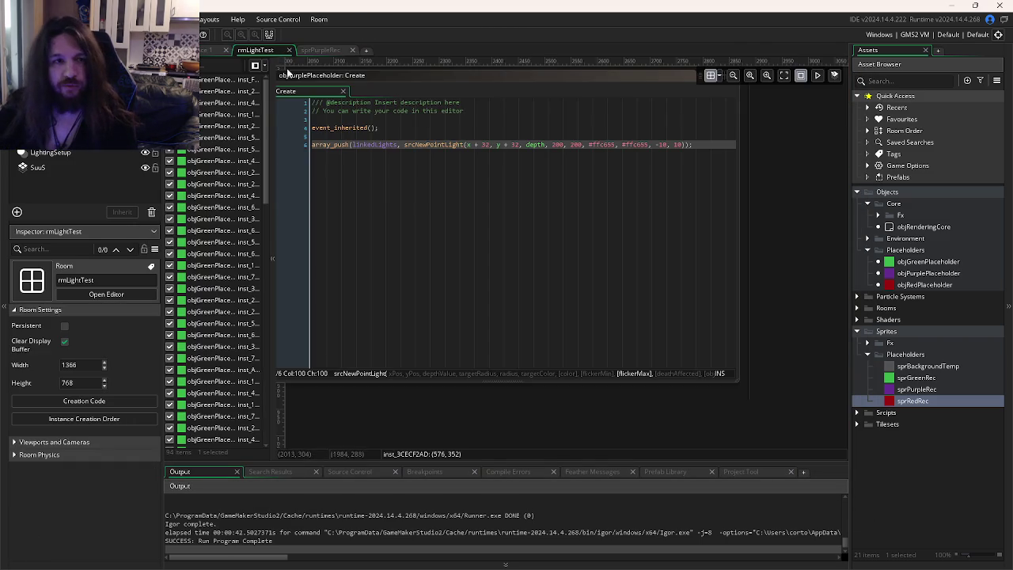
{"action": "left_click", "coordinate": [314, 52]}
{"action": "left_click", "coordinate": [210, 51]}
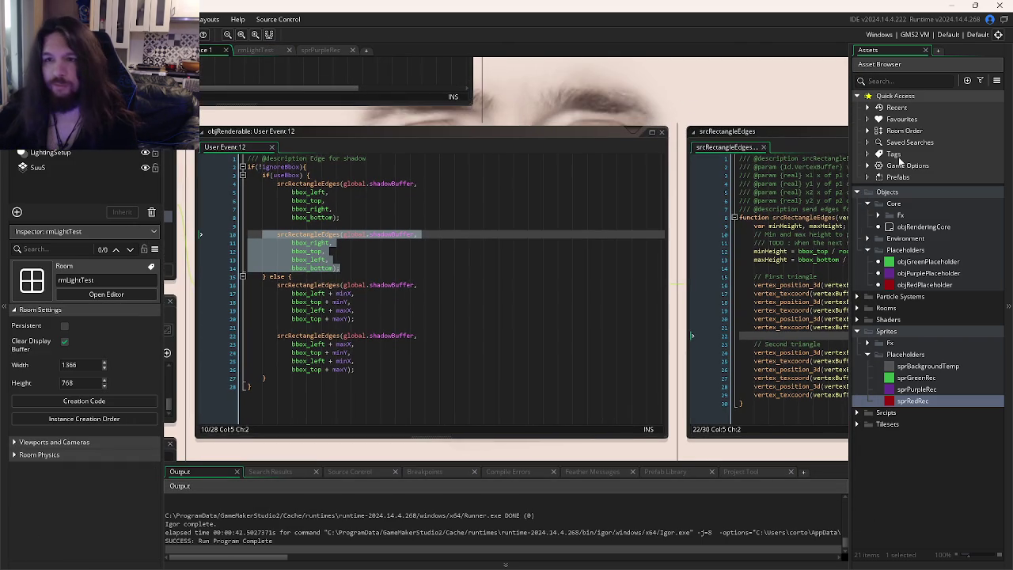
{"action": "left_click", "coordinate": [868, 131]}
{"action": "double_click", "coordinate": [918, 142]}
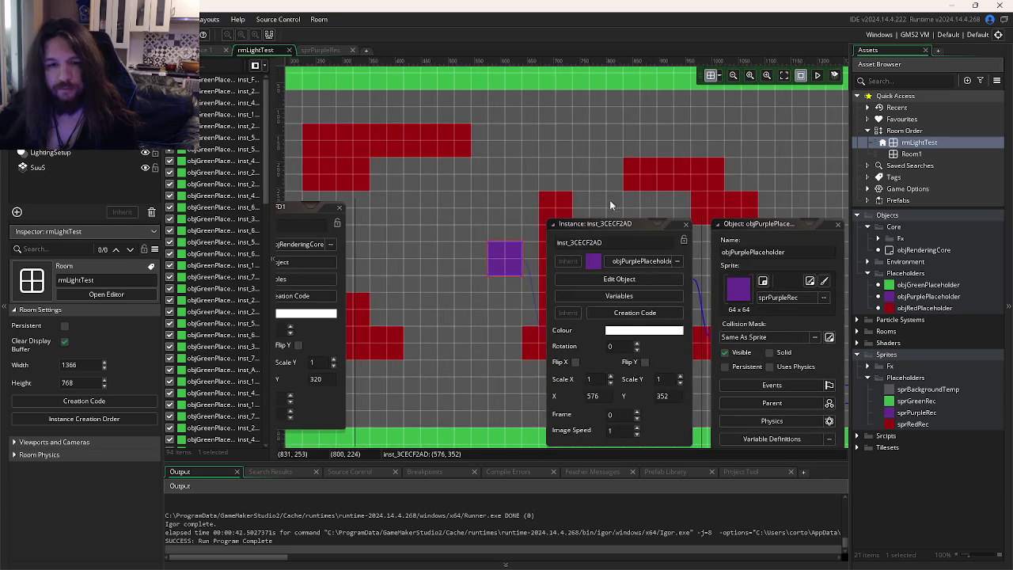
Step: Replace the red column with one red block at (704, 352) and test-run the room
{"action": "left_click_drag", "start_coordinate": [670, 217], "coordinate": [793, 227]}
{"action": "left_click", "coordinate": [560, 299]}
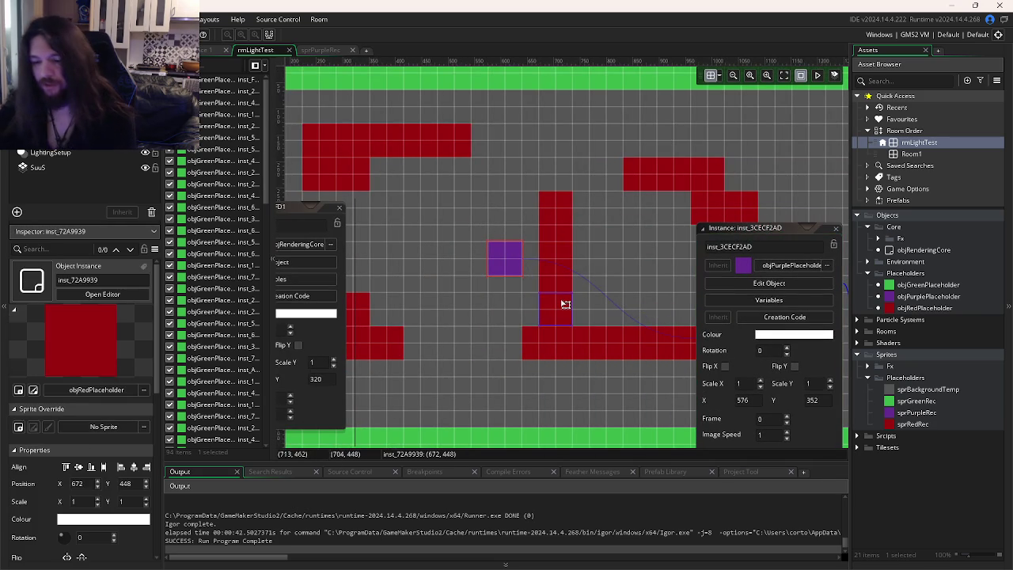
{"action": "key", "text": "Delete"}
{"action": "left_click", "coordinate": [551, 270]}
{"action": "key", "text": "Delete"}
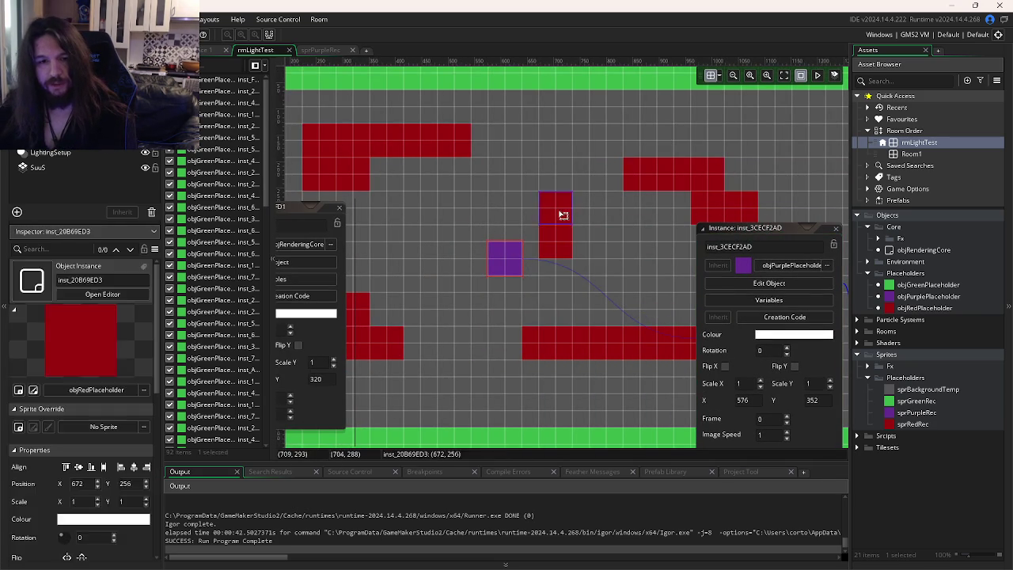
{"action": "left_click_drag", "start_coordinate": [560, 209], "coordinate": [574, 255]}
{"action": "key", "text": "F5"}
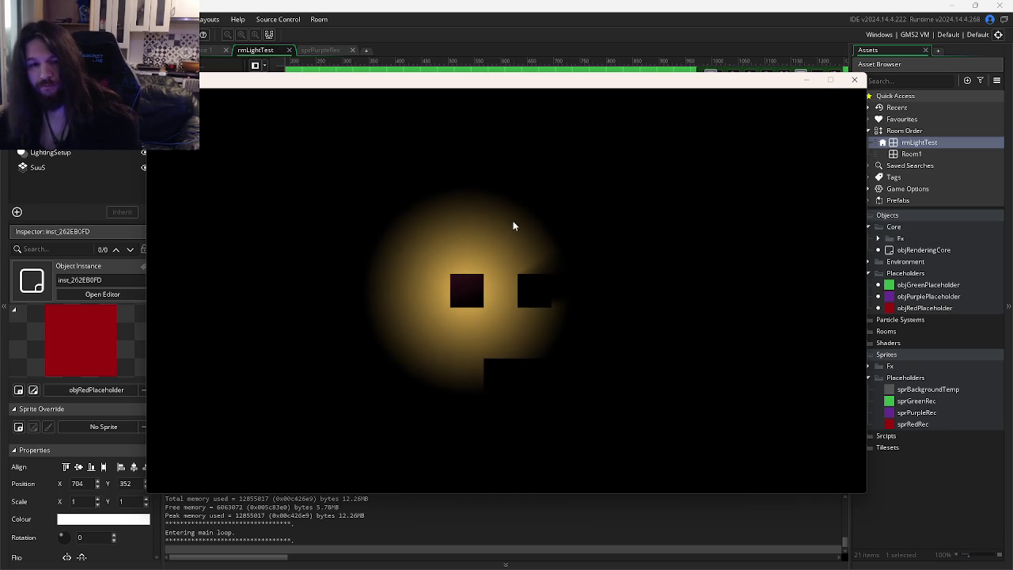
{"action": "left_click", "coordinate": [855, 79]}
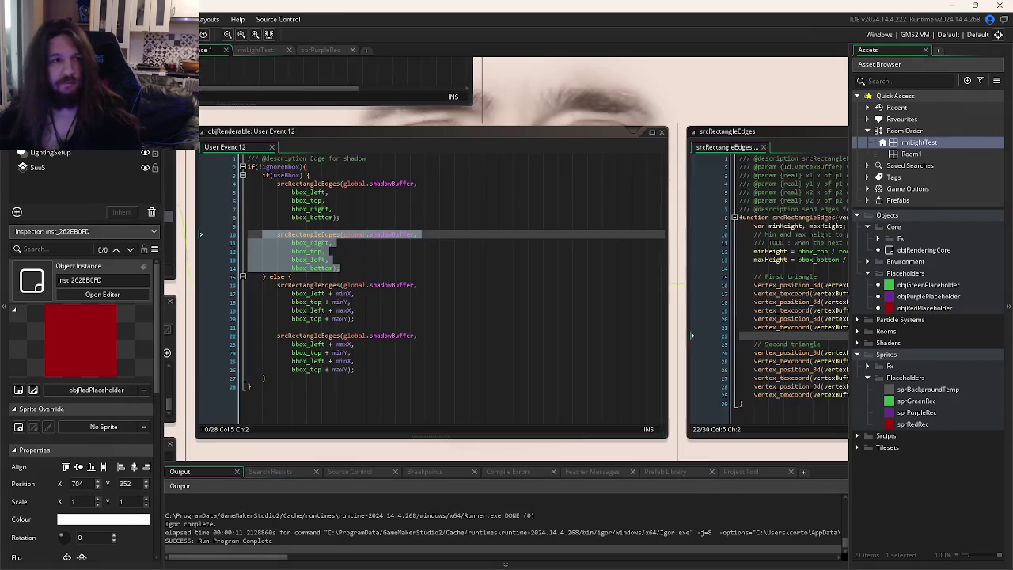
Step: Glance at sprPurpleRec and rmLightTest, then return to the User Event 12 code workspace
{"action": "left_click", "coordinate": [421, 258]}
{"action": "left_click", "coordinate": [323, 50]}
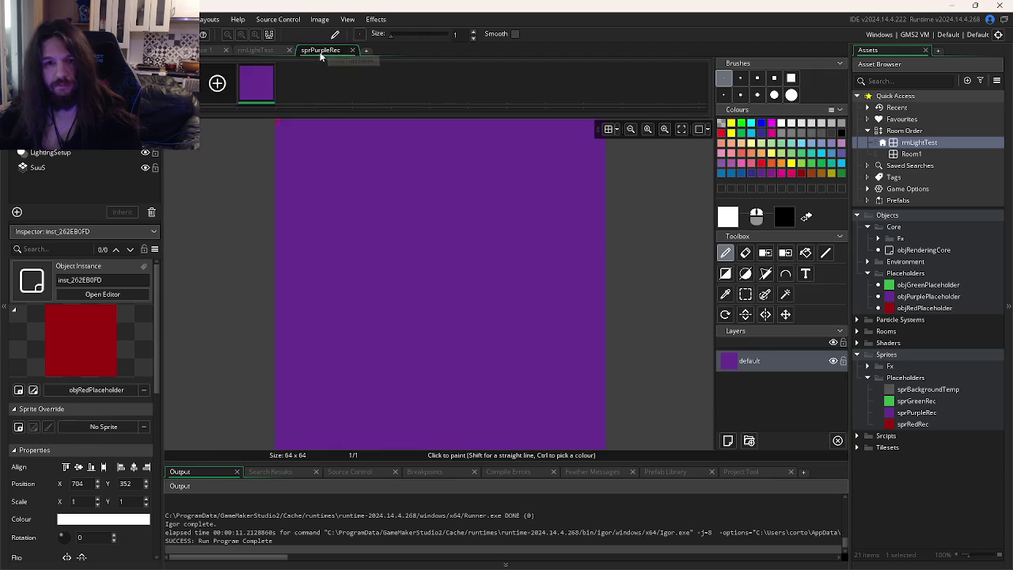
{"action": "left_click", "coordinate": [253, 50]}
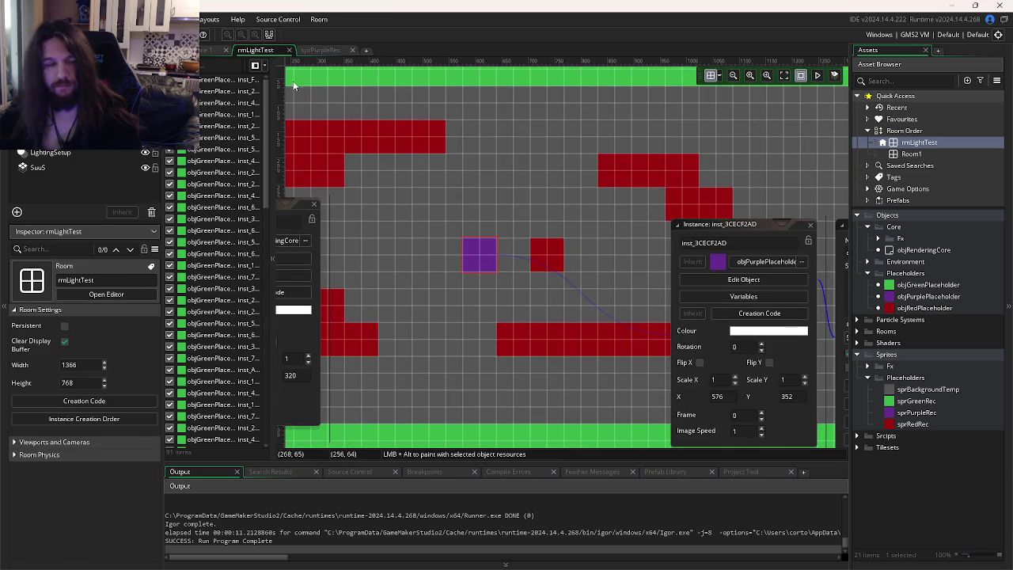
{"action": "left_click", "coordinate": [210, 53]}
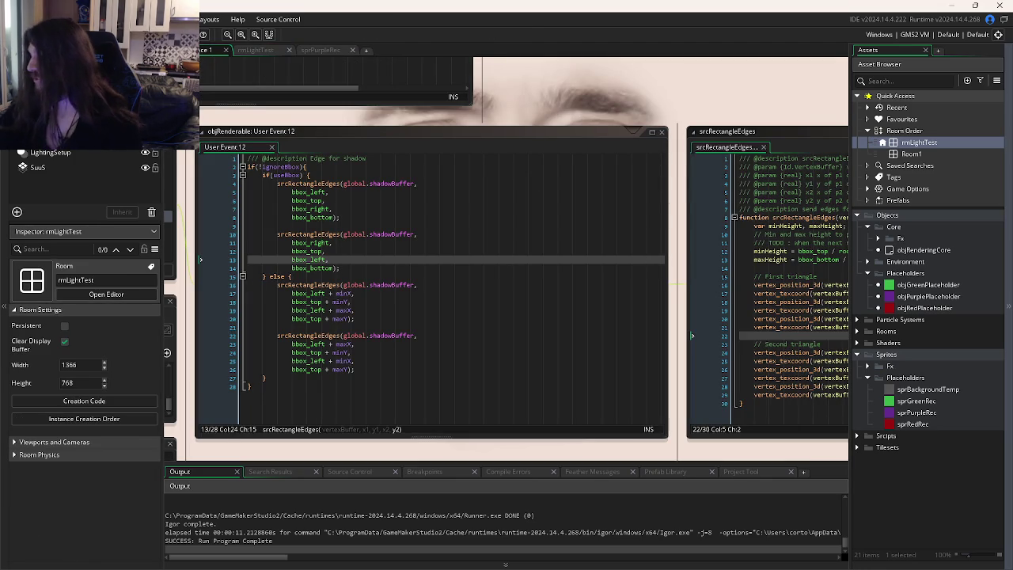
Step: Make the second triangle's first vertex on line 24 of srcRectangleEdges use x2
{"action": "left_click", "coordinate": [485, 284]}
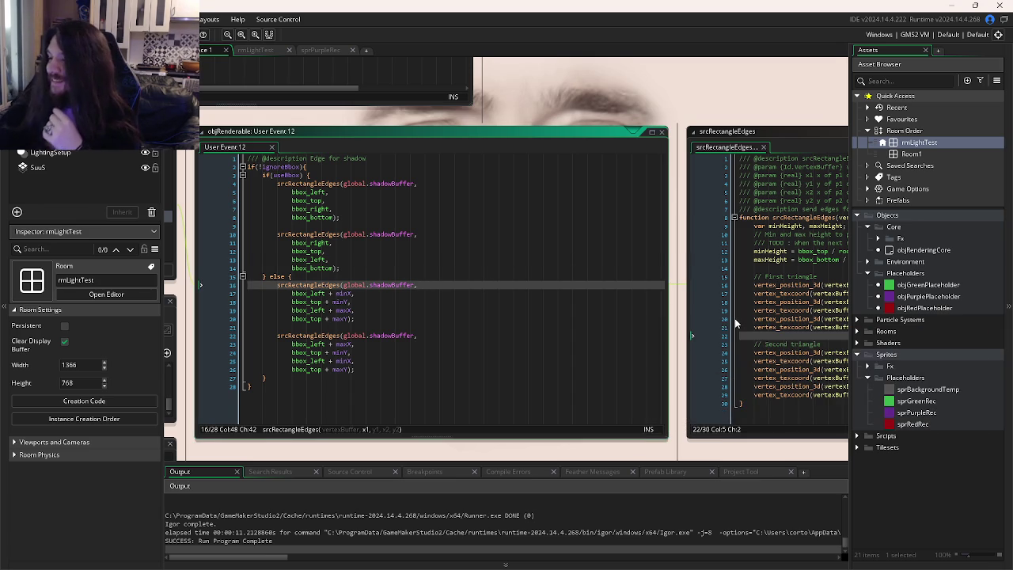
{"action": "left_click", "coordinate": [692, 336]}
{"action": "left_click", "coordinate": [629, 286]}
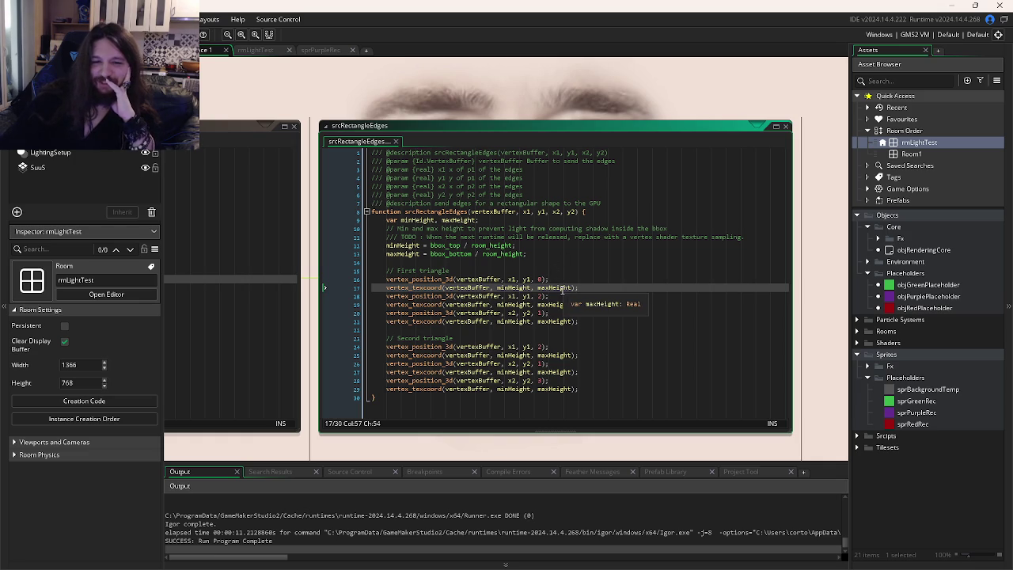
{"action": "left_click", "coordinate": [543, 296]}
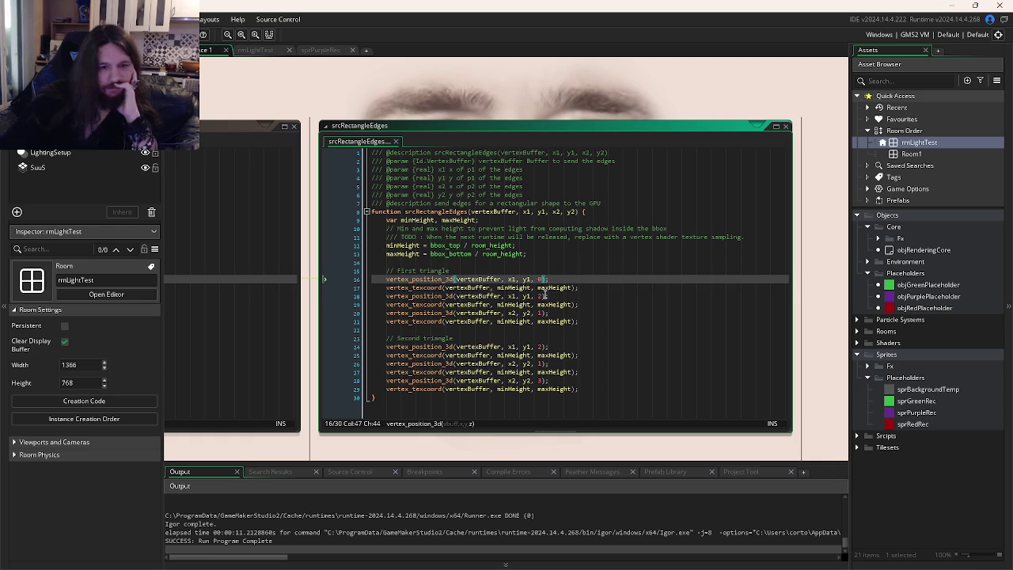
{"action": "key", "text": "Left"}
{"action": "key", "text": "Left"}
{"action": "key", "text": "Left"}
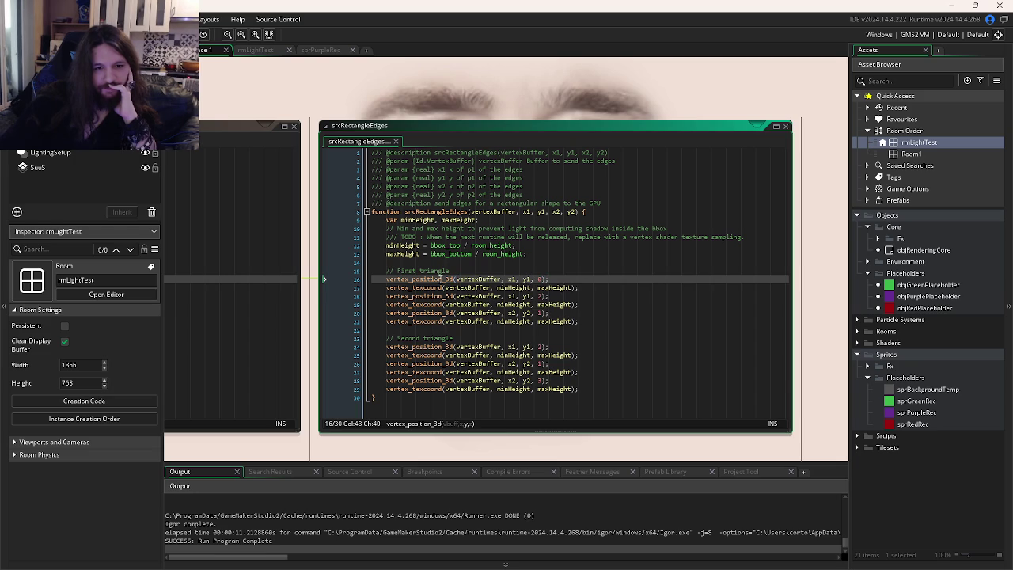
{"action": "mouse_move", "coordinate": [437, 279]}
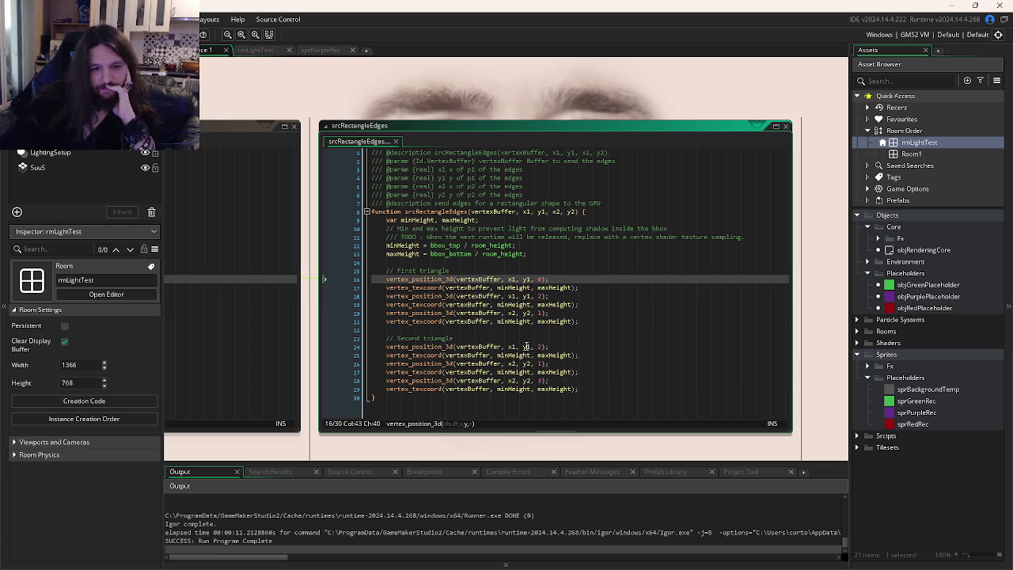
{"action": "left_click", "coordinate": [512, 347]}
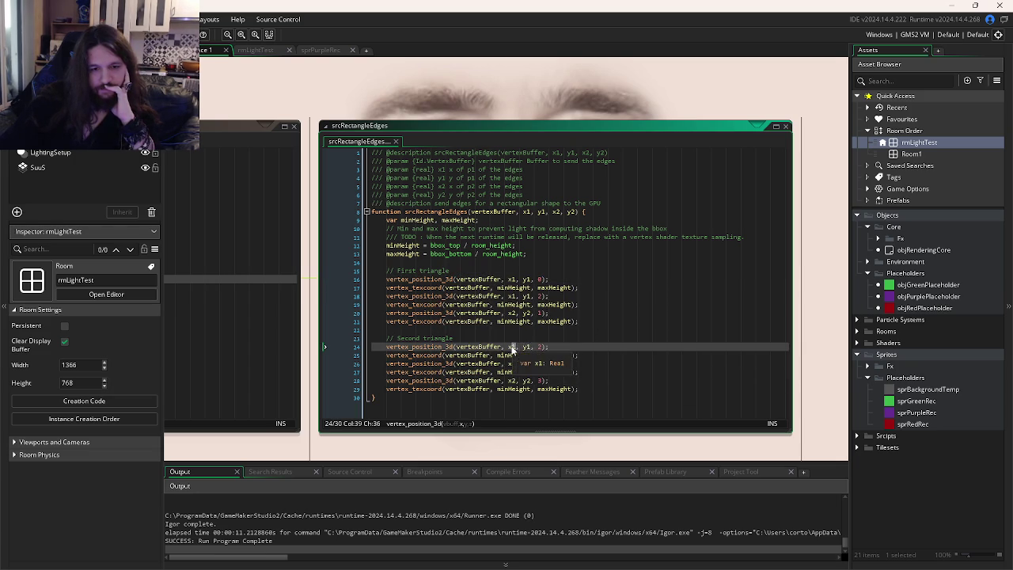
{"action": "type", "text": "2"}
Step: Comment out the extra srcRectangleEdges call on lines 10–14 of User Event 12 and run the game
{"action": "mouse_move", "coordinate": [514, 271]}
{"action": "left_mouse_down"}
{"action": "mouse_move", "coordinate": [625, 251]}
{"action": "mouse_move", "coordinate": [823, 274]}
{"action": "left_mouse_up"}
{"action": "left_click_drag", "start_coordinate": [302, 262], "coordinate": [237, 237]}
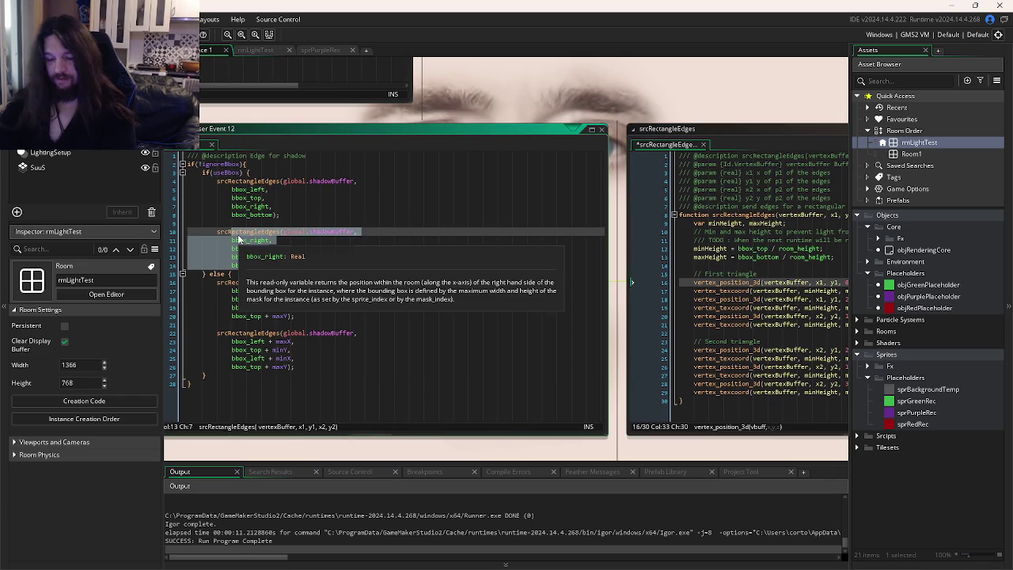
{"action": "key", "text": "ctrl+k"}
{"action": "key", "text": "F5"}
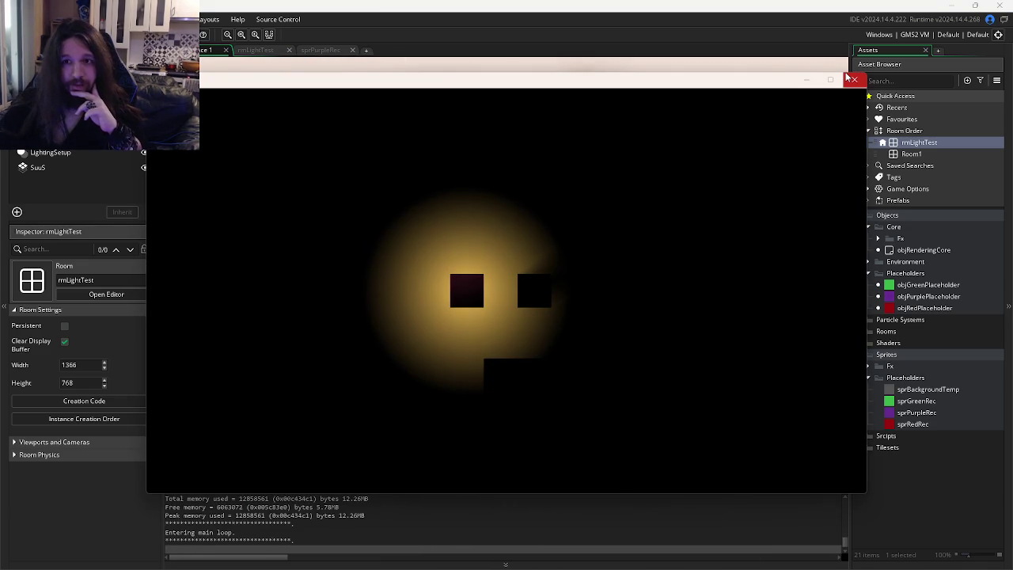
{"action": "left_click", "coordinate": [848, 77]}
{"action": "left_click_drag", "start_coordinate": [669, 368], "coordinate": [569, 318]}
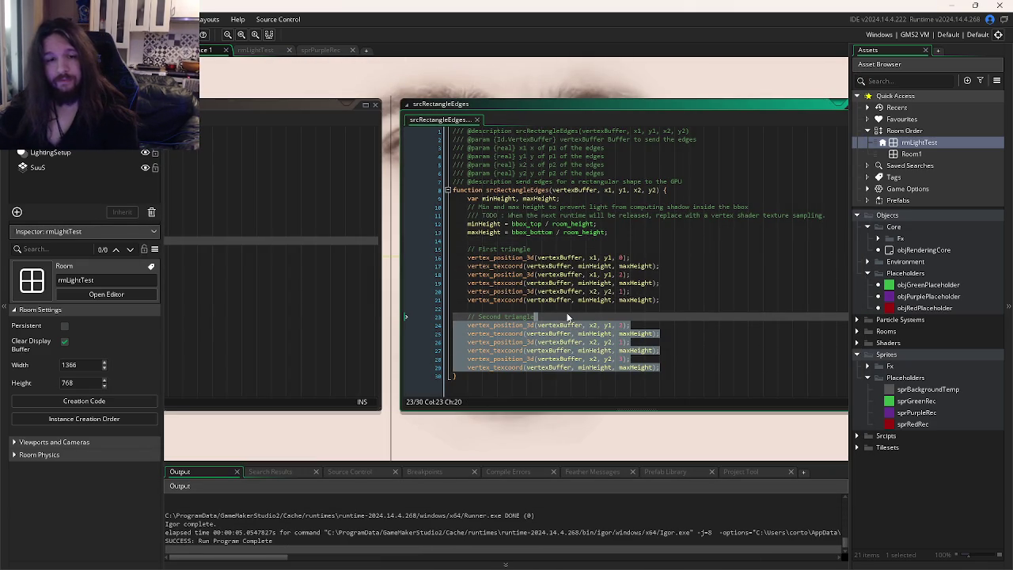
{"action": "left_click", "coordinate": [669, 308]}
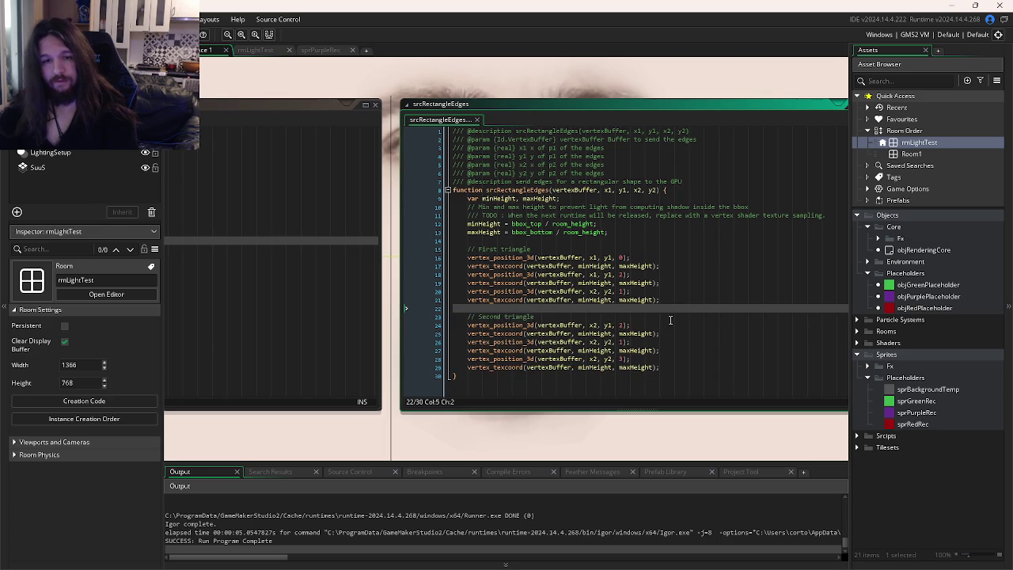
{"action": "key", "text": "ctrl+w"}
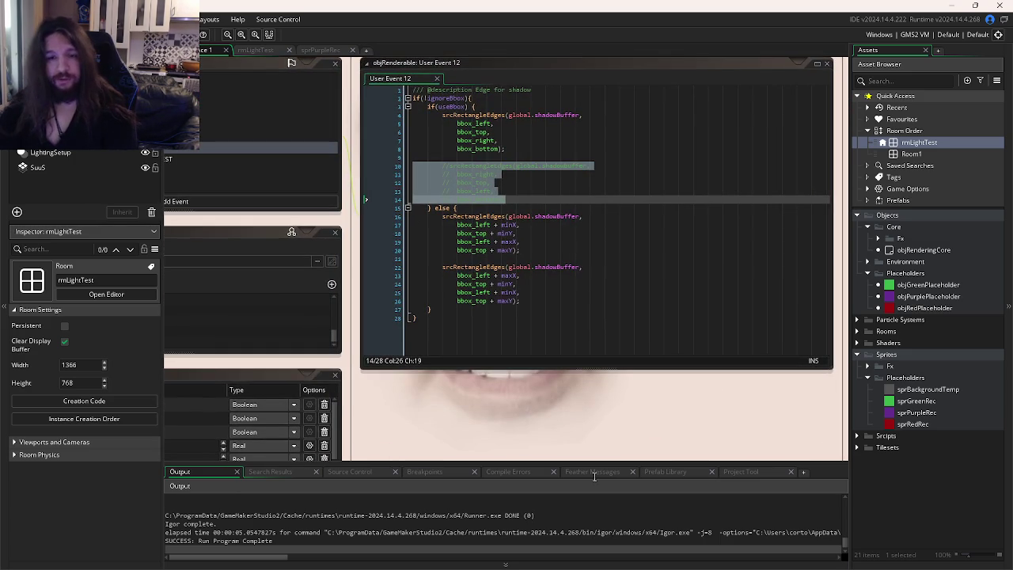
{"action": "left_click", "coordinate": [518, 198]}
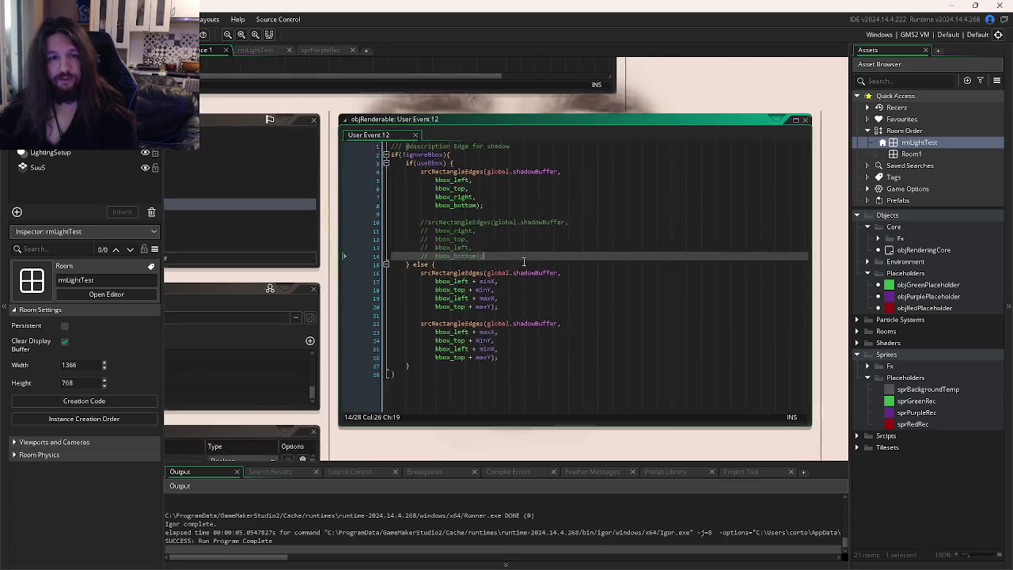
{"action": "middle_click", "coordinate": [459, 199]}
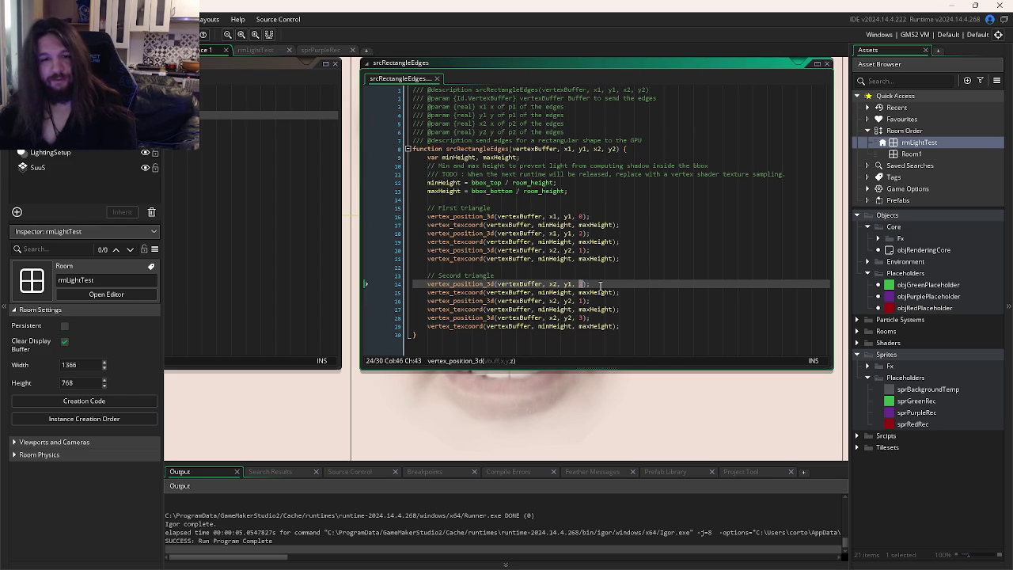
{"action": "key", "text": "Up"}
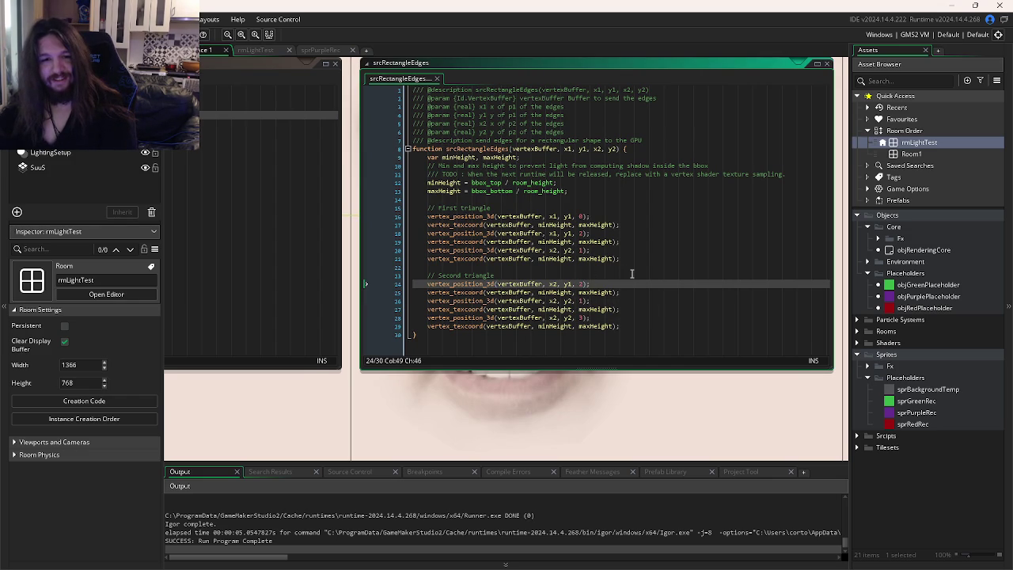
{"action": "mouse_move", "coordinate": [560, 563]}
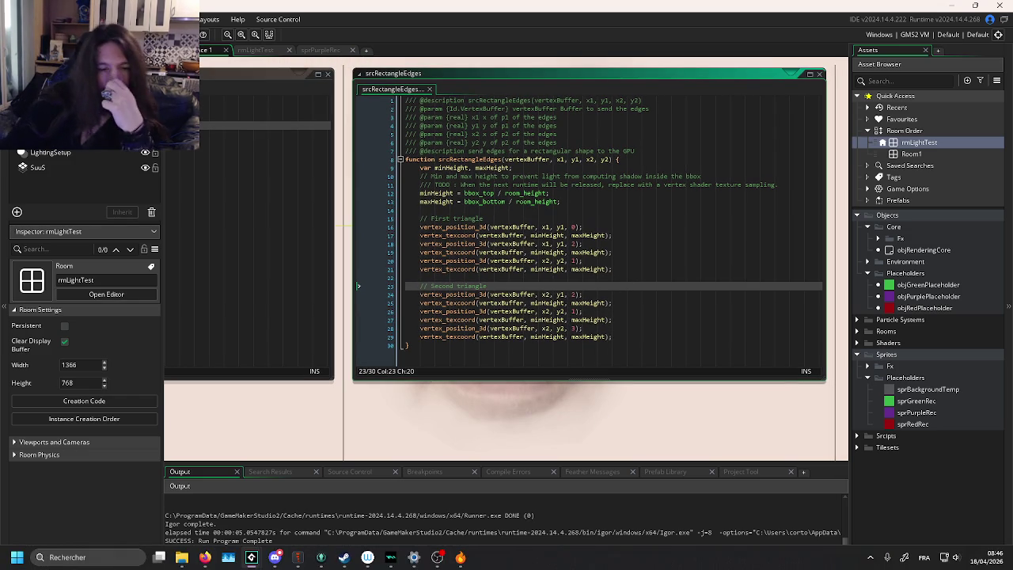
{"action": "mouse_move", "coordinate": [365, 561]}
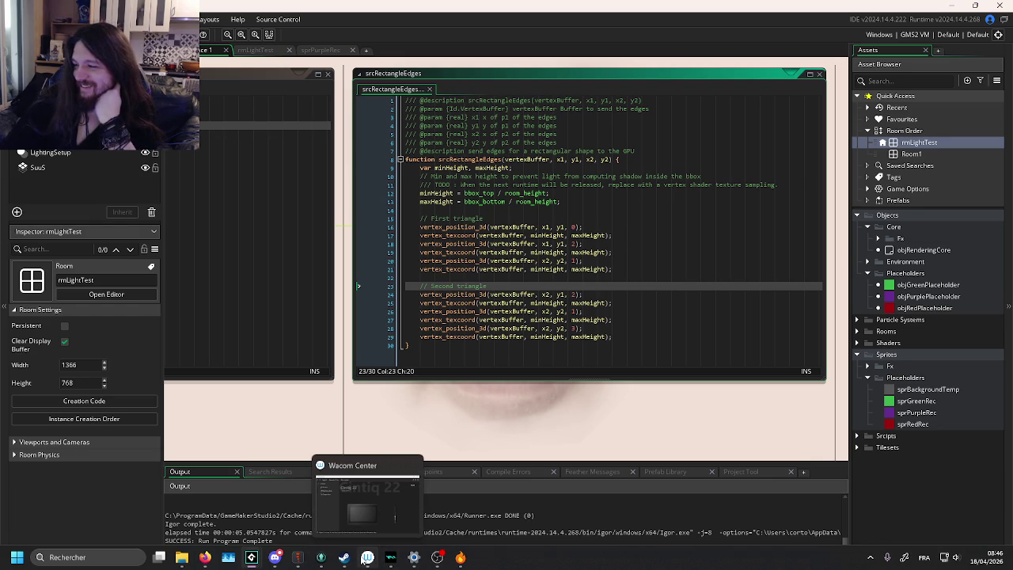
{"action": "left_click", "coordinate": [322, 562]}
{"action": "left_click", "coordinate": [323, 89]}
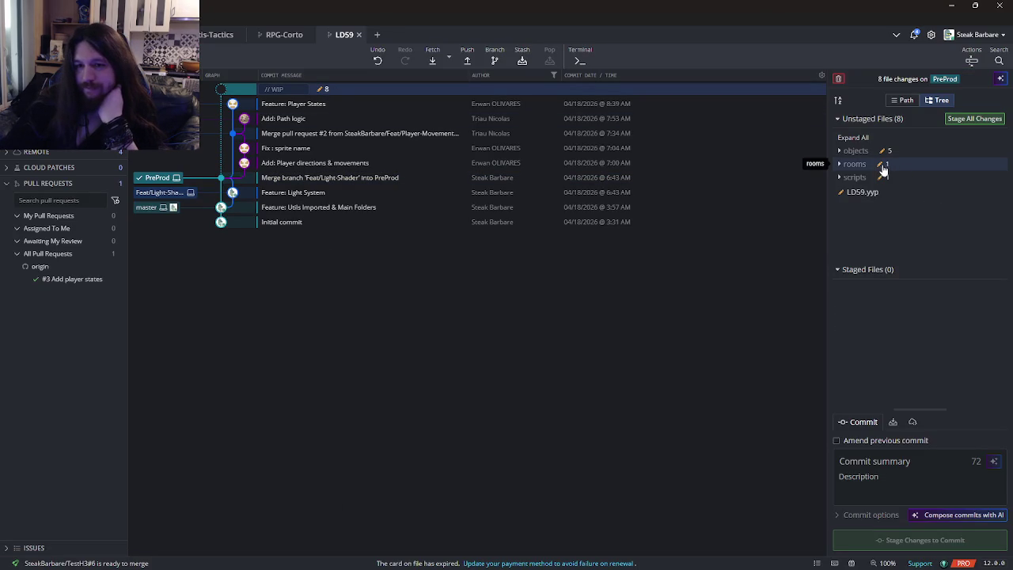
{"action": "left_click", "coordinate": [854, 178]}
{"action": "left_click", "coordinate": [901, 205]}
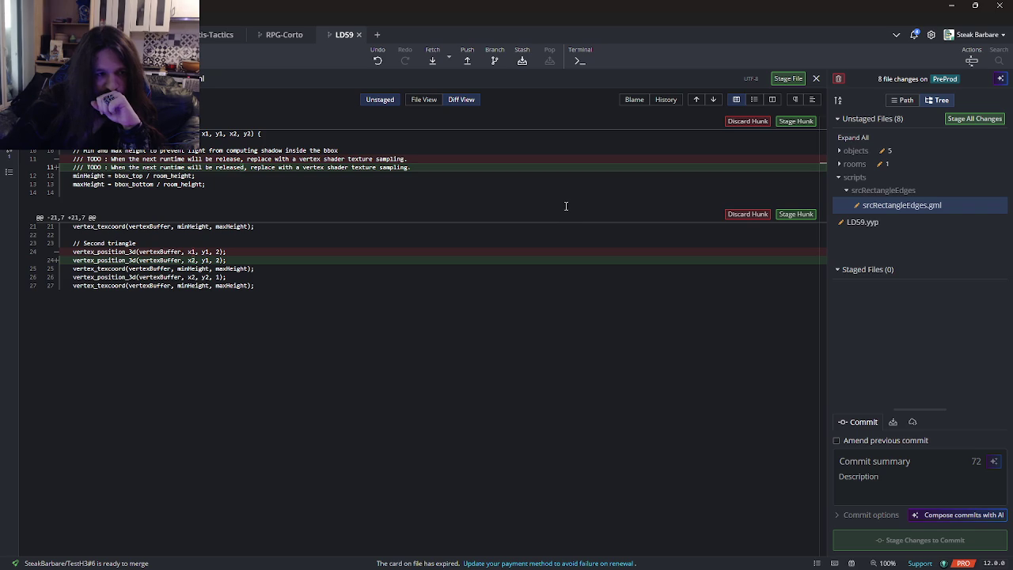
{"action": "left_click", "coordinate": [951, 5]}
{"action": "left_click", "coordinate": [550, 295]}
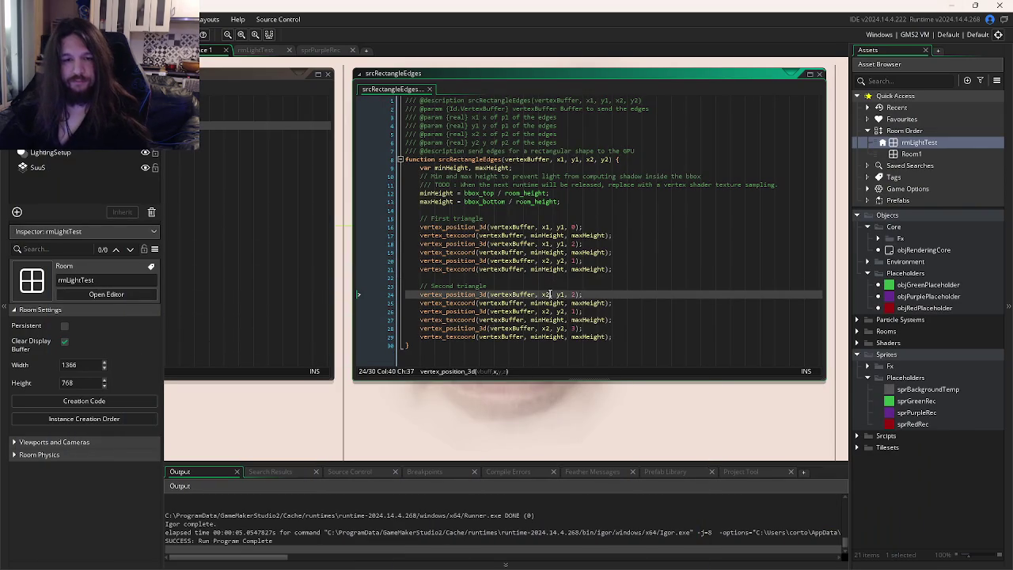
Step: Revert line 24's vertex back to x1
{"action": "key", "text": "BackSpace"}
{"action": "type", "text": "1"}
{"action": "left_click", "coordinate": [580, 286]}
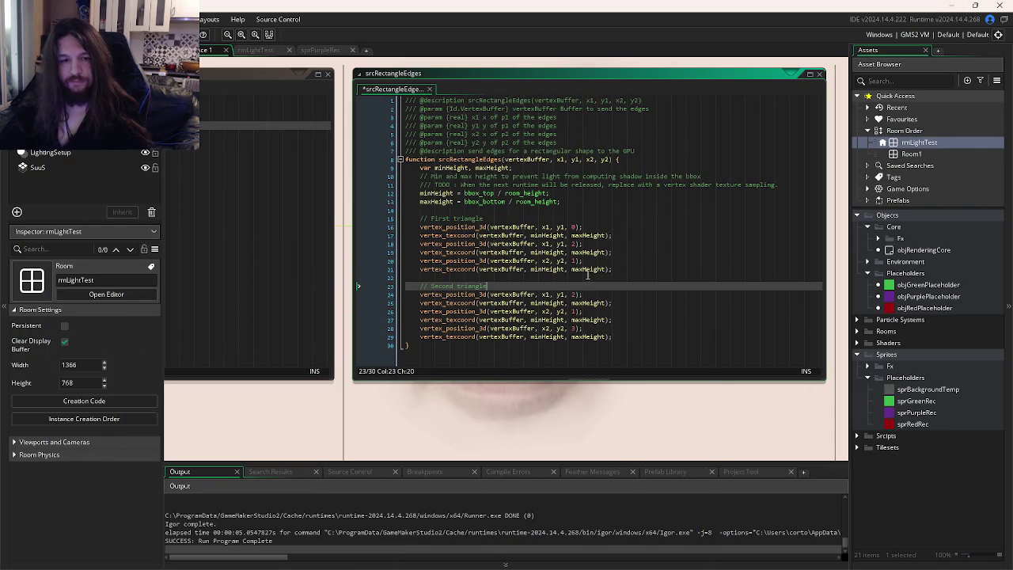
Step: Duplicate the First triangle block twice, with blank lines between the blocks
{"action": "left_click", "coordinate": [612, 269]}
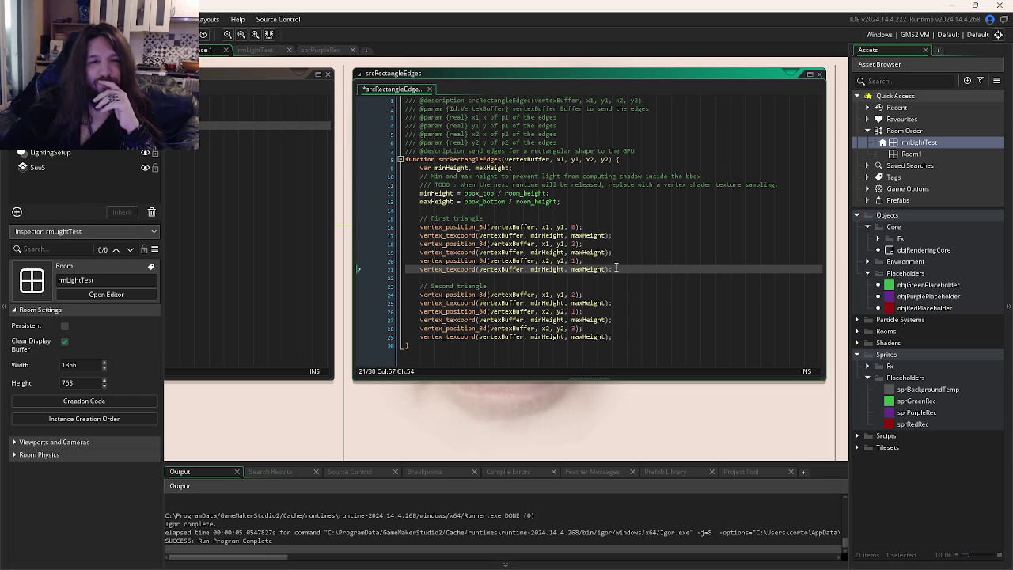
{"action": "mouse_move", "coordinate": [620, 269]}
{"action": "left_mouse_down"}
{"action": "mouse_move", "coordinate": [364, 219]}
{"action": "mouse_move", "coordinate": [421, 217]}
{"action": "left_mouse_up"}
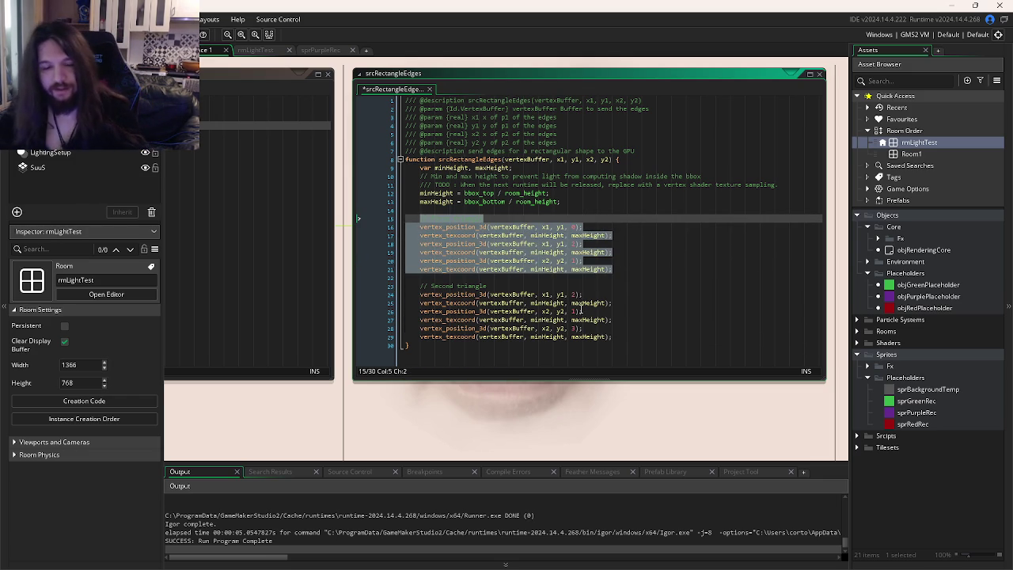
{"action": "key", "text": "ctrl+d"}
{"action": "key", "text": "ctrl+d"}
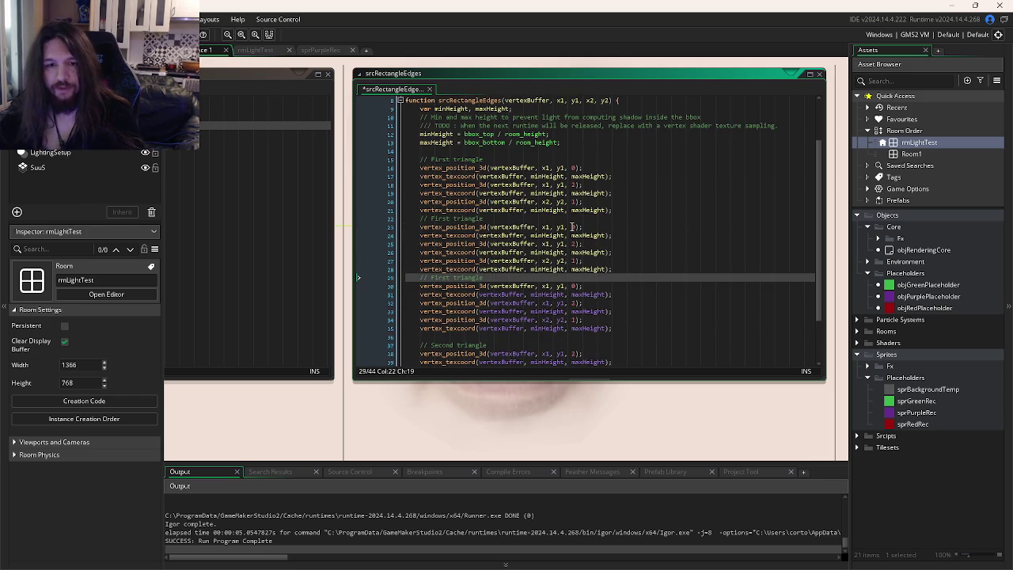
{"action": "left_click", "coordinate": [620, 267]}
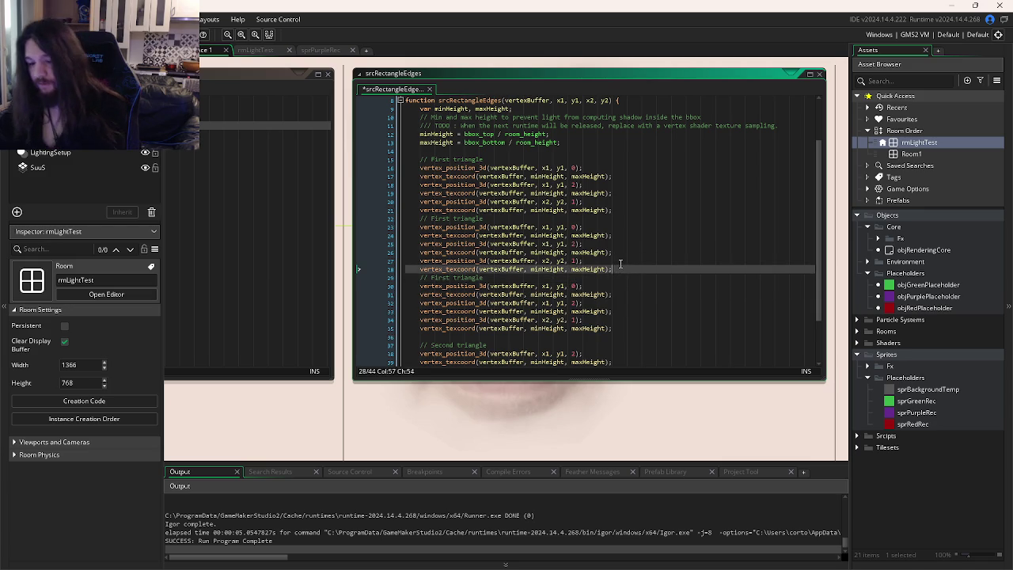
{"action": "key", "text": "Return"}
{"action": "left_click", "coordinate": [622, 208]}
{"action": "key", "text": "Return"}
{"action": "left_click", "coordinate": [625, 260]}
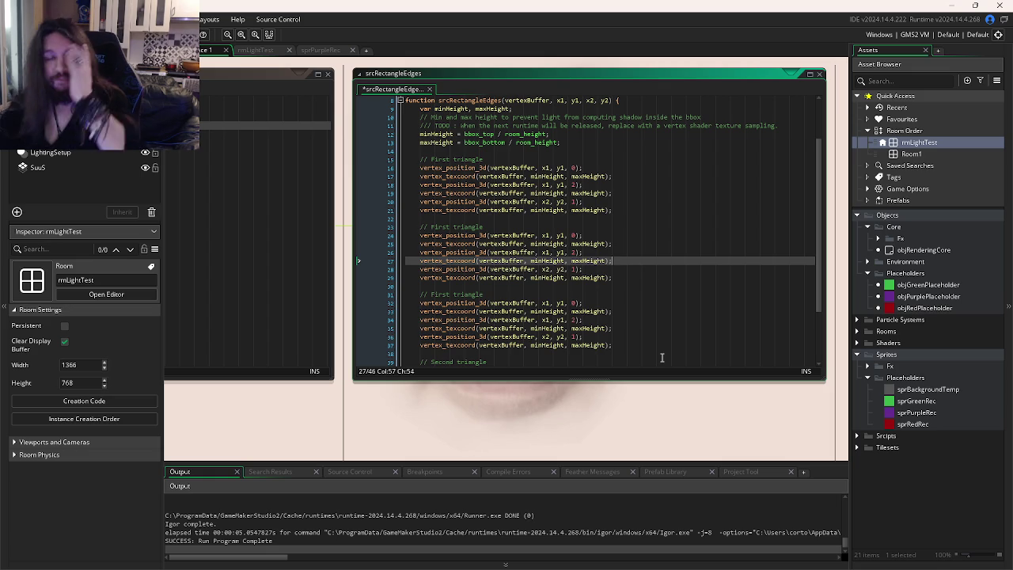
Step: Comment out the old Second triangle block and add a fourth triangle block copy
{"action": "left_click", "coordinate": [573, 303]}
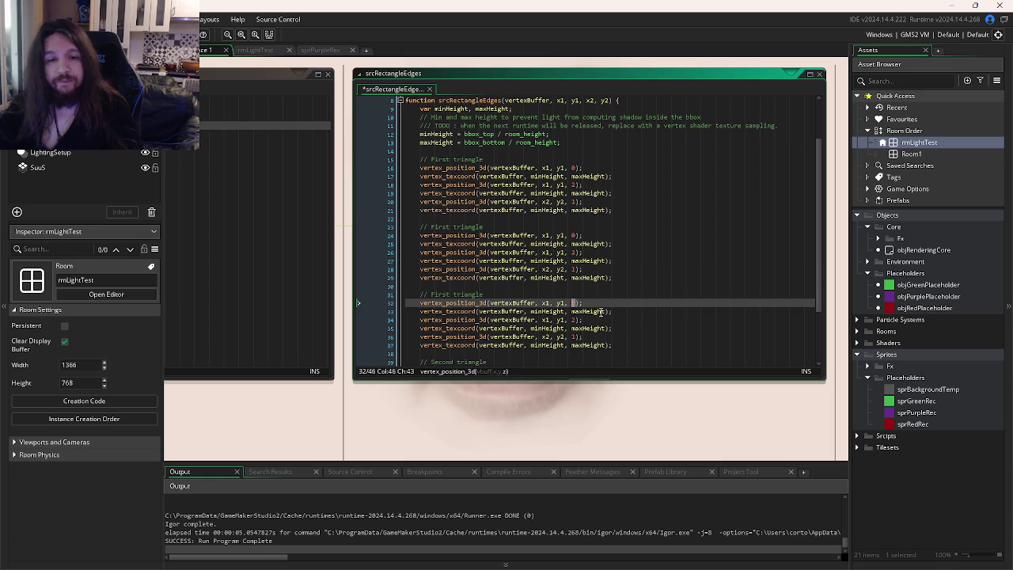
{"action": "scroll", "coordinate": [602, 276], "scroll_direction": "down", "scroll_amount": 3}
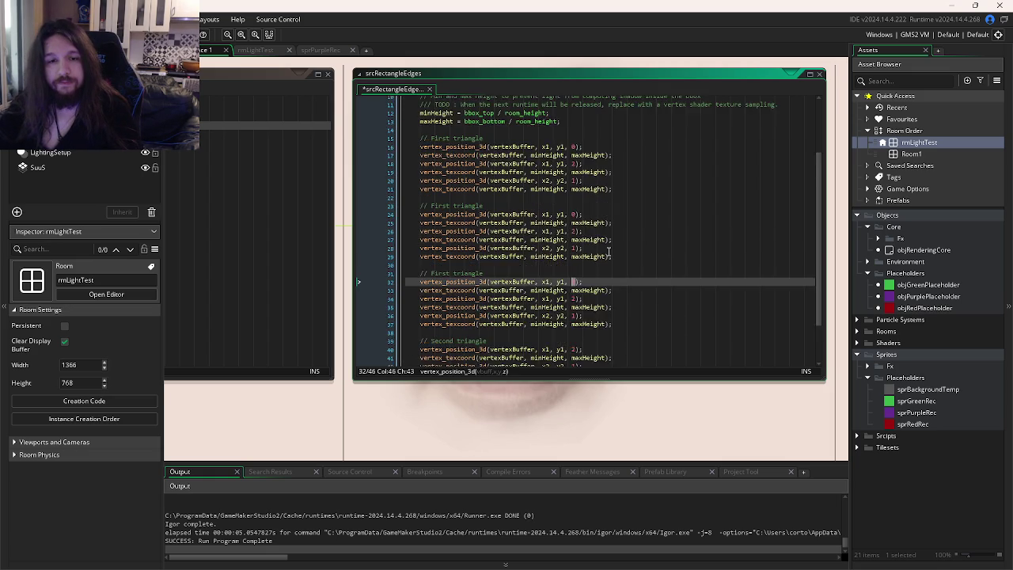
{"action": "mouse_move", "coordinate": [613, 336]}
{"action": "left_mouse_down"}
{"action": "mouse_move", "coordinate": [604, 284]}
{"action": "mouse_move", "coordinate": [617, 269]}
{"action": "mouse_move", "coordinate": [475, 225]}
{"action": "mouse_move", "coordinate": [468, 213]}
{"action": "left_mouse_up"}
{"action": "key", "text": "ctrl+k"}
{"action": "key", "text": "ctrl+d"}
{"action": "left_click", "coordinate": [555, 260]}
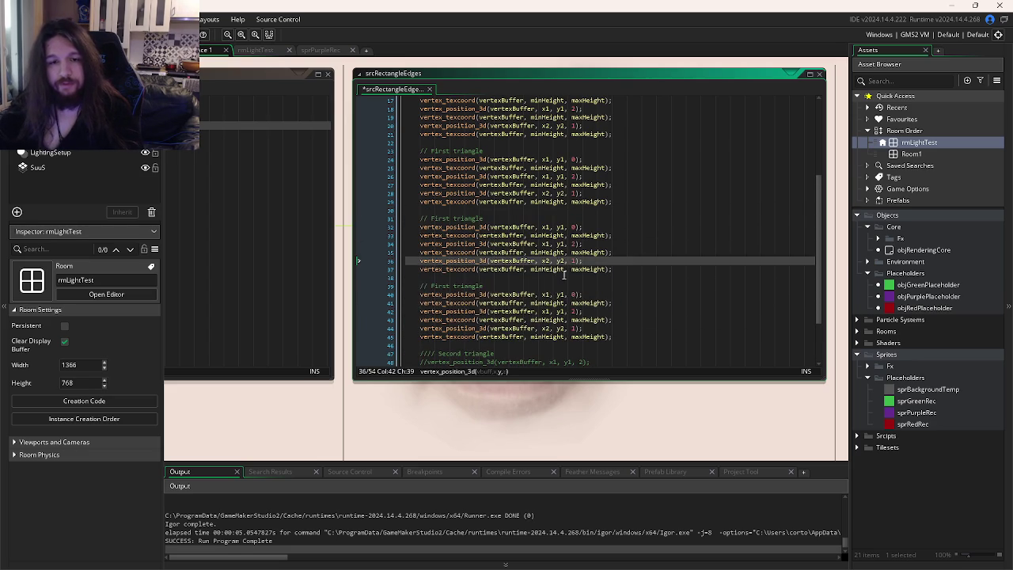
Step: Start the copied triangles at x2,y1; x1,y2; and x2,y2, then run the lighting test
{"action": "scroll", "coordinate": [553, 269], "scroll_direction": "up", "scroll_amount": 3}
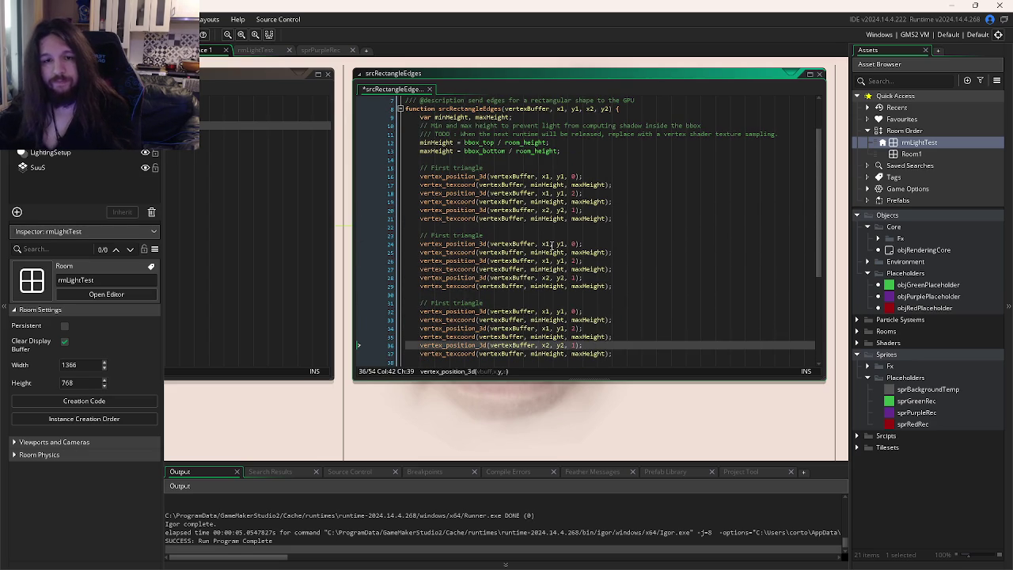
{"action": "left_click", "coordinate": [546, 245]}
{"action": "key", "text": "Delete"}
{"action": "type", "text": "2"}
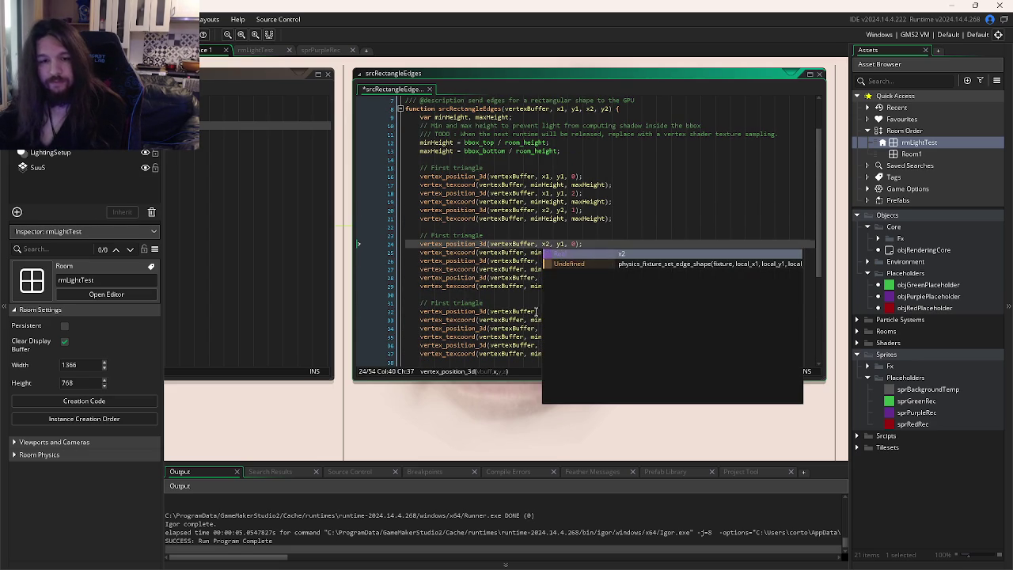
{"action": "left_click", "coordinate": [563, 311]}
{"action": "key", "text": "Delete"}
{"action": "type", "text": "2"}
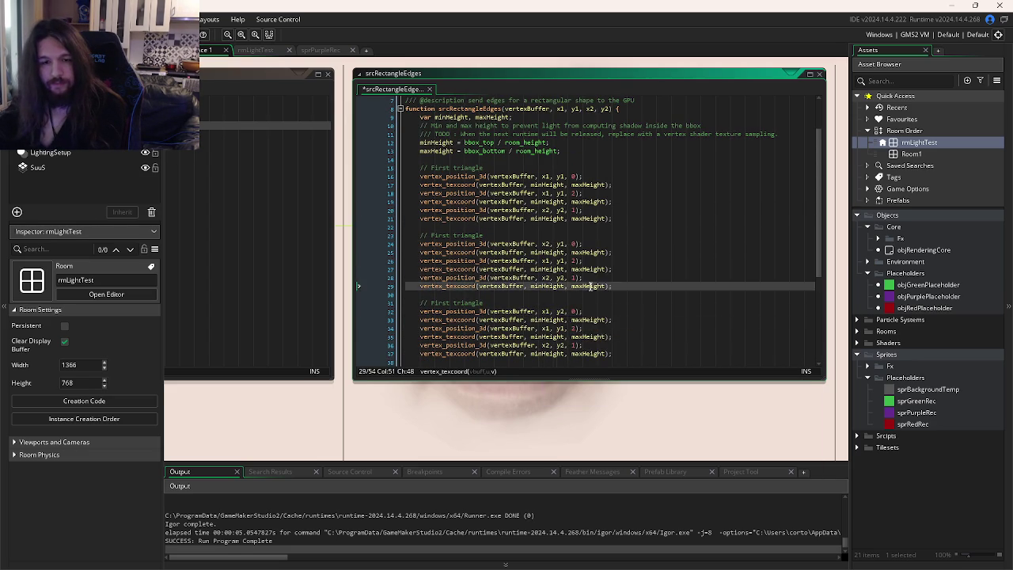
{"action": "scroll", "coordinate": [554, 300], "scroll_direction": "down", "scroll_amount": 3}
{"action": "left_click", "coordinate": [546, 294]}
{"action": "key", "text": "Delete"}
{"action": "type", "text": "2, y2, 0);"}
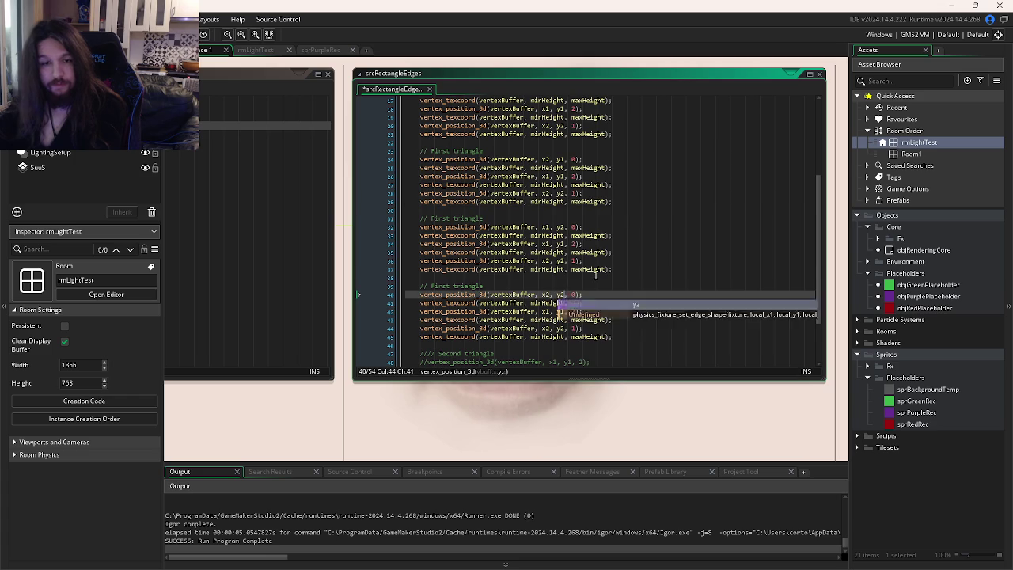
{"action": "left_click", "coordinate": [598, 275]}
{"action": "key", "text": "F5"}
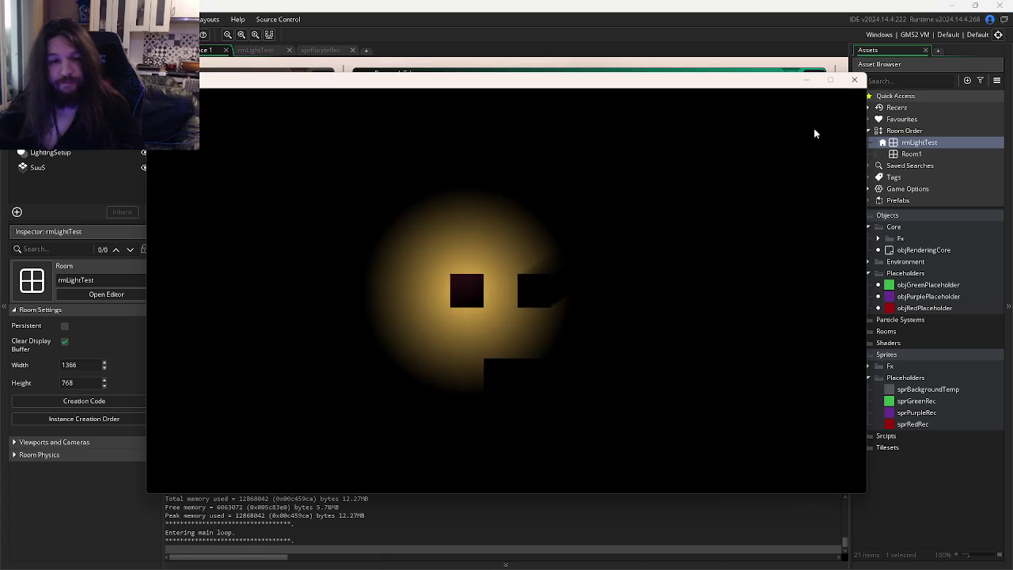
Step: Close the running game, then undo and redo the srcRectangleEdges triangle edits
{"action": "left_click", "coordinate": [855, 80]}
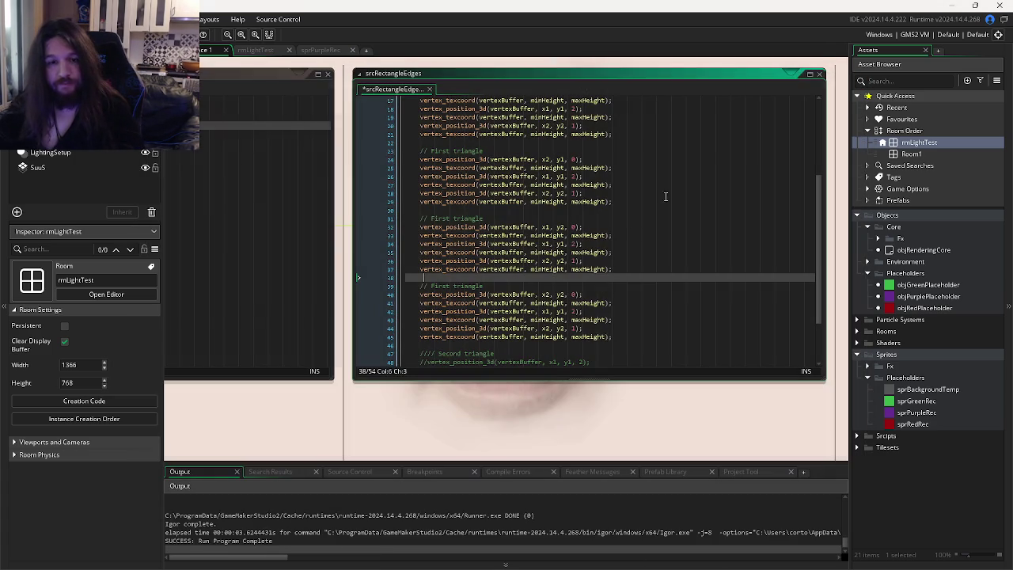
{"action": "left_click", "coordinate": [603, 327]}
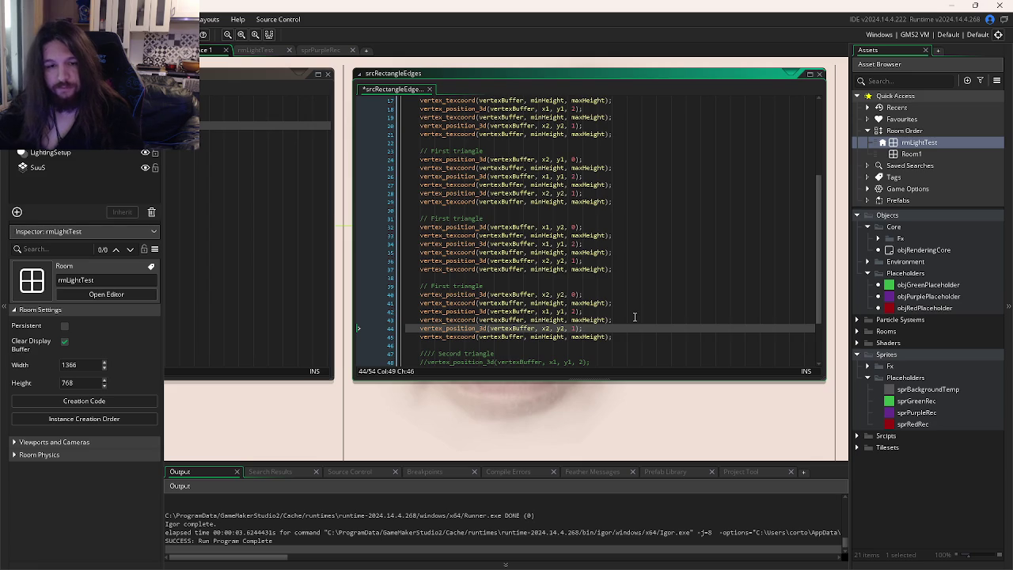
{"action": "key", "text": "ctrl+z"}
{"action": "key", "text": "ctrl+z"}
{"action": "key", "text": "ctrl+z"}
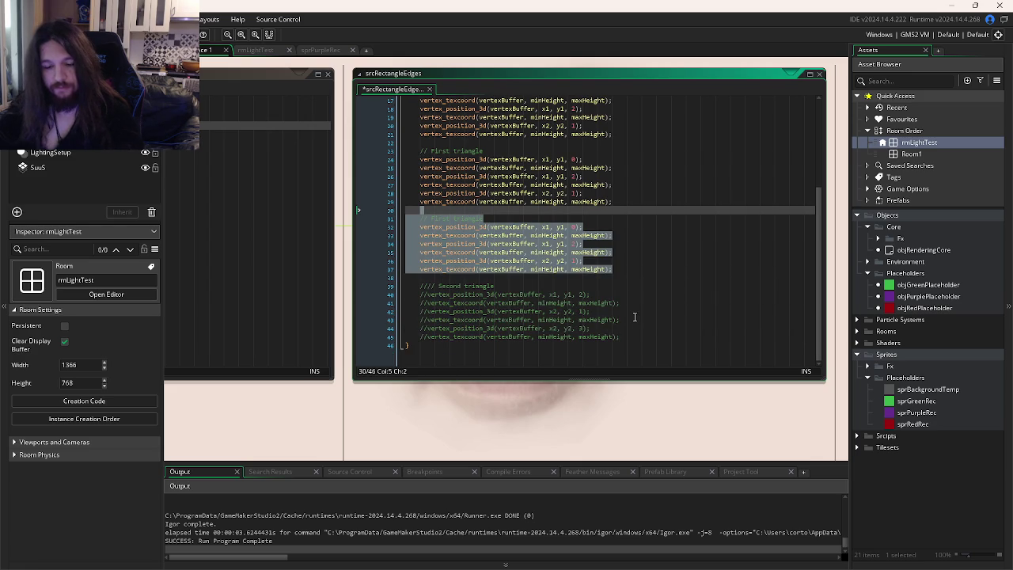
{"action": "key", "text": "ctrl+y"}
{"action": "key", "text": "ctrl+y"}
{"action": "key", "text": "ctrl+y"}
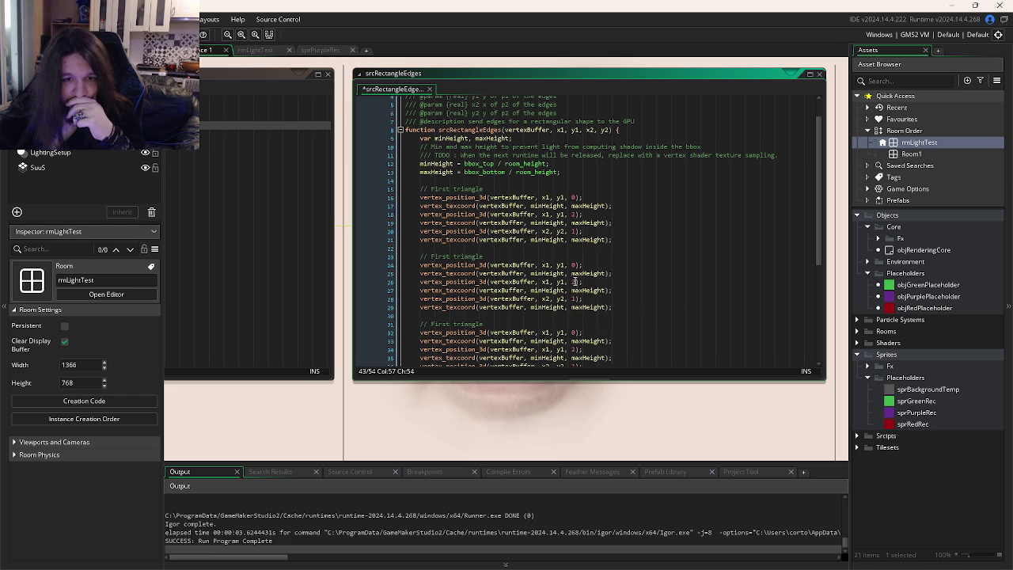
{"action": "mouse_move", "coordinate": [457, 281]}
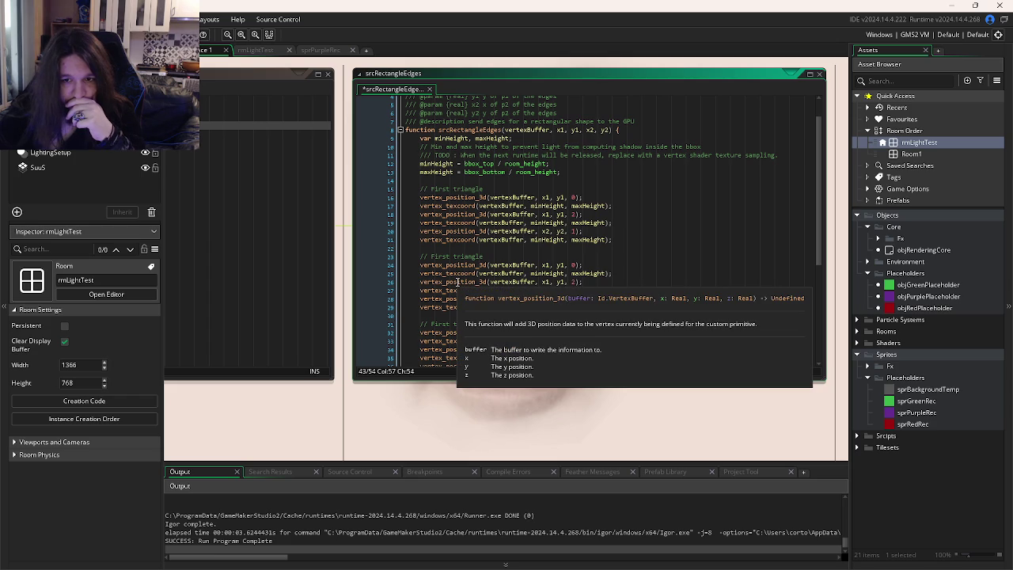